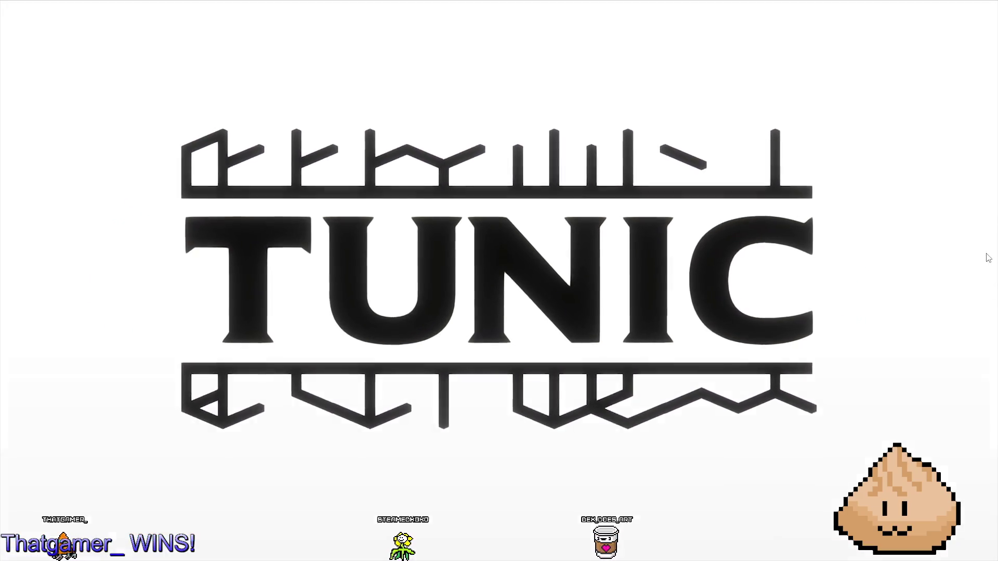
Step: Take the TUNIC trailer out of fullscreen and pause it
mouse_move(938, 385)
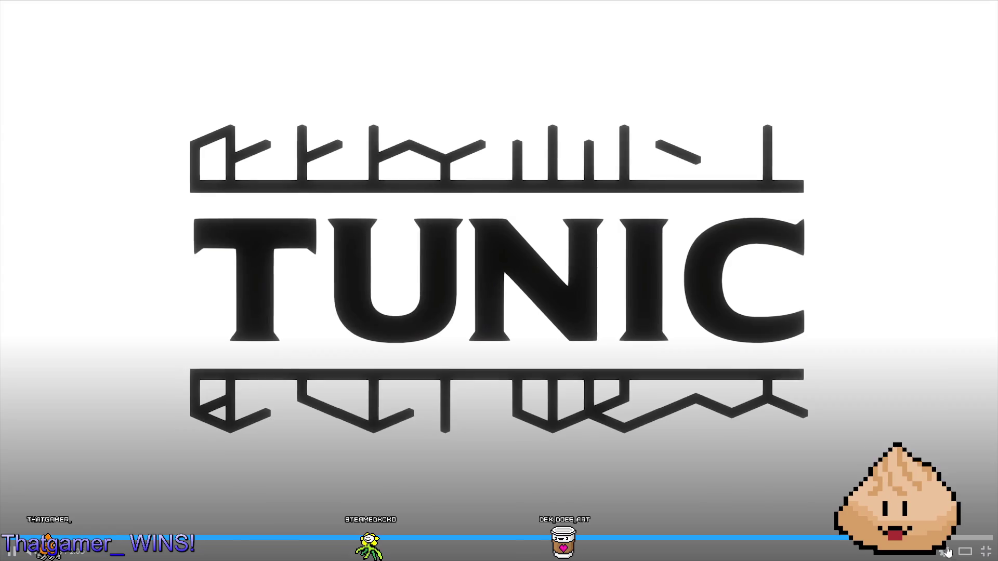
left_click(985, 552)
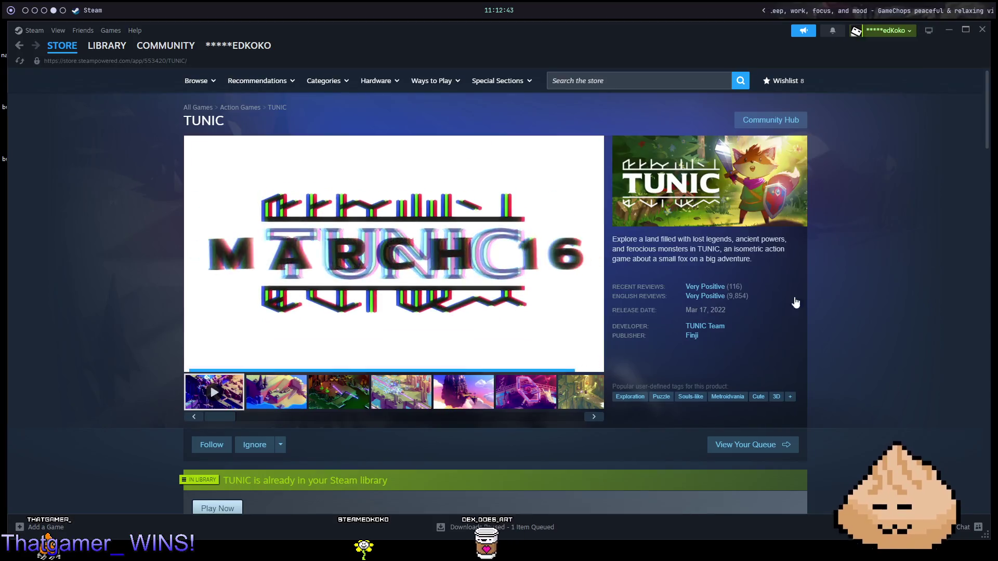
left_click(567, 225)
Step: Scroll down the TUNIC store page to the player reviews
scroll(907, 304, "down", 5)
scroll(905, 304, "up", 5)
scroll(926, 311, "down", 10)
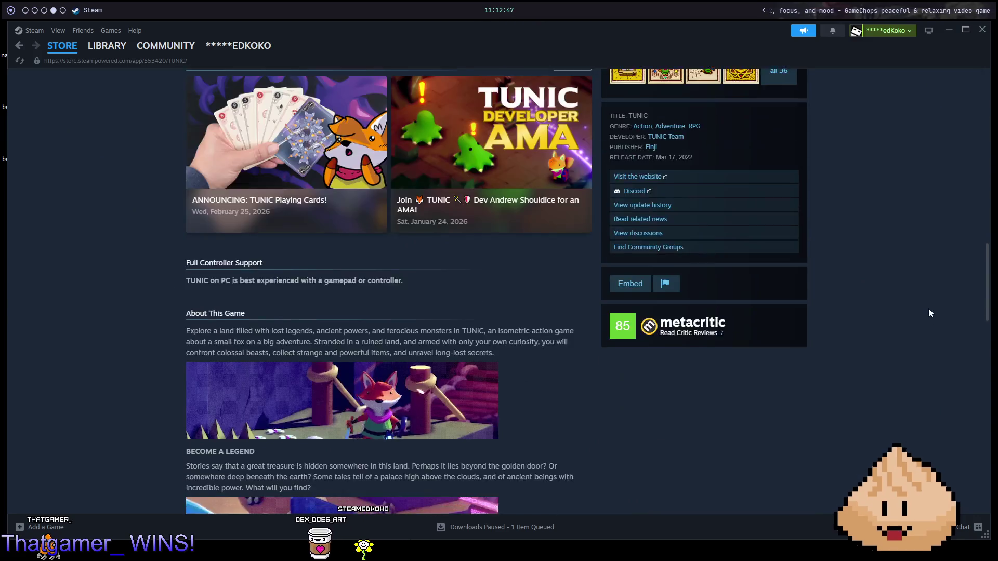
scroll(930, 314, "down", 15)
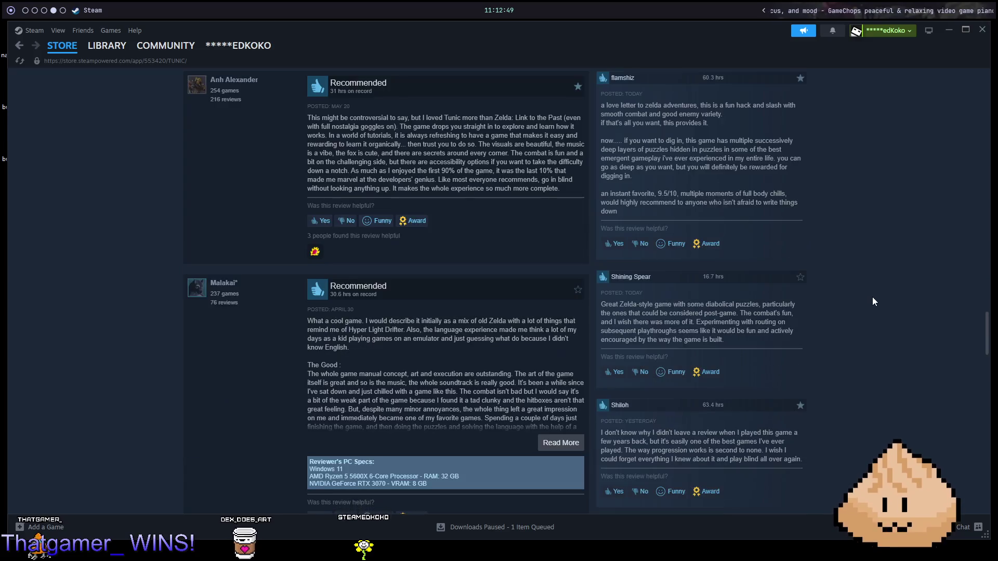
scroll(871, 298, "up", 2)
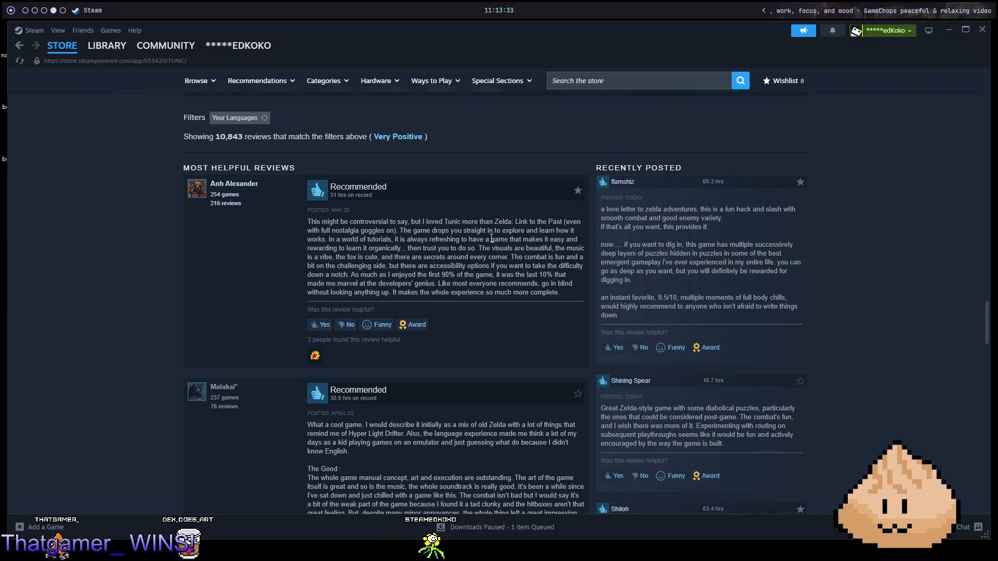
mouse_move(558, 292)
left_mouse_down()
mouse_move(519, 295)
mouse_move(392, 256)
left_mouse_up()
mouse_move(332, 225)
left_mouse_down()
mouse_move(310, 217)
mouse_move(359, 190)
mouse_move(519, 253)
left_mouse_up()
left_click(530, 264)
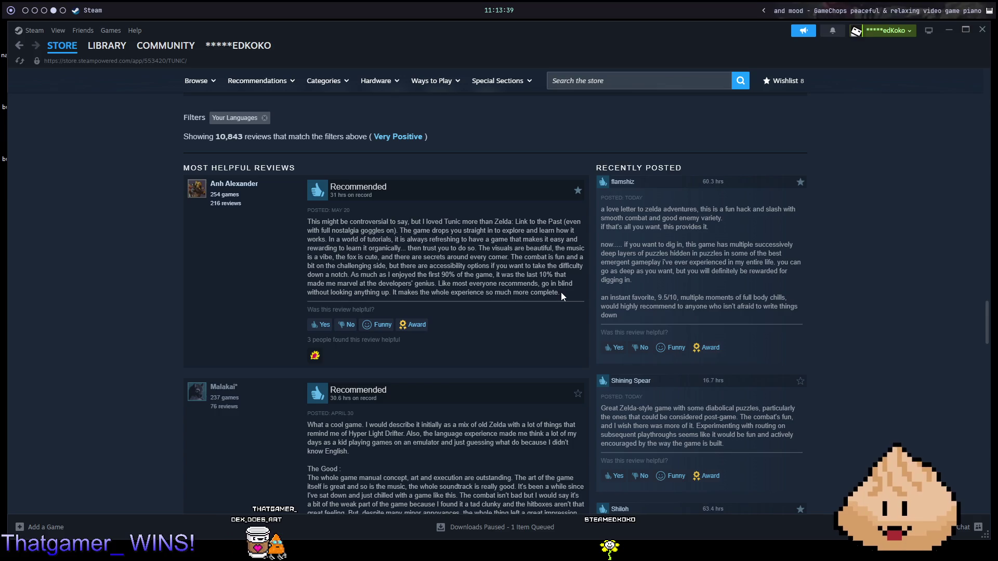
mouse_move(560, 292)
left_mouse_down()
mouse_move(426, 266)
mouse_move(306, 223)
mouse_move(499, 254)
mouse_move(520, 283)
mouse_move(561, 298)
left_mouse_up()
left_click(307, 222)
left_click(576, 298)
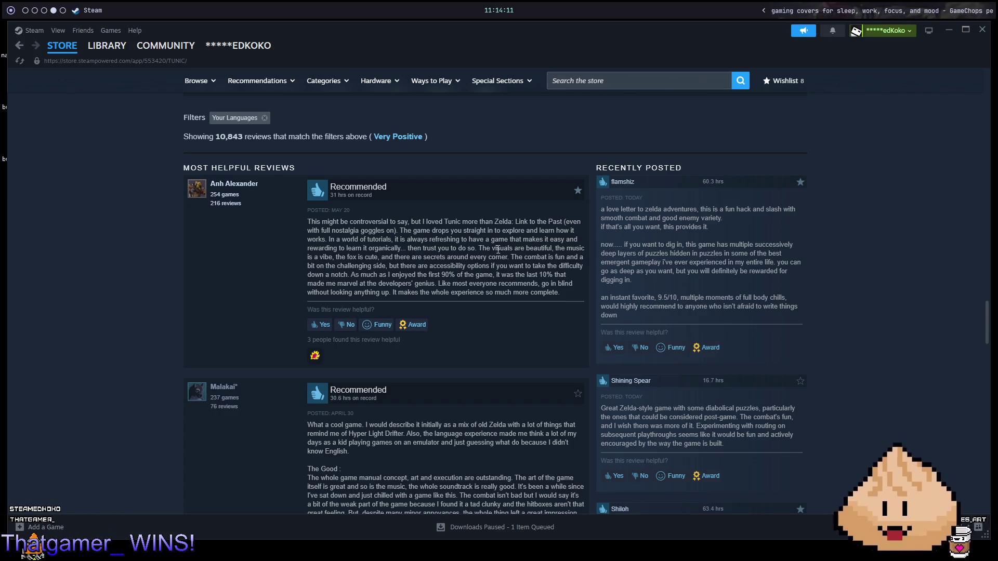
Step: Search the store for Outer Wilds, open its page, and play the trailer fullscreen
left_click(592, 83)
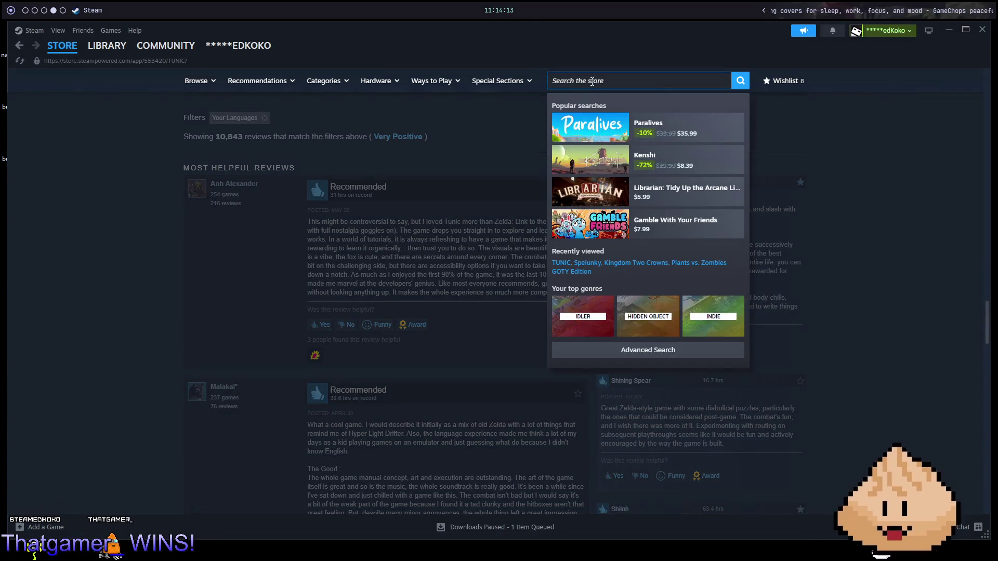
type("out")
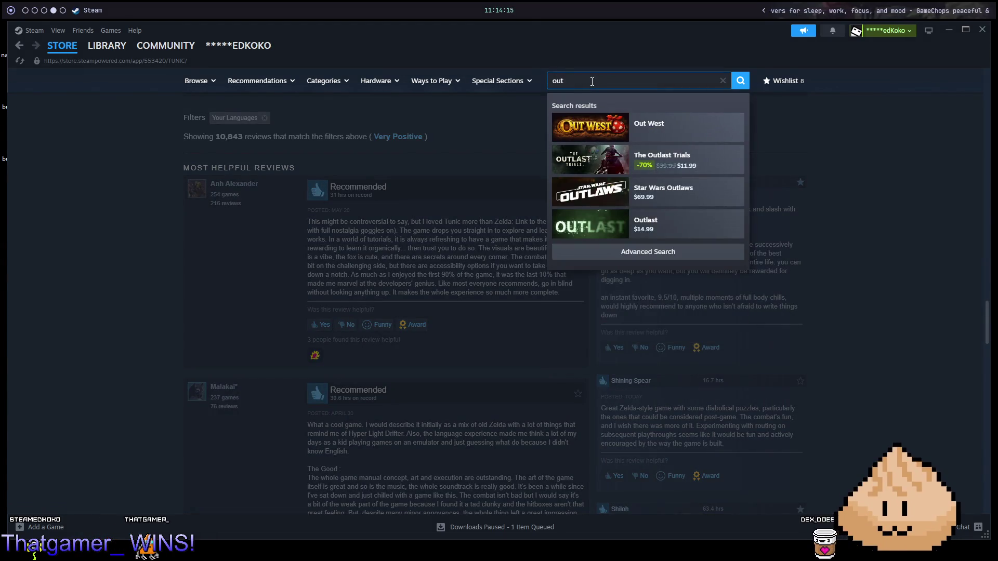
type("lds")
left_click(687, 125)
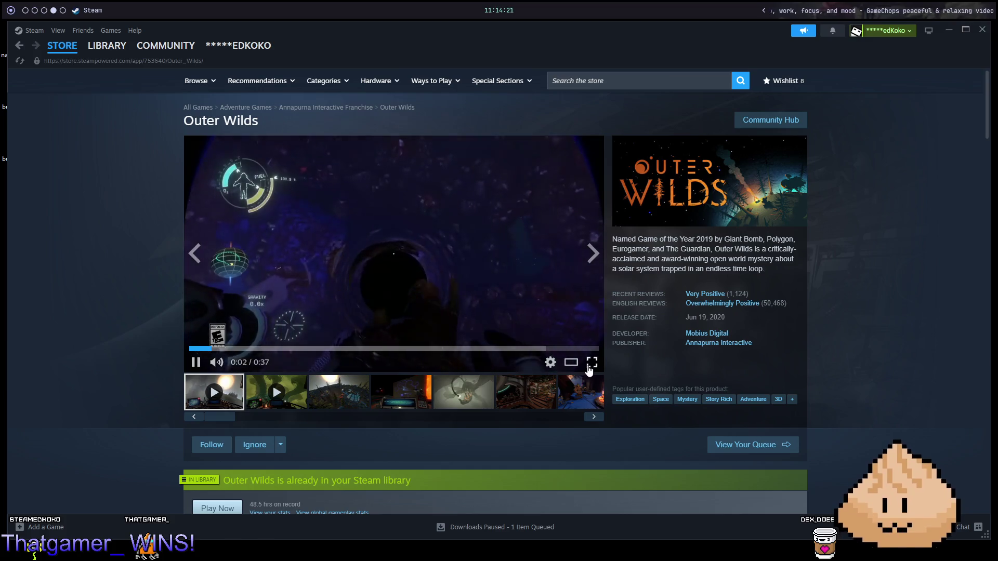
left_click(590, 363)
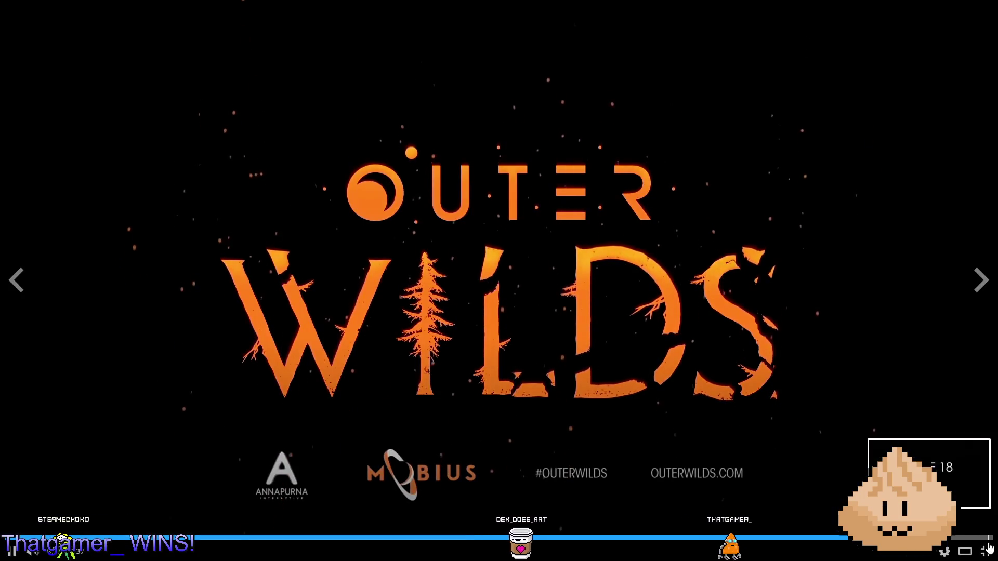
Step: Exit the fullscreen trailer, review the Outer Wilds reviews and Buy offers, then return to the top
left_click(989, 550)
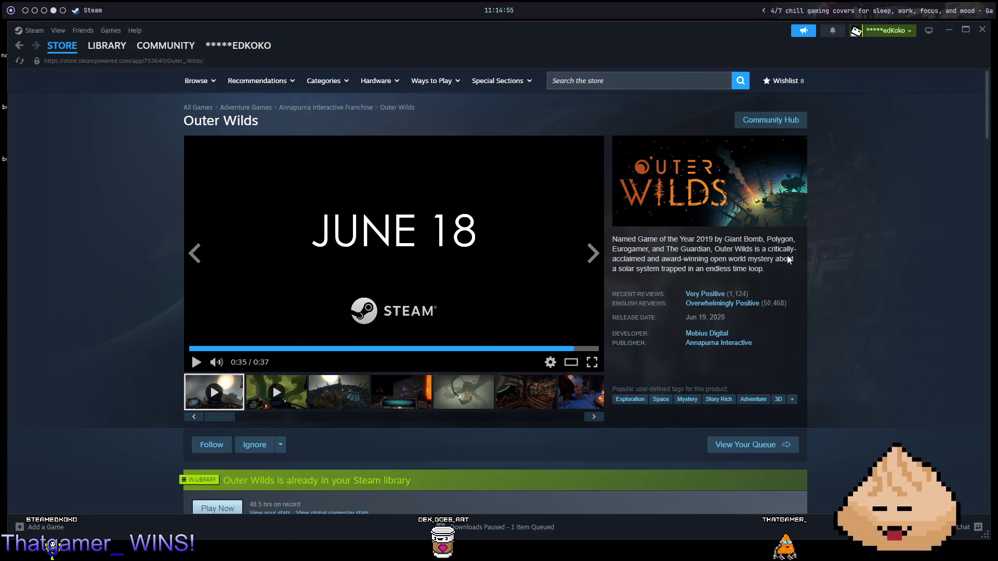
scroll(831, 284, "down", 1)
scroll(833, 284, "down", 10)
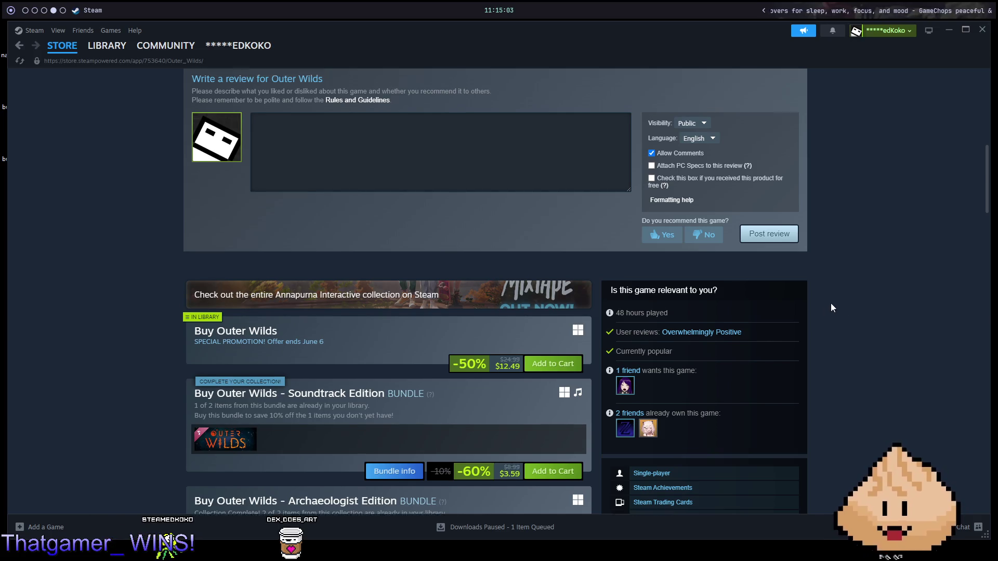
scroll(862, 298, "up", 10)
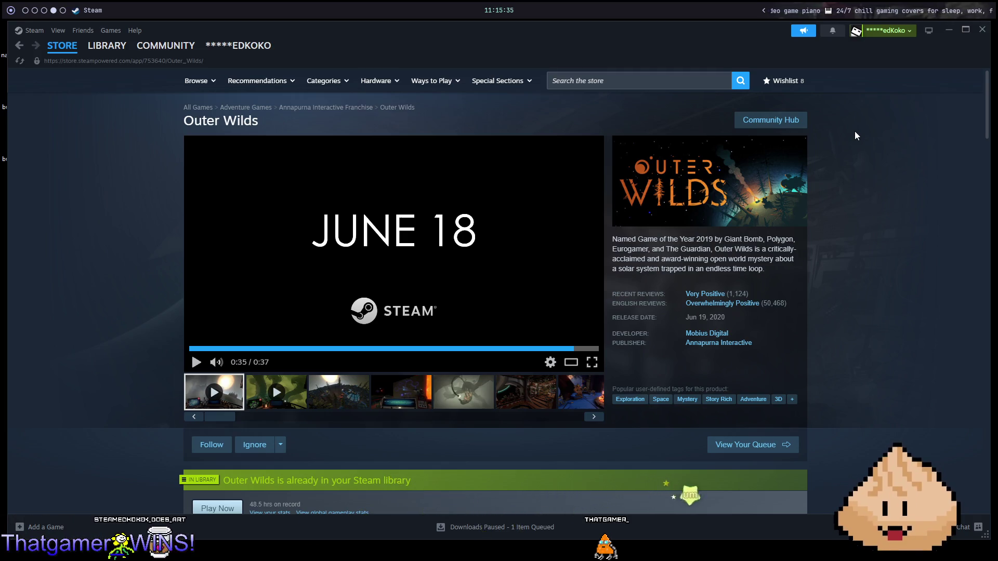
Step: List all Mobius Digital games via the developer link, then go back to Outer Wilds
left_click(655, 80)
left_click(939, 197)
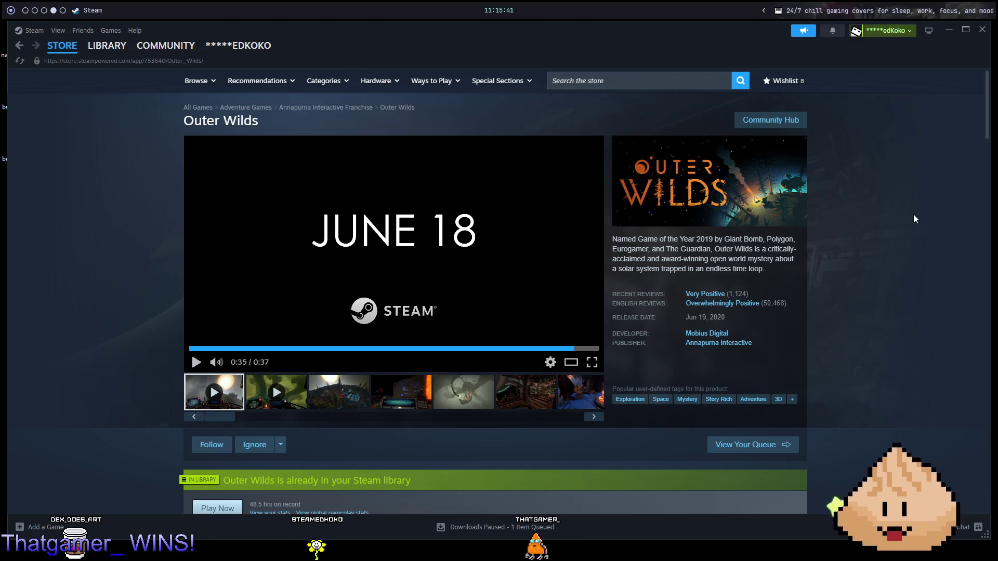
left_click(699, 337)
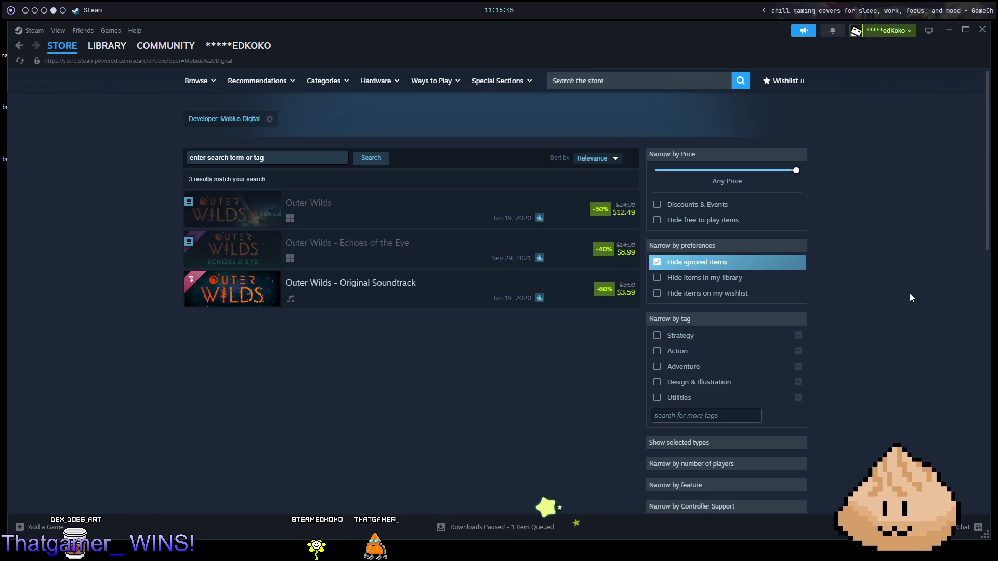
key("alt+Left")
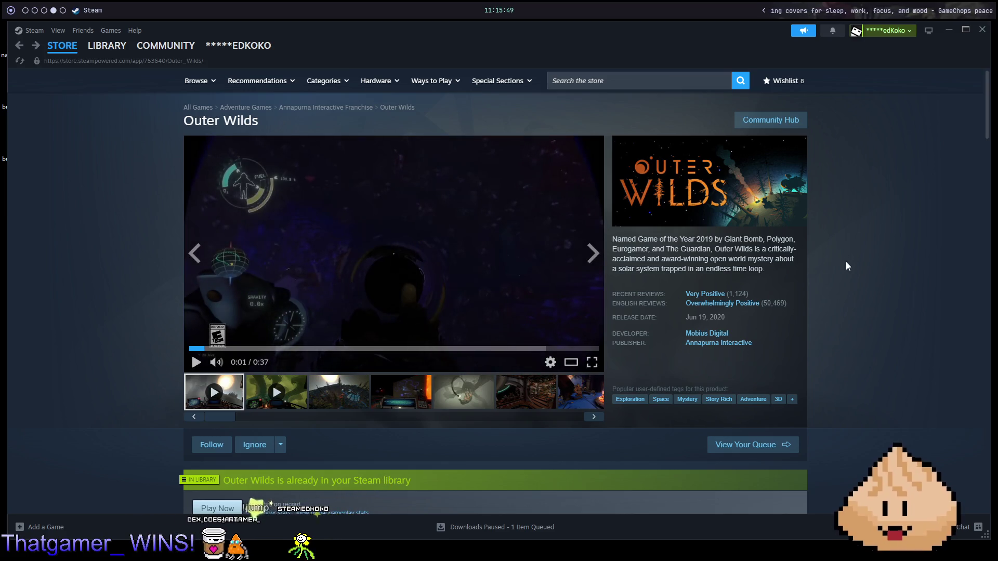
Step: Scroll through the Outer Wilds store page and return to its top
scroll(818, 283, "down", 5)
scroll(757, 275, "down", 4)
scroll(739, 267, "up", 8)
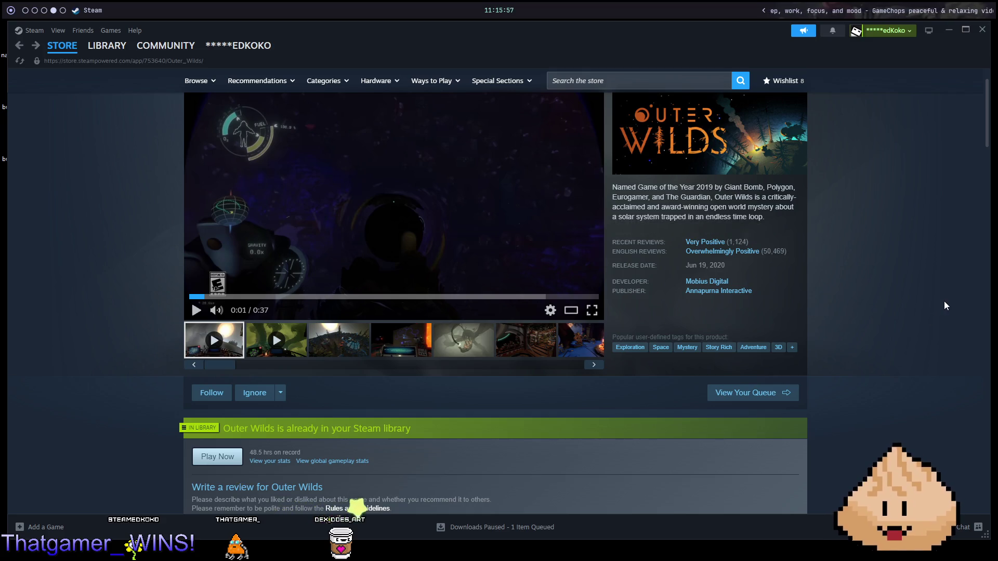
scroll(942, 301, "up", 1)
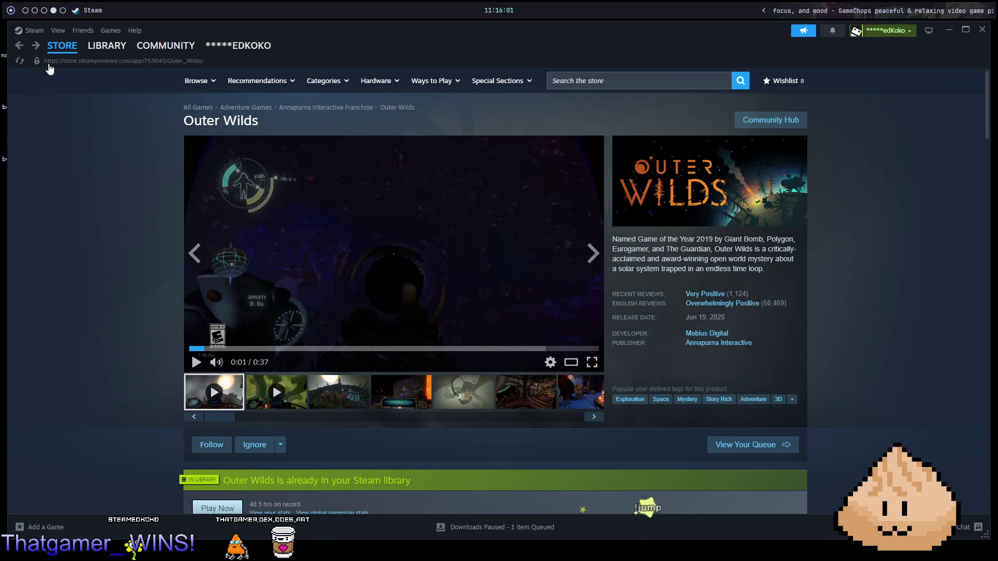
mouse_move(67, 49)
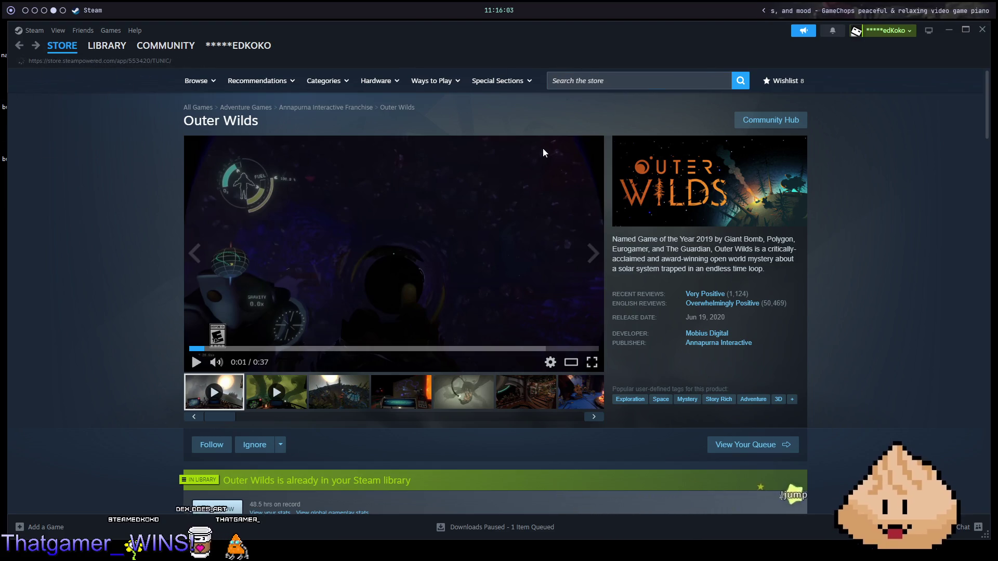
Step: Pause the TUNIC trailer, open TUNIC's library page, and close Steam with Alt+F4
scroll(515, 148, "up", 15)
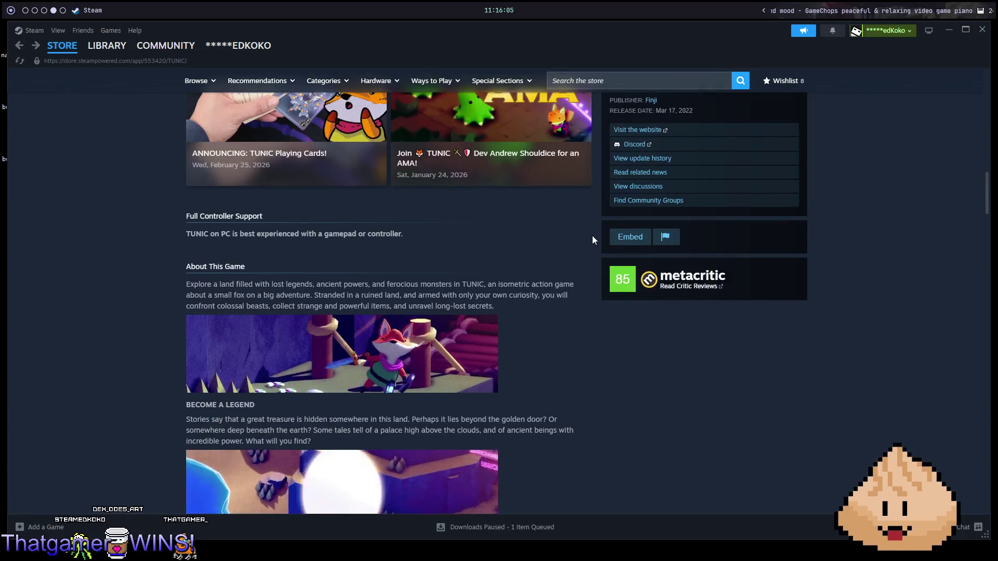
scroll(592, 237, "up", 10)
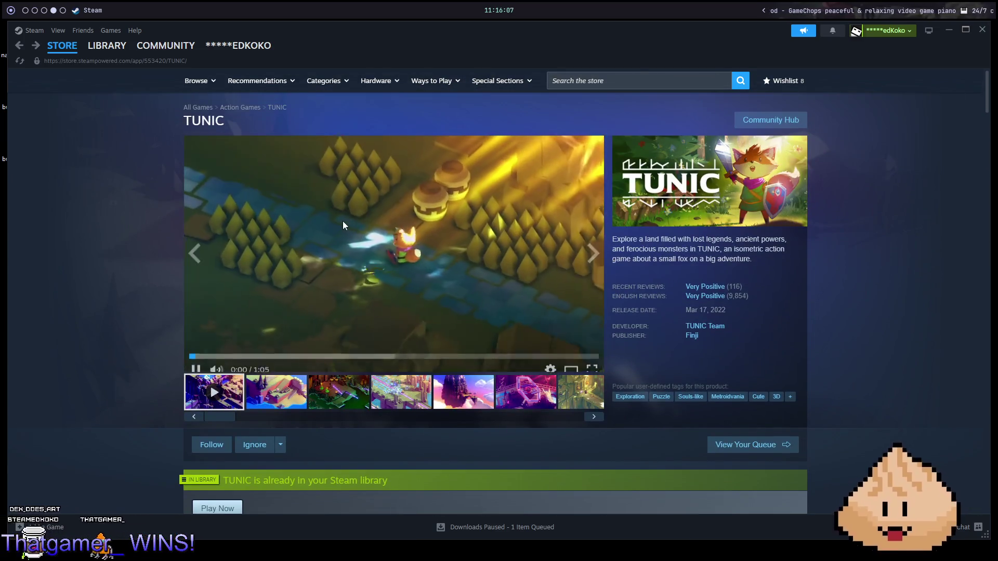
left_click(343, 225)
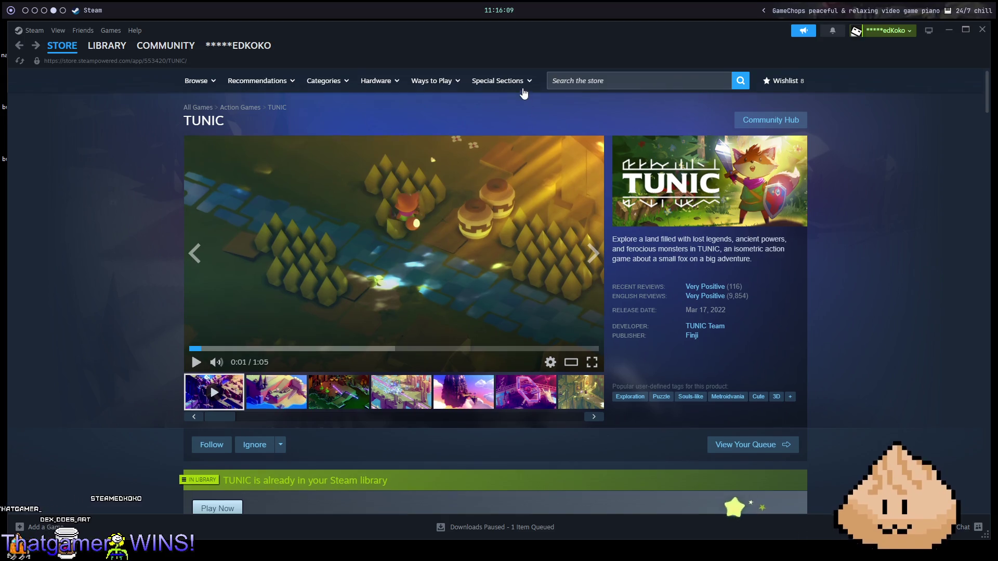
scroll(584, 110, "down", 2)
scroll(597, 152, "up", 2)
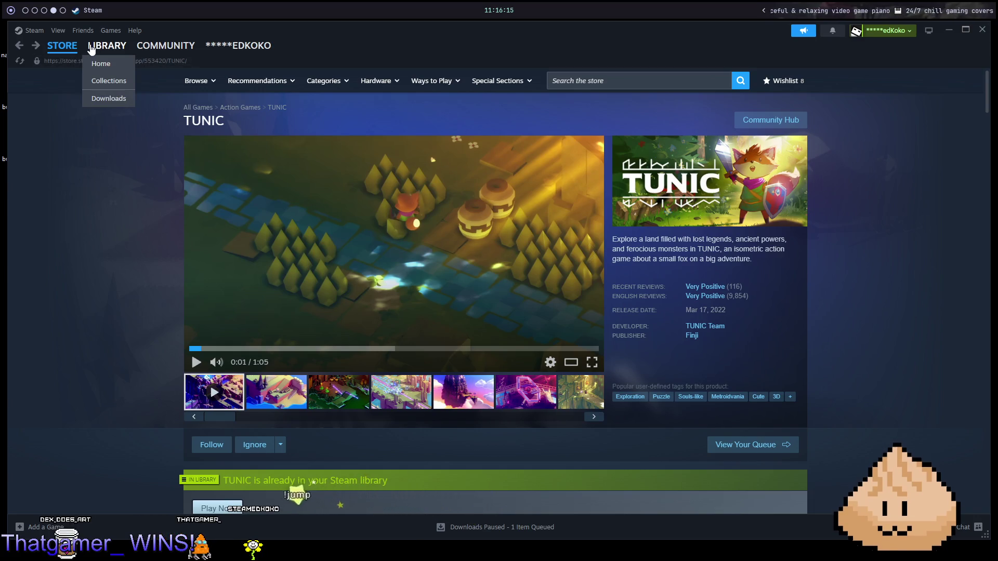
left_click(93, 47)
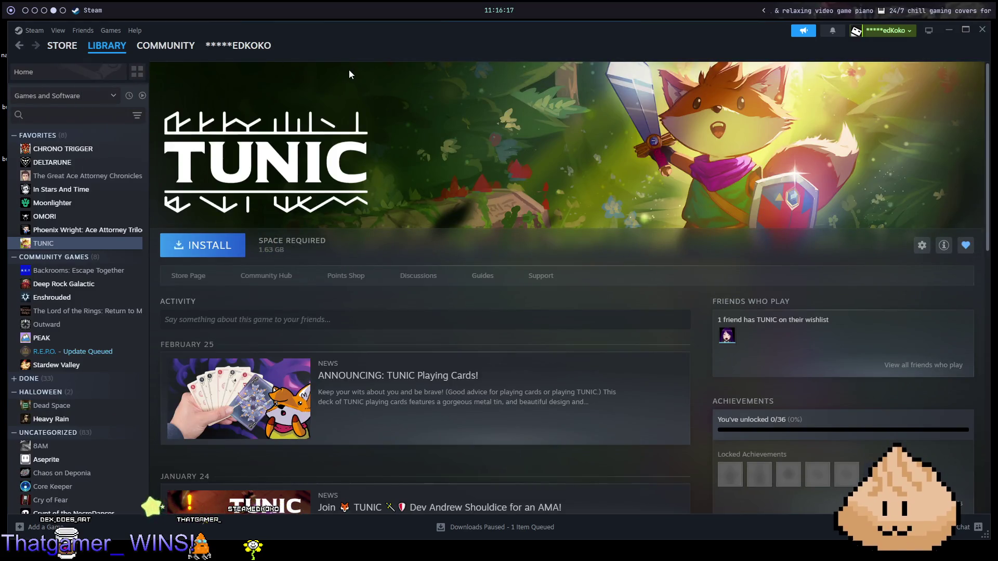
key("alt+F4")
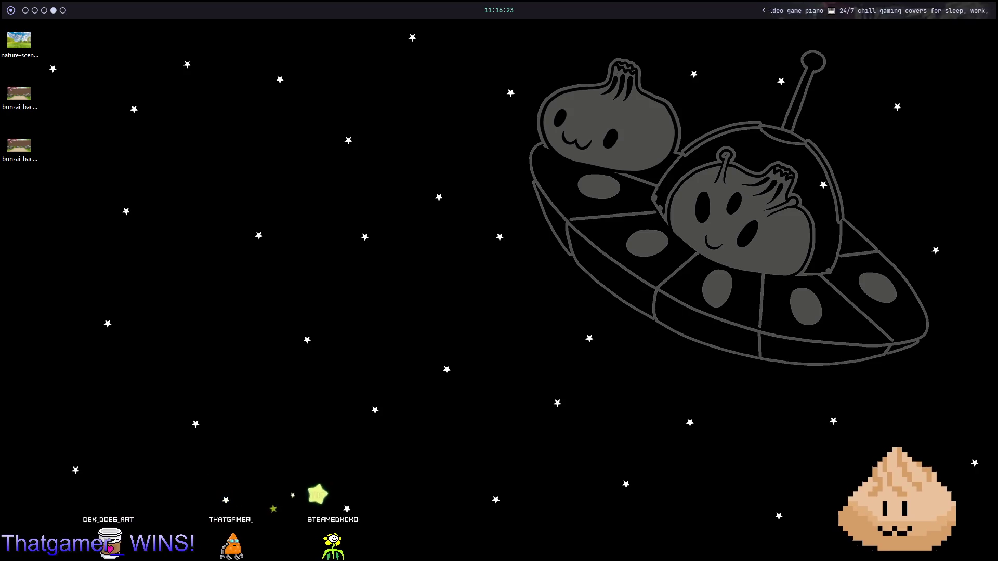
Step: Switch to workspace 2, maximise the Godot editor, then bring up room.gd in Neovim
key("super+3")
key("super+2")
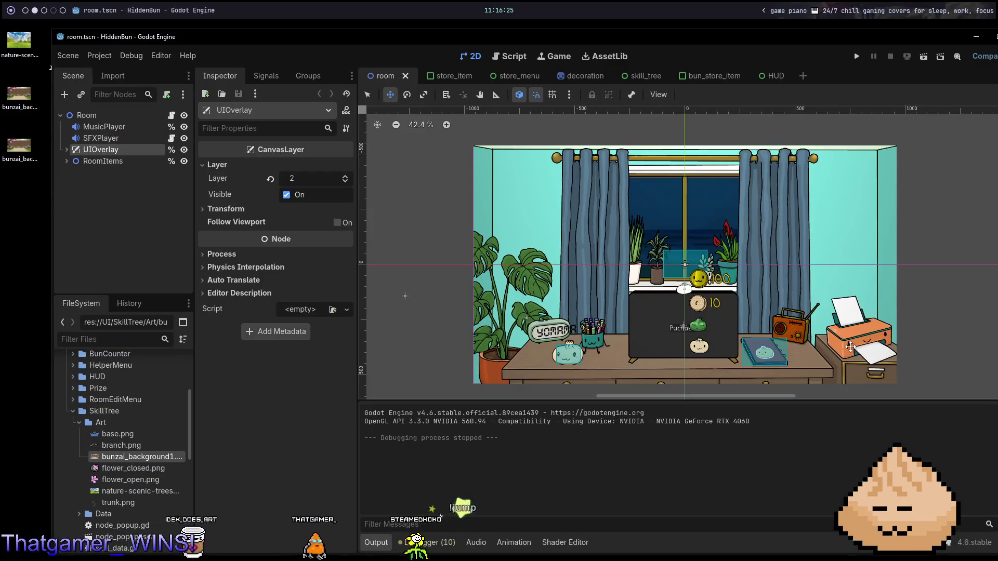
key("super+Up")
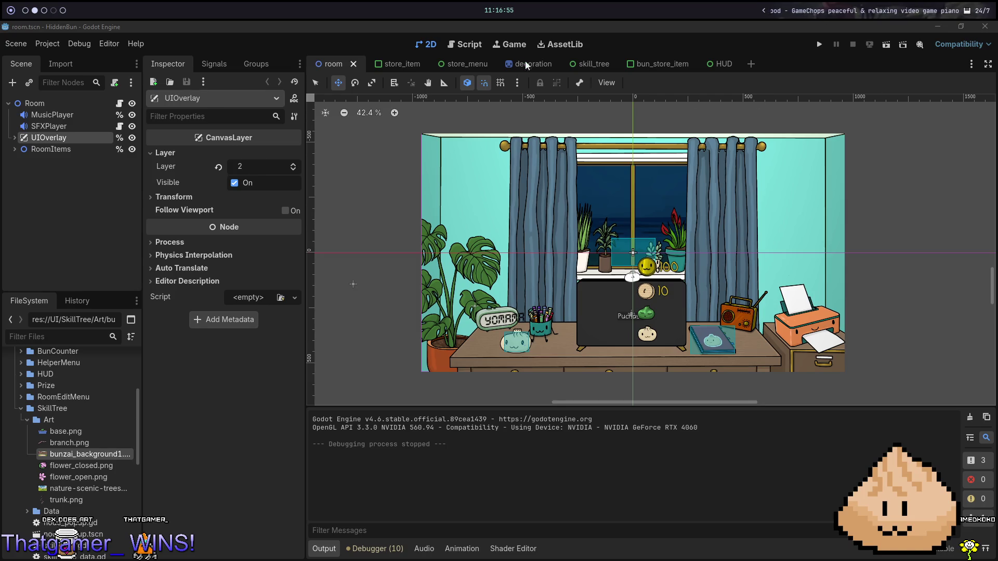
scroll(767, 345, "up", 5)
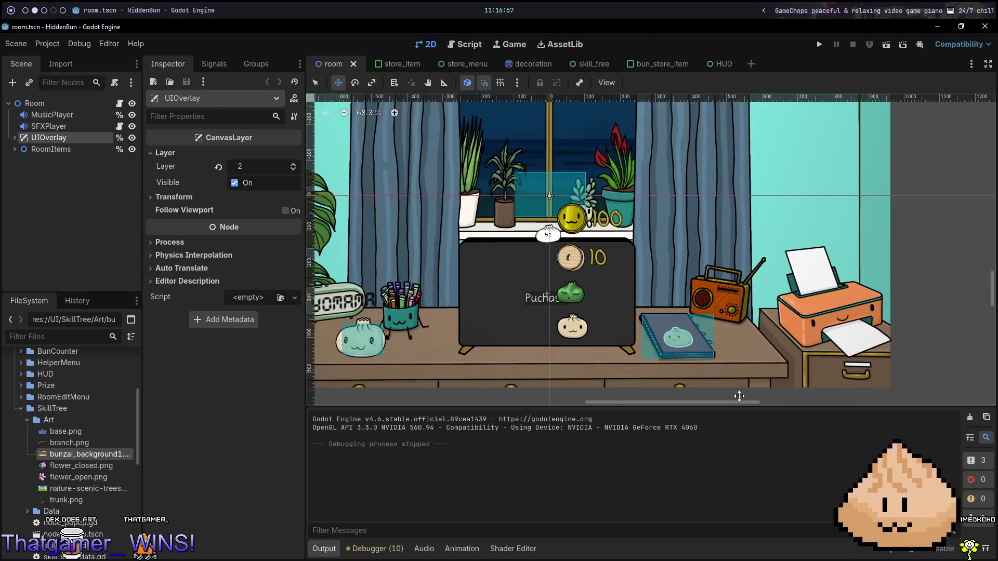
scroll(662, 280, "down", 6)
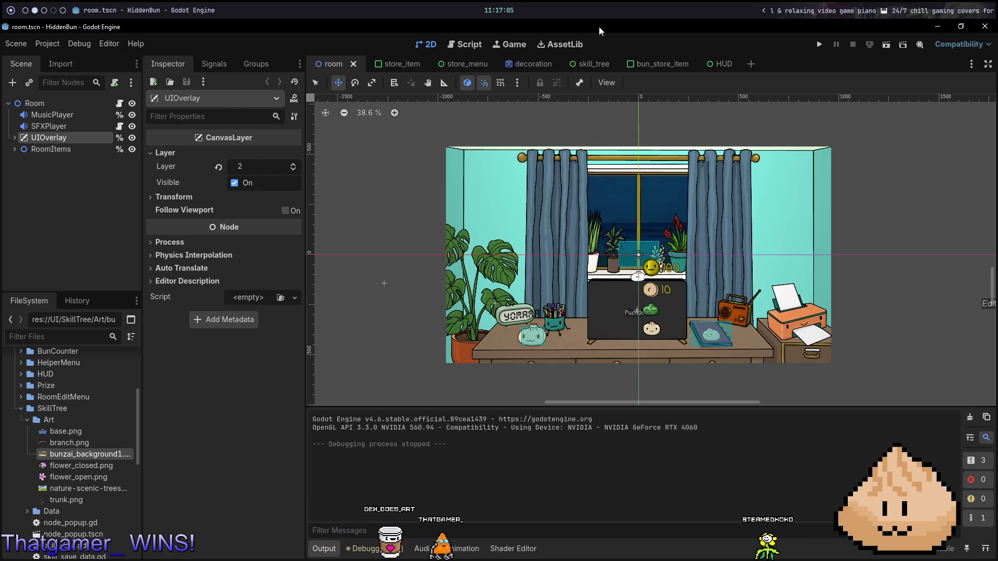
key("alt+1")
Step: Step through _ready's else branch, skill_tree visibility line and load_data() call in room.gd
key("j")
key("j")
key("j")
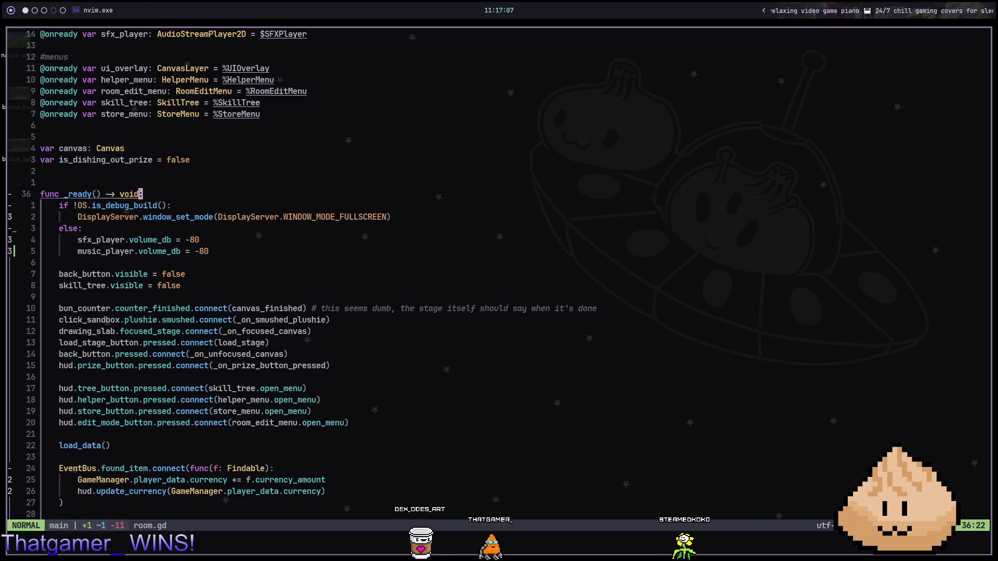
key("j")
key("j")
key("j")
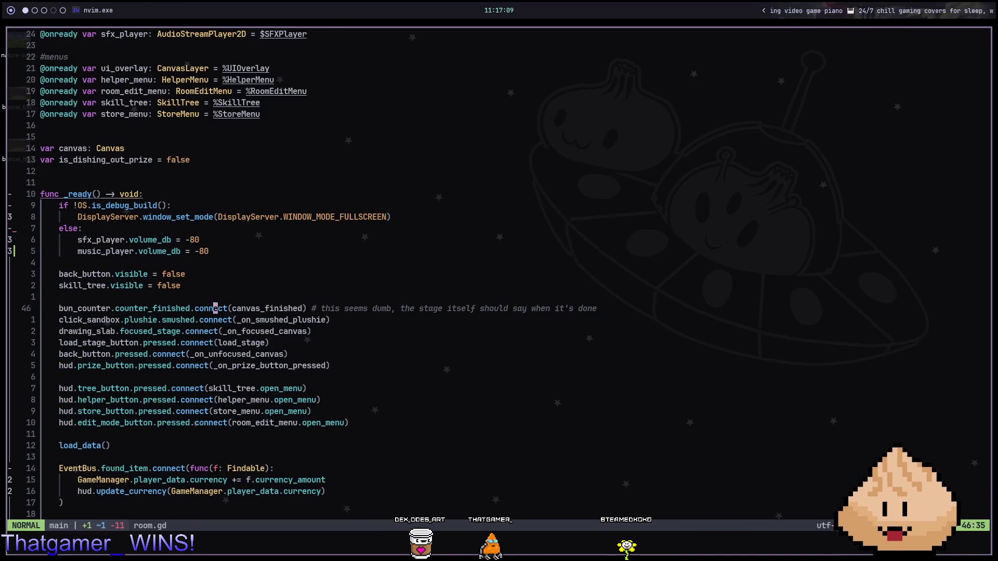
key("j")
key("j")
key("j")
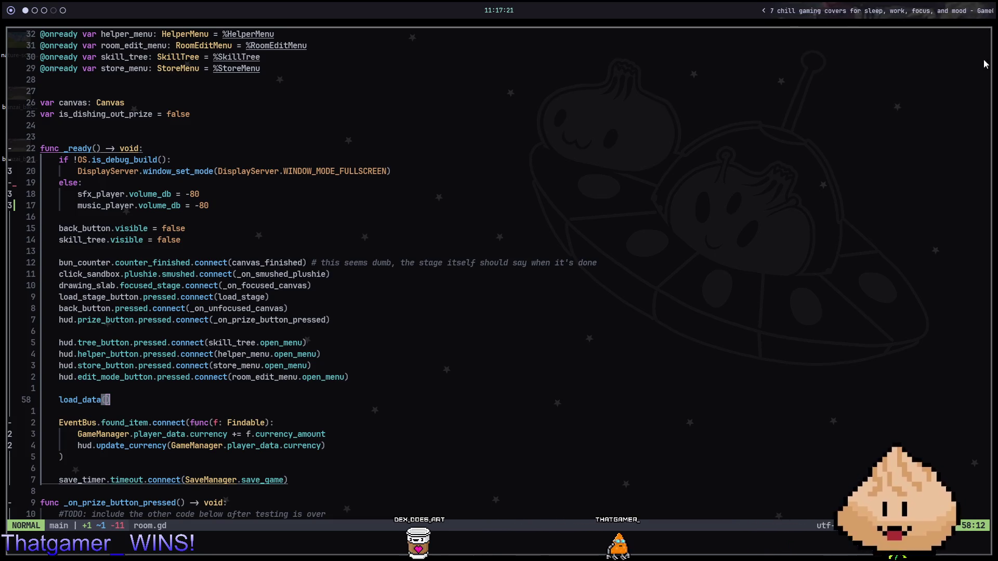
key("k")
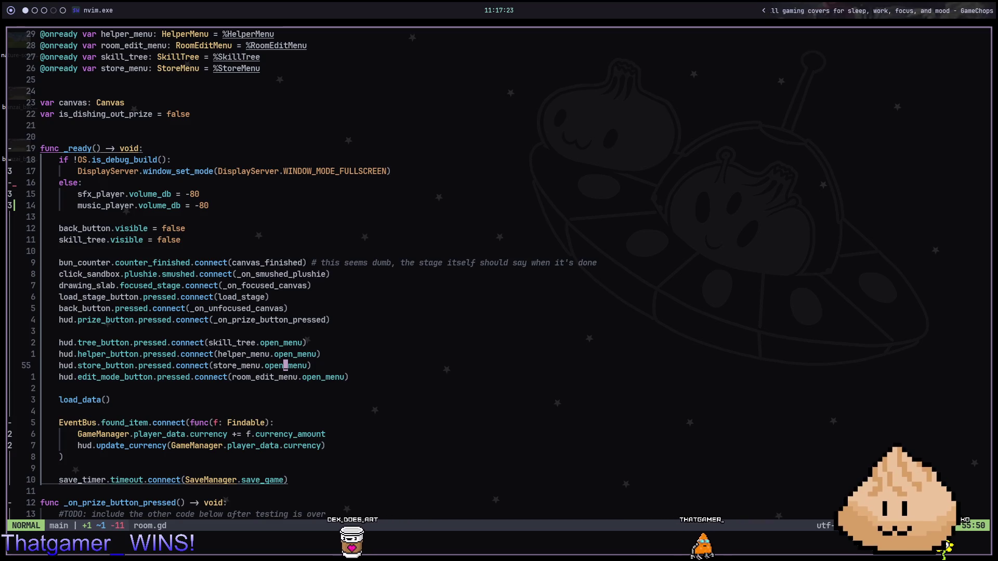
Step: Check load_data's dish_out_prize() call and the hud menu connections, then run the game in Godot
key("ctrl+d")
left_click(285, 354)
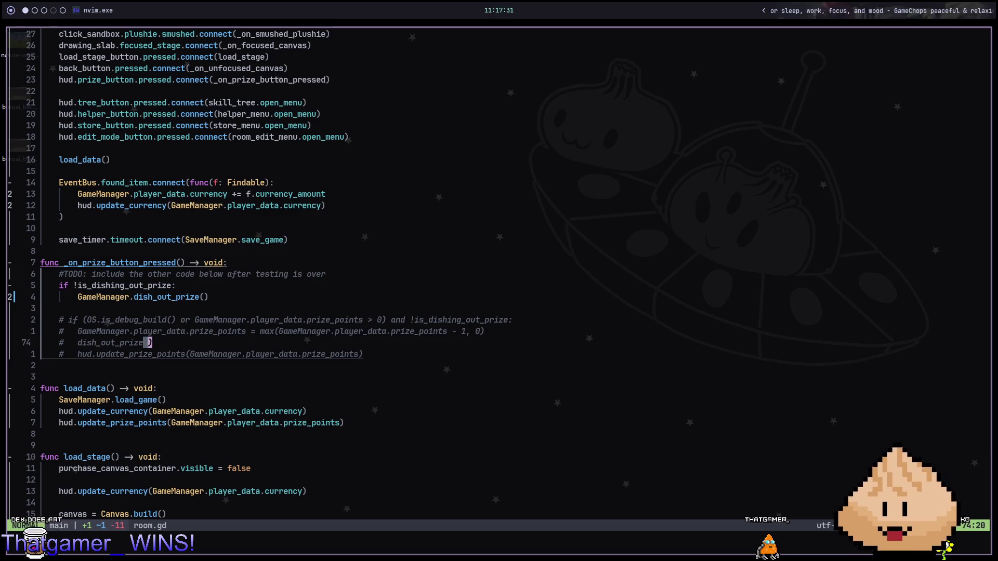
key("k")
key("k")
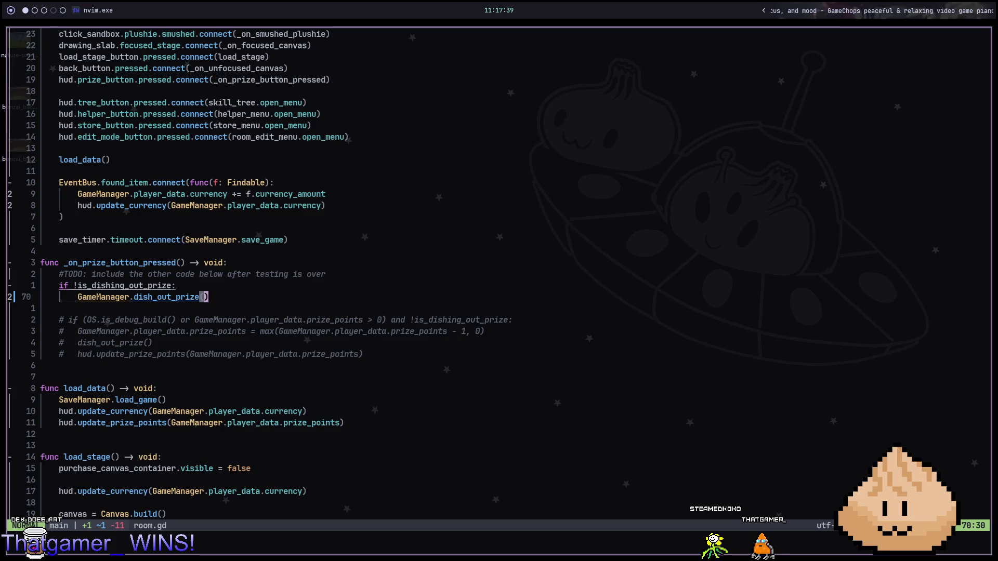
left_click(286, 102)
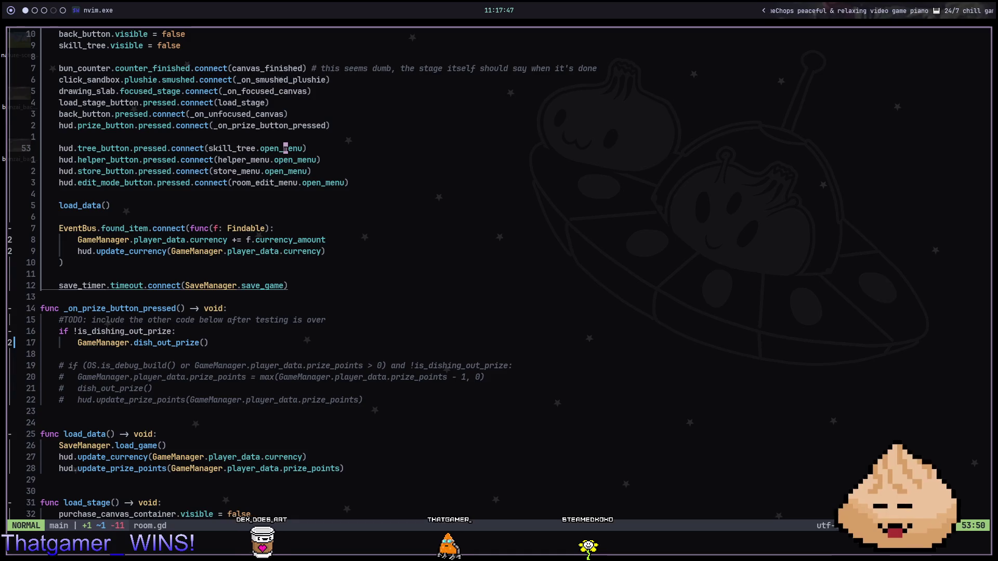
key("alt+2")
key("F5")
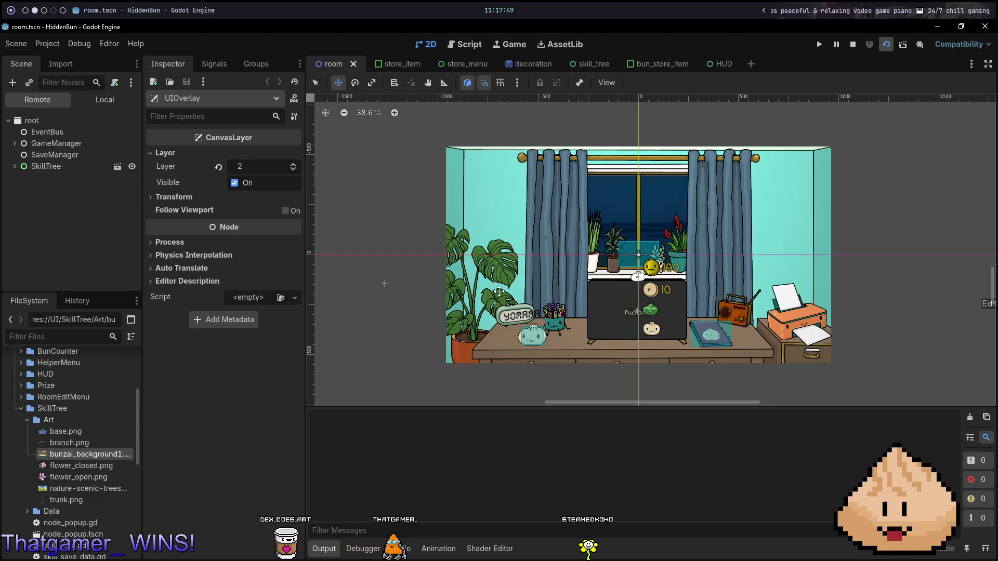
Step: Stop the game and revert Project Settings' Display > Window Mode to its default
key("F8")
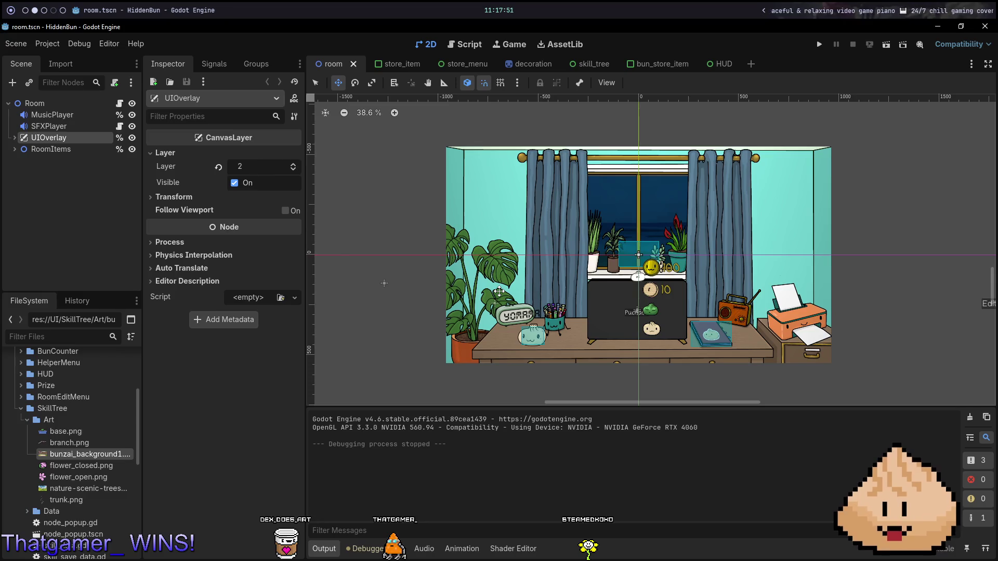
key("alt+p")
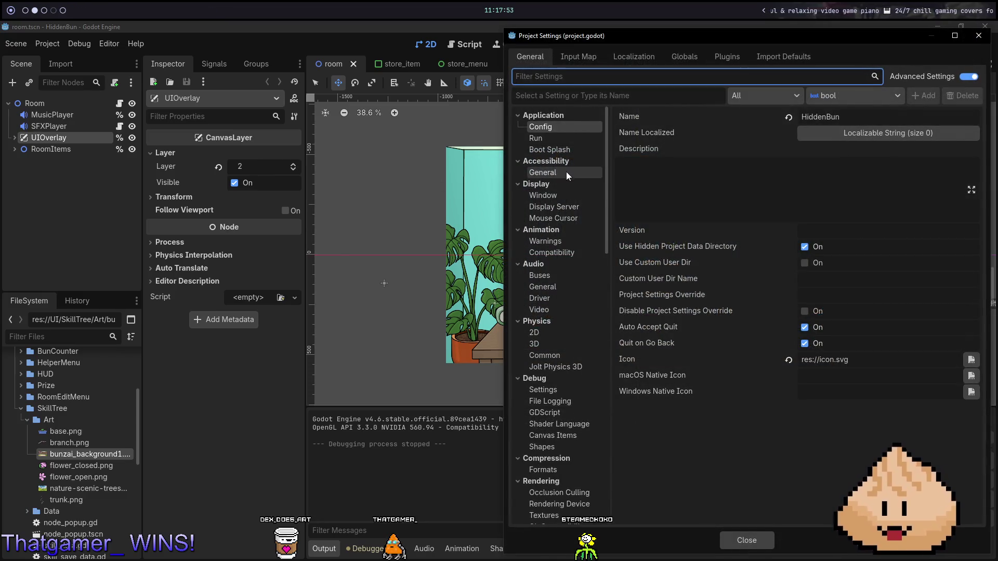
left_click(542, 196)
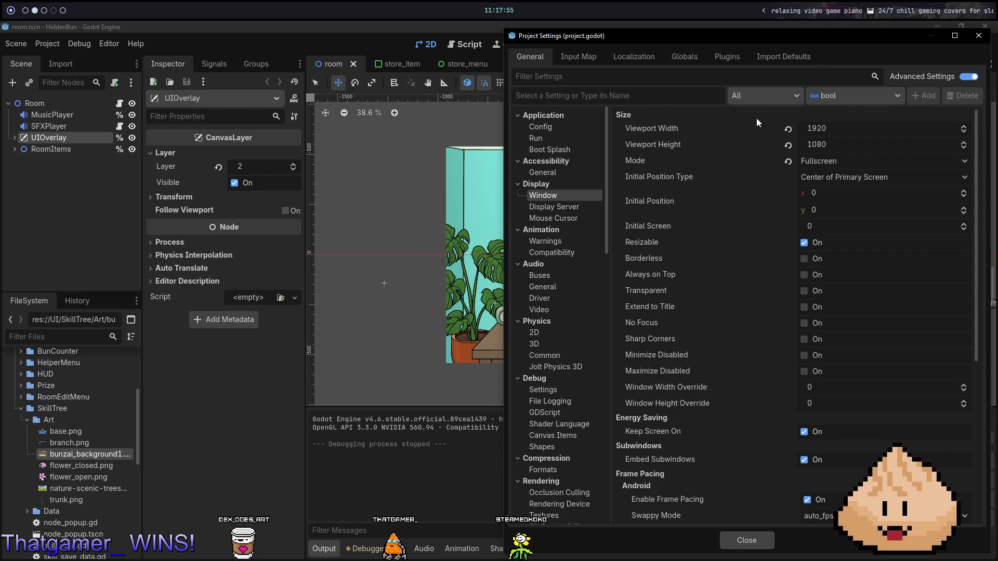
mouse_move(740, 188)
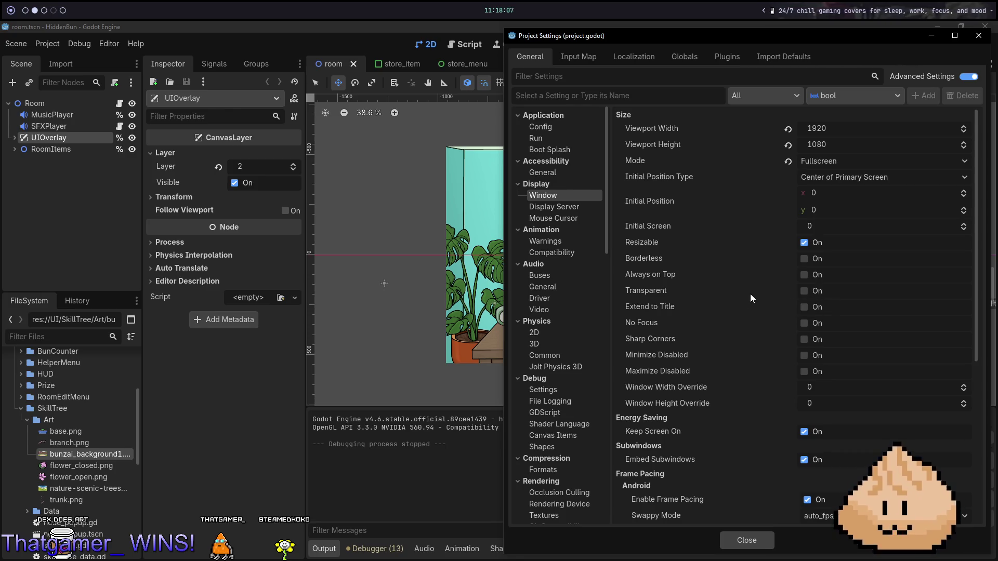
left_click(788, 177)
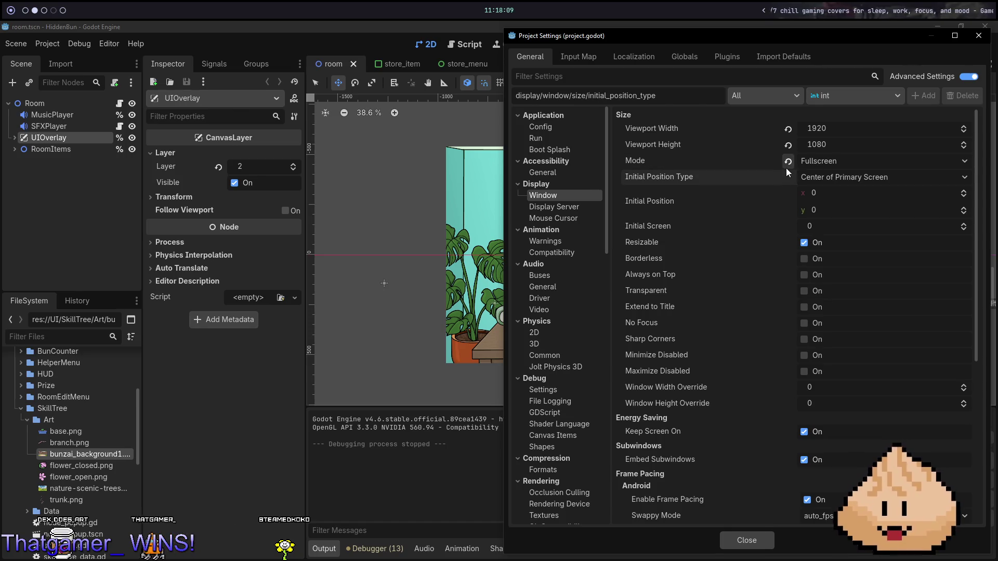
left_click(788, 161)
Step: Close Project Settings, rerun HiddenBun, and expand GameManager in the remote scene tree
key("Escape")
key("F5")
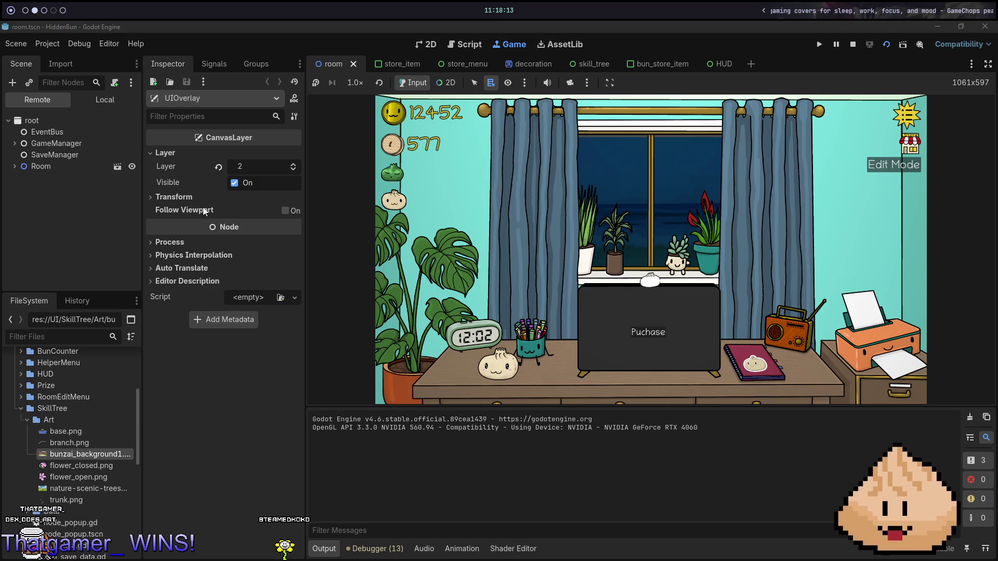
left_click(14, 143)
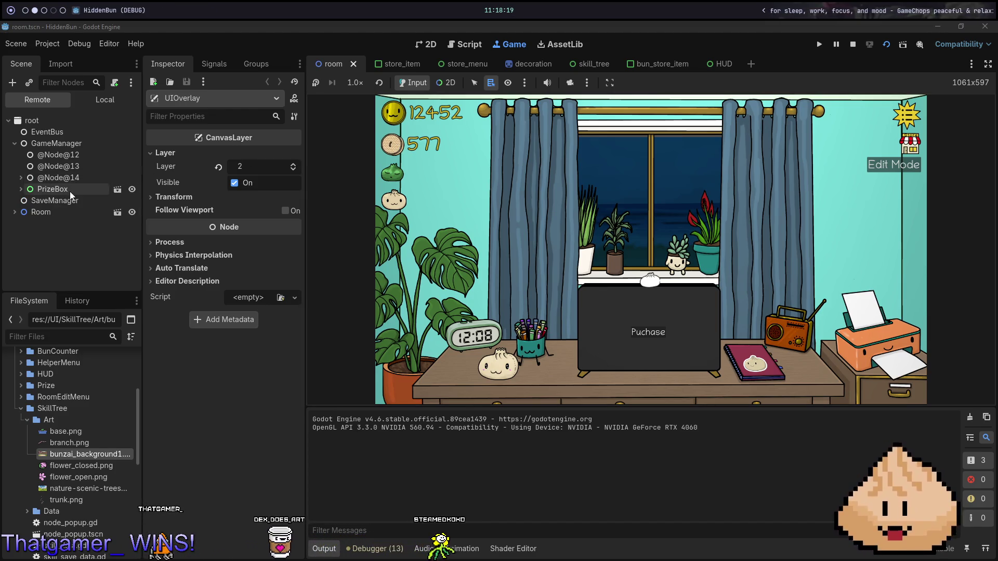
Step: Select the live PrizeBox node to view it in the Inspector, then stop the game
left_click(72, 193)
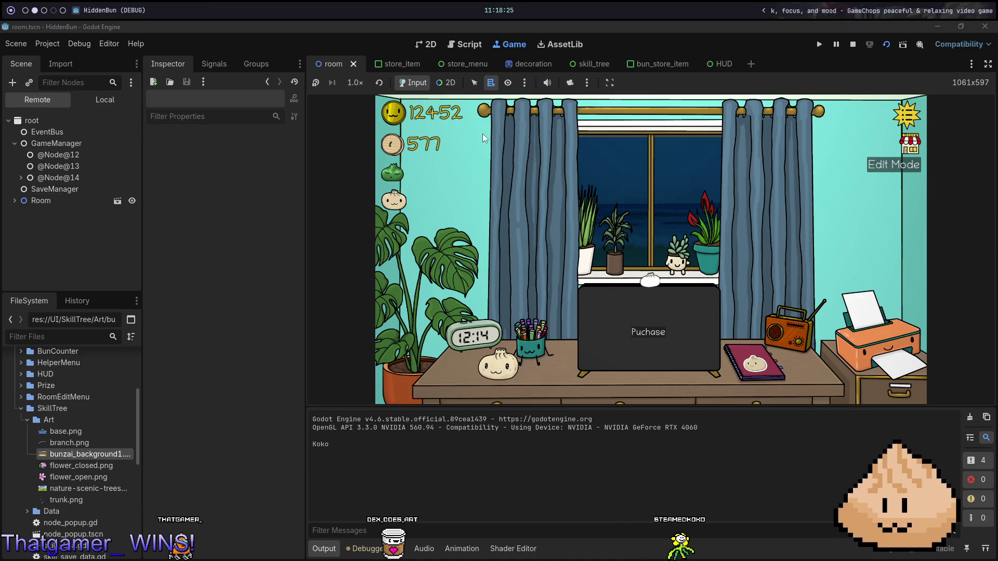
key("F8")
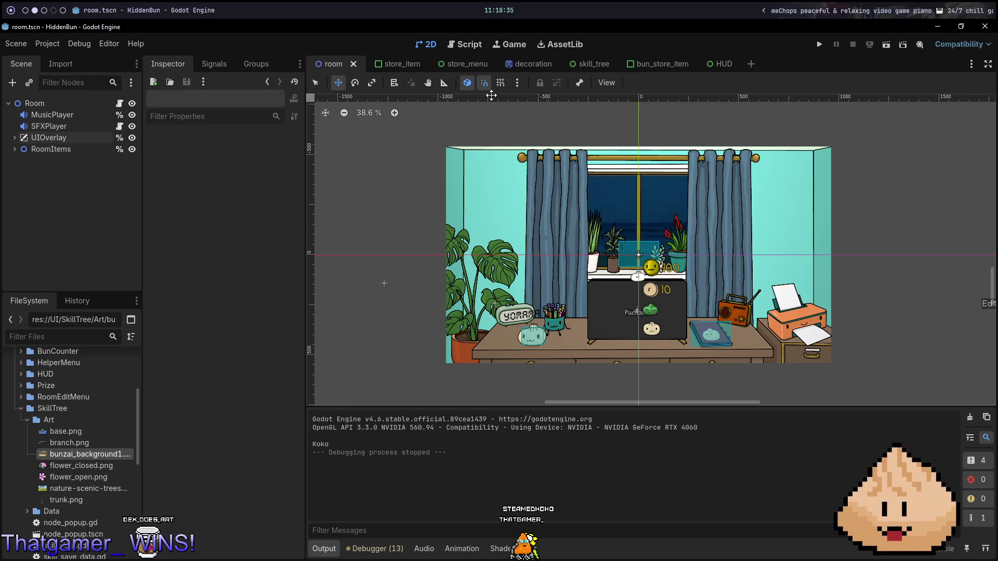
Step: Save the room scene, expand UIOverlay, and inspect the SkillTree, HelperMenu and StoreMenu nodes
mouse_move(423, 69)
key("ctrl+s")
mouse_move(493, 64)
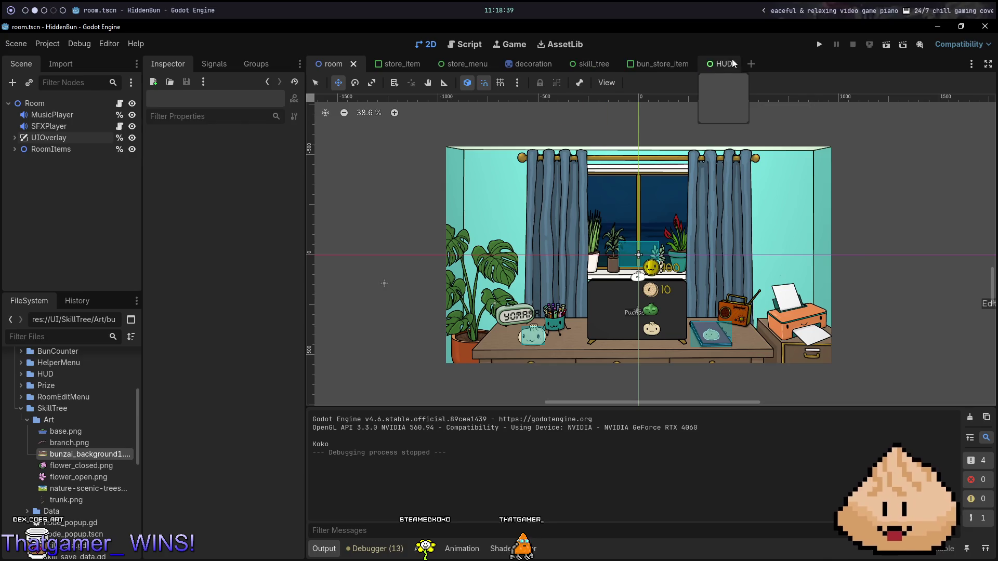
left_click(15, 138)
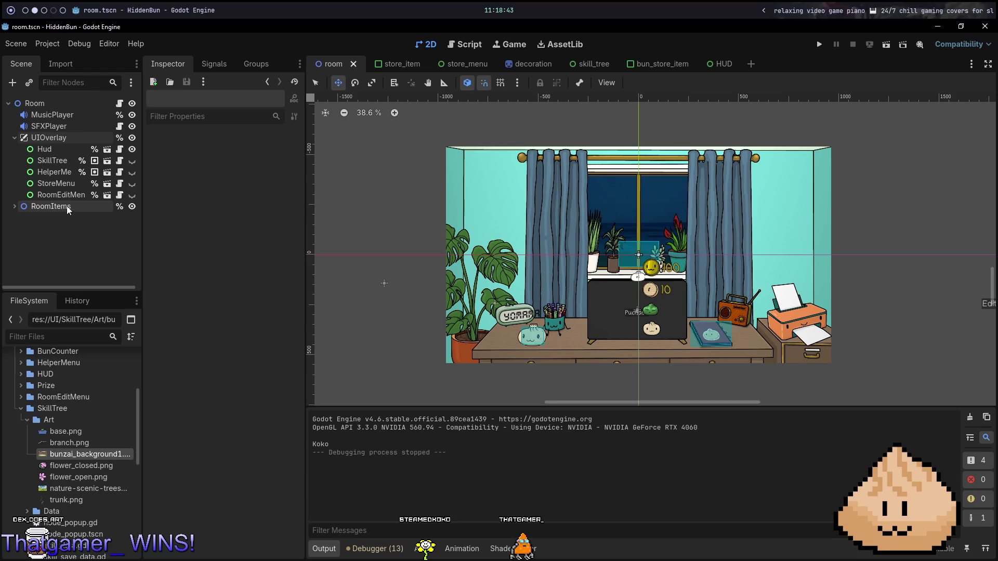
left_click(60, 163)
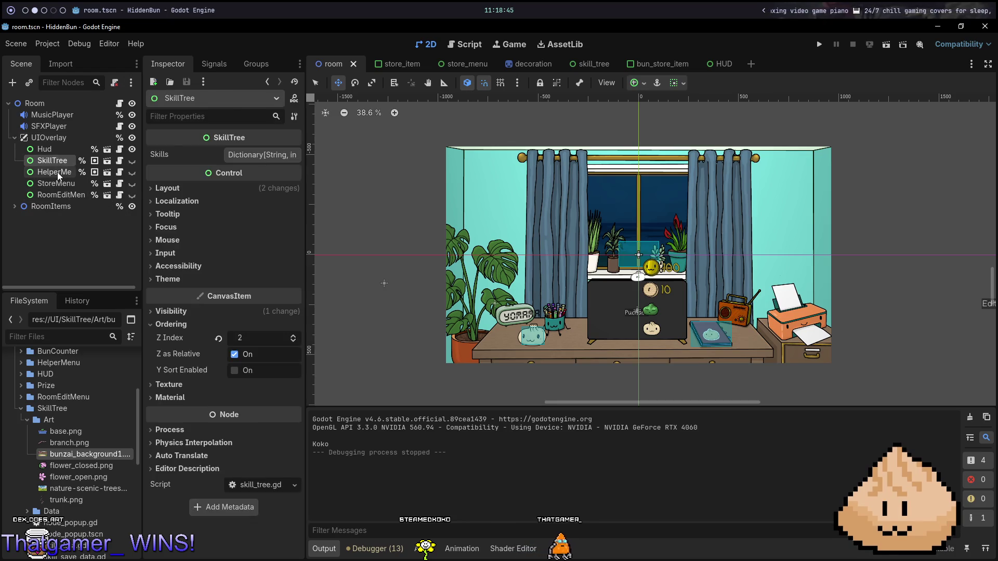
left_click(57, 174)
left_click(57, 185)
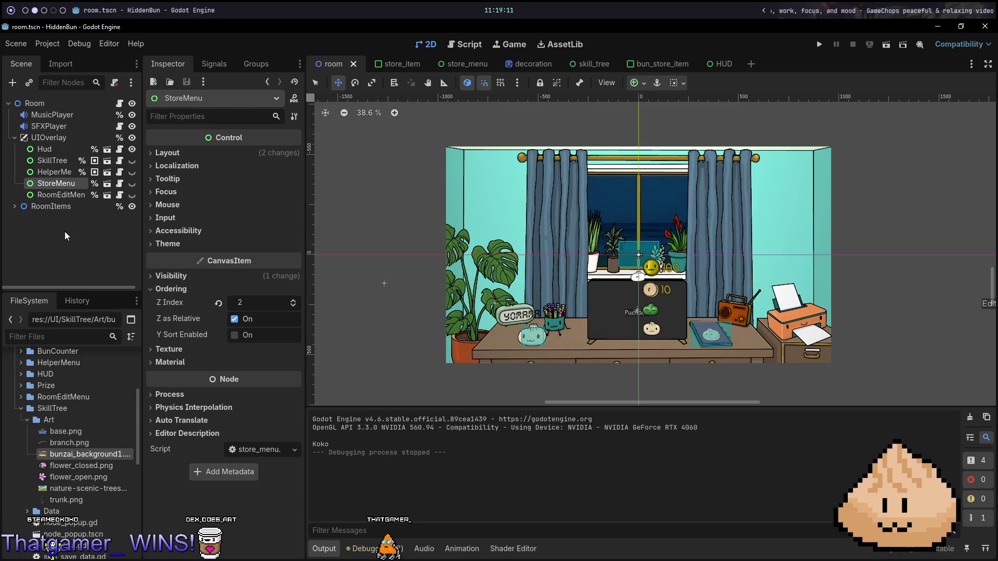
Step: Start adding a child node under UIOverlay, then cancel it
right_click(63, 134)
left_click(122, 137)
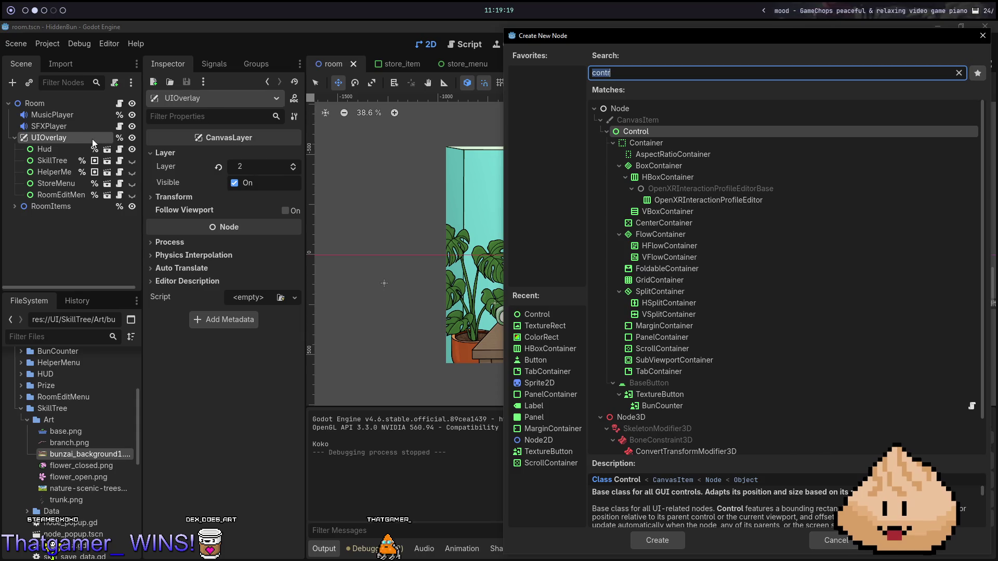
key("Escape")
Step: Tidy the FileSystem dock by folding the SkillTree and Todo folders under UI
scroll(54, 452, "down", 5)
scroll(52, 439, "down", 3)
left_click(32, 422)
left_click(30, 423)
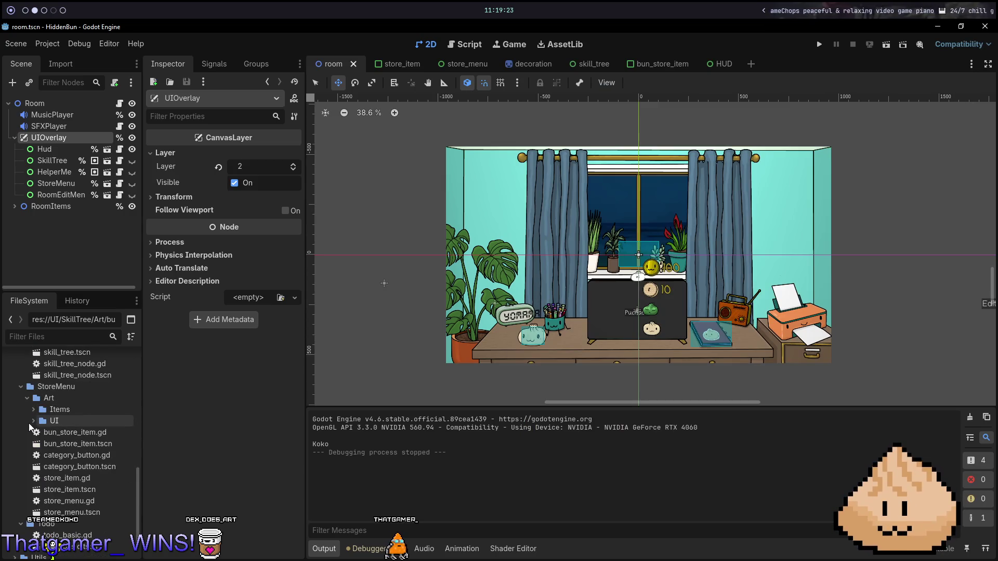
scroll(40, 434, "up", 10)
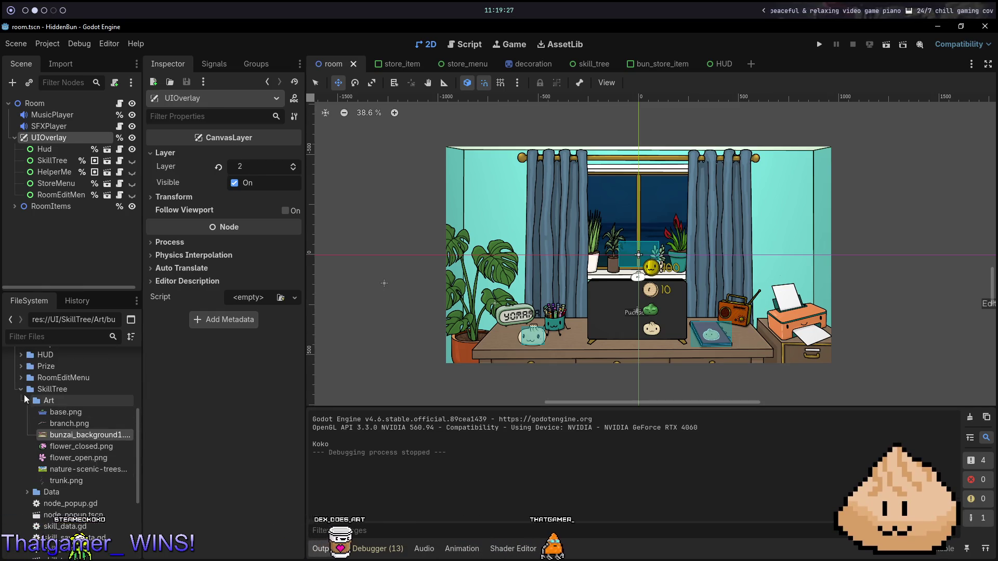
left_click(20, 388)
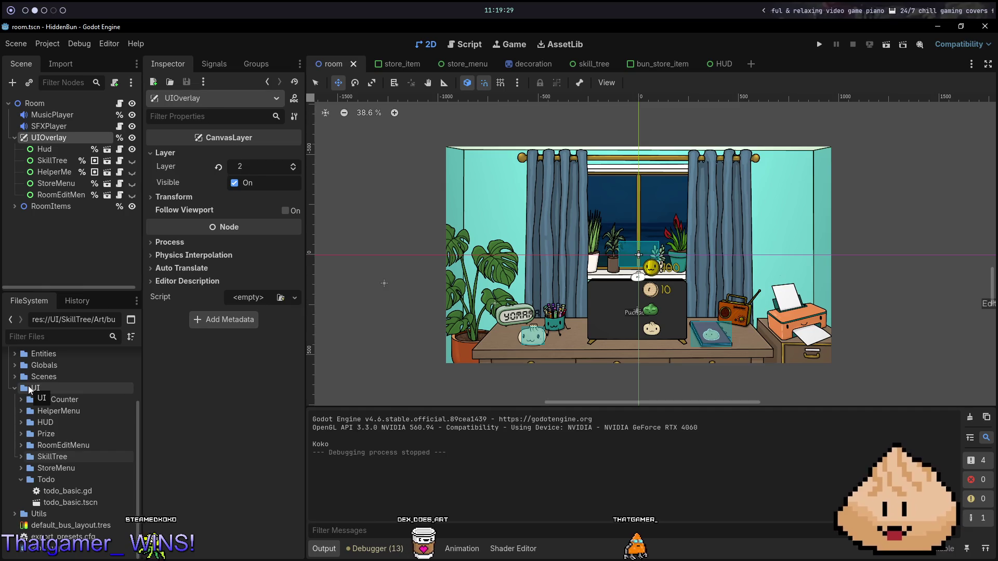
left_click(20, 479)
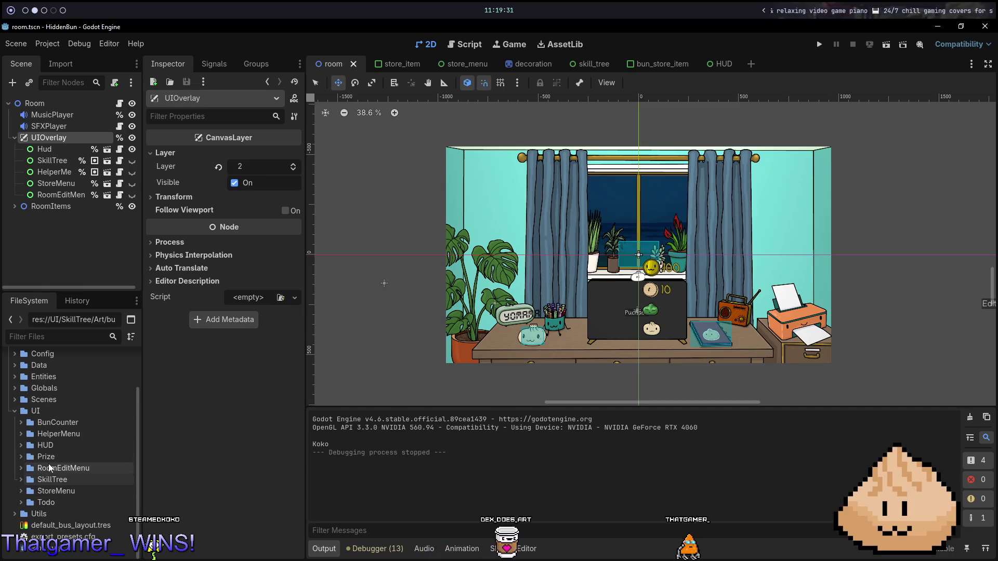
Step: Begin a new folder in UI and cancel it, expand Prize, then reopen UI's context menu
right_click(32, 409)
mouse_move(109, 375)
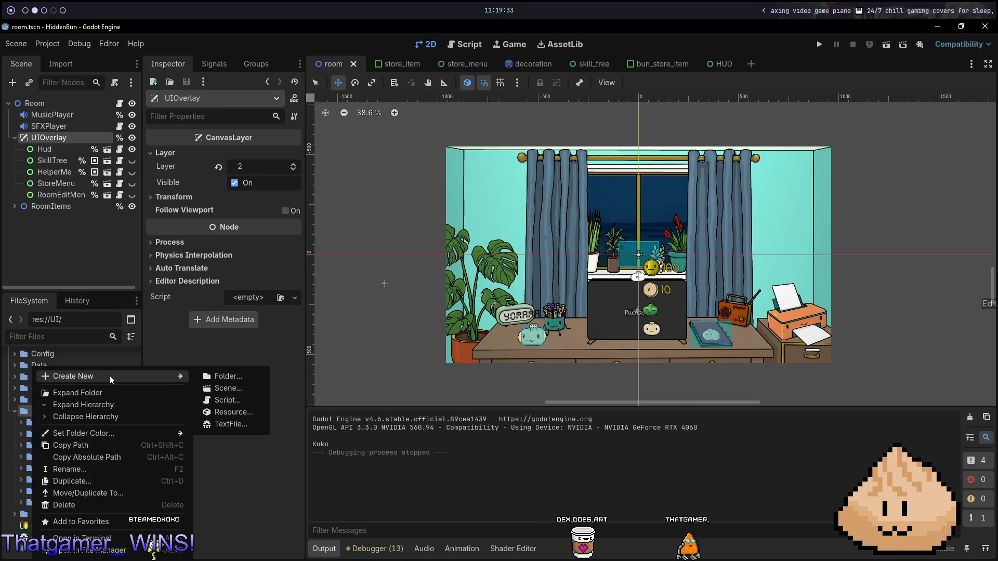
left_click(229, 373)
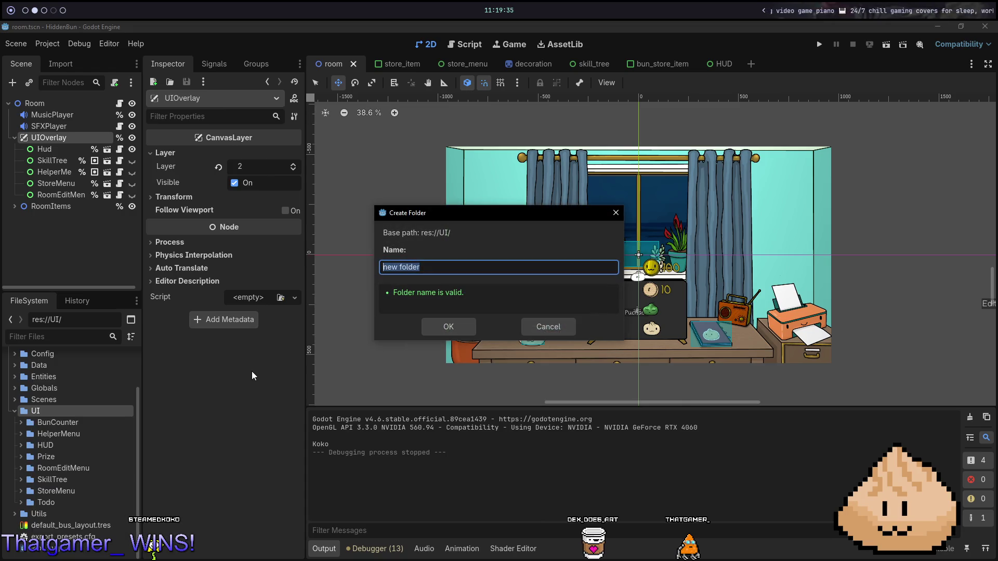
key("Escape")
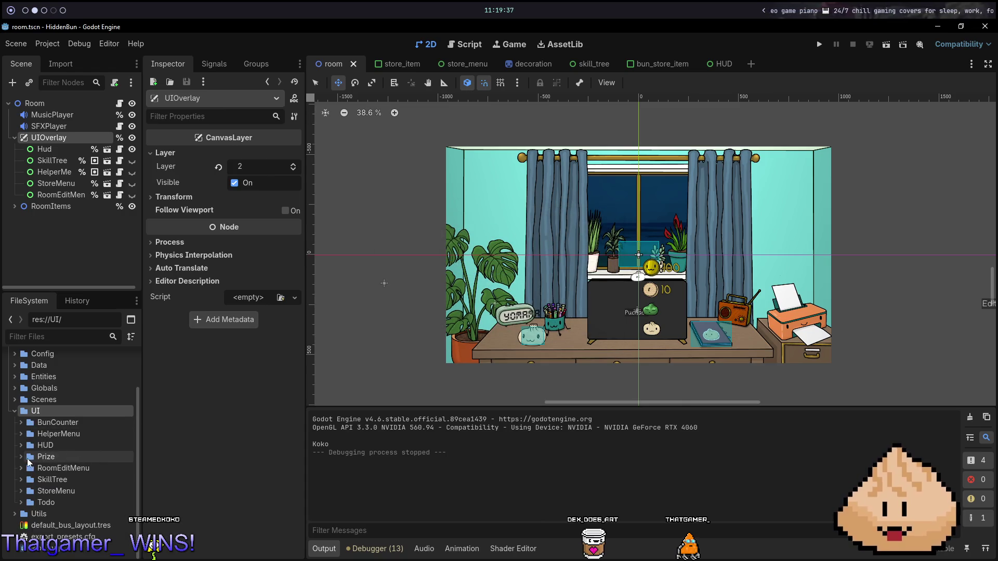
double_click(46, 457)
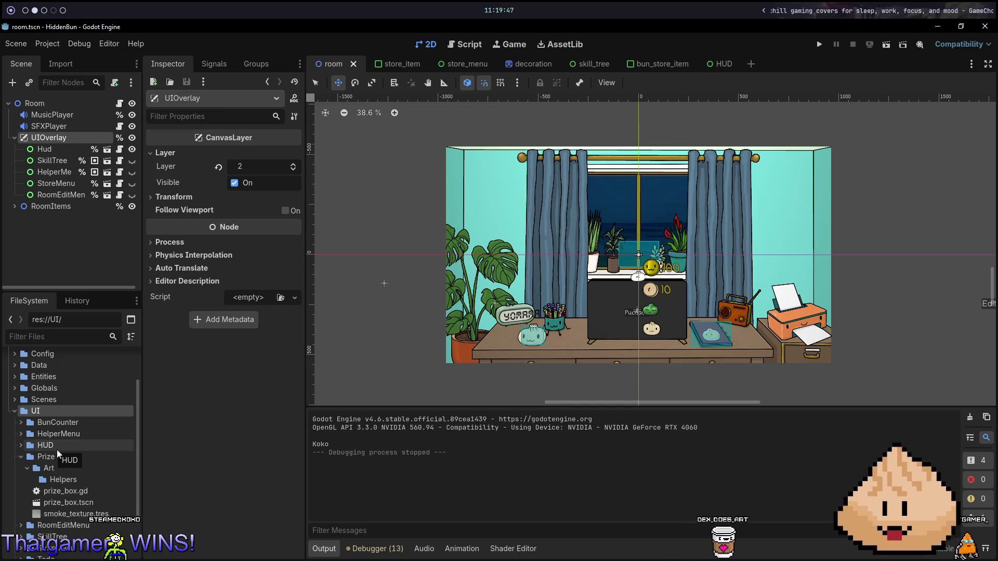
right_click(46, 414)
Step: Create PrizeMenu as a new scene with a User Interface root inside the UI folder
mouse_move(199, 374)
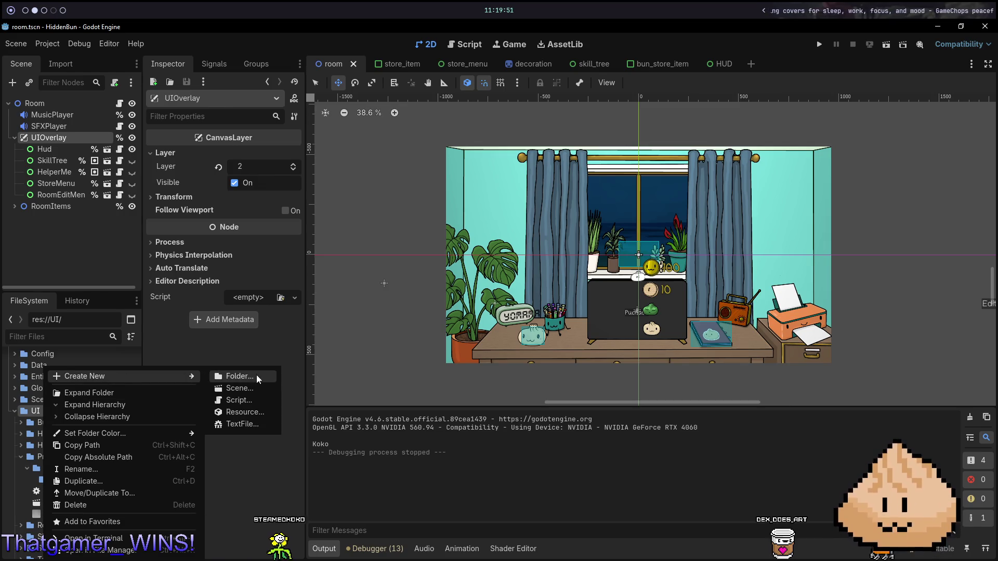
left_click(244, 389)
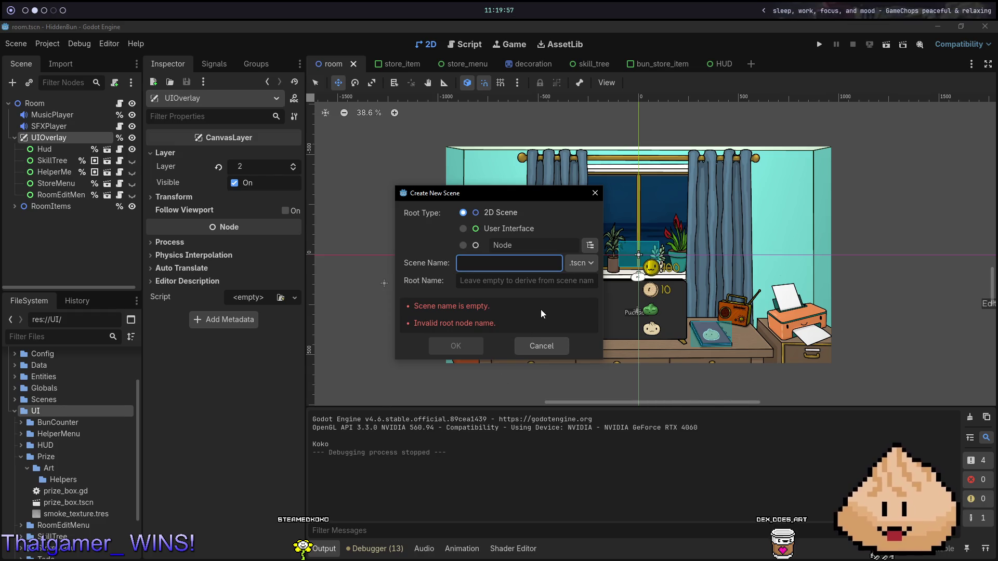
left_click(491, 231)
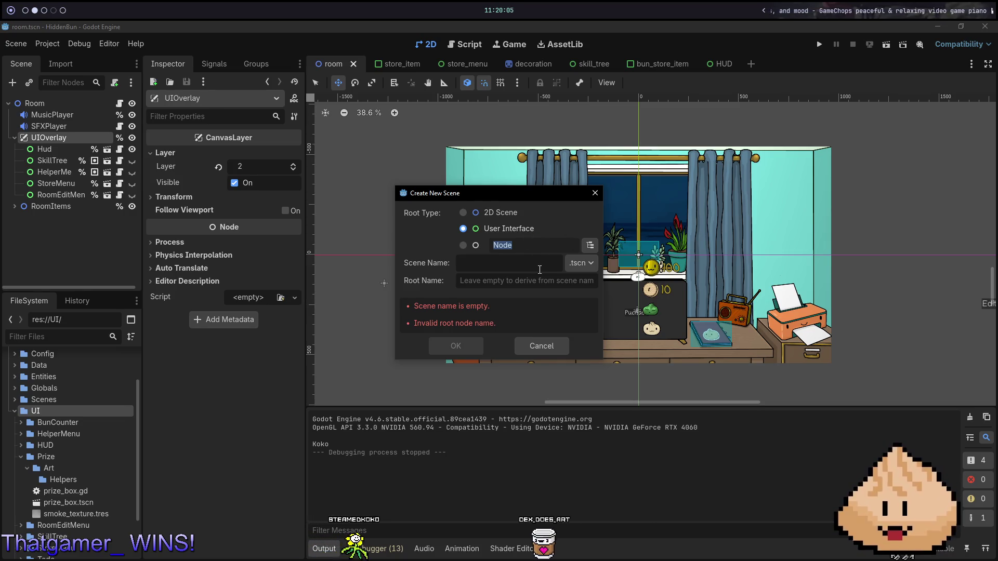
type("PrizeMenu")
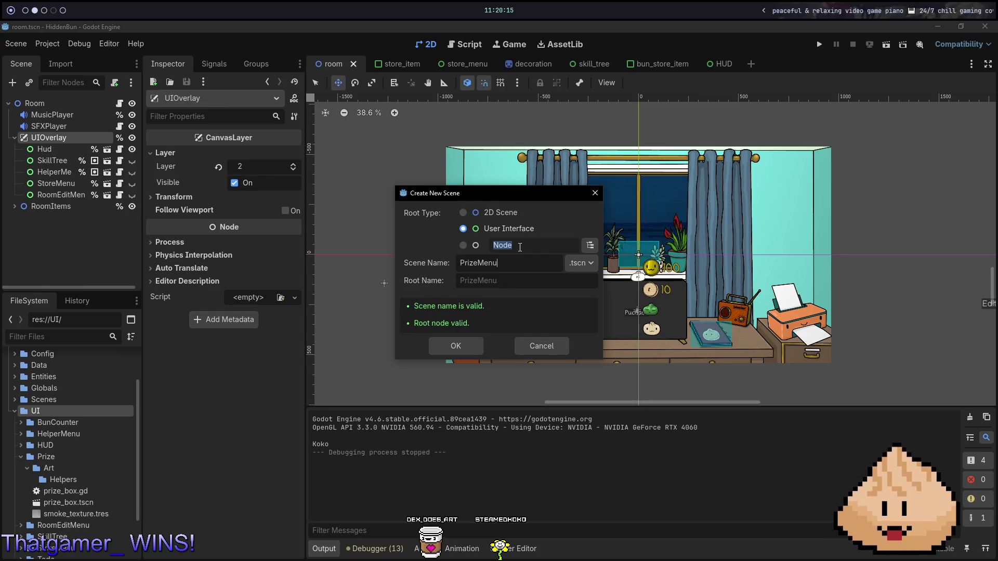
key("Return")
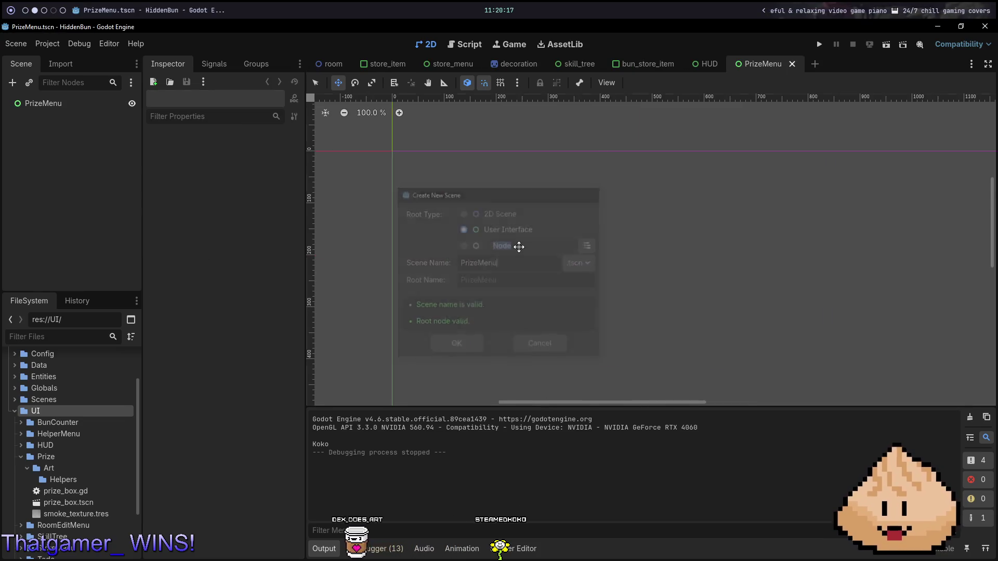
Step: Save the new PrizeMenu scene
scroll(605, 196, "down", 4)
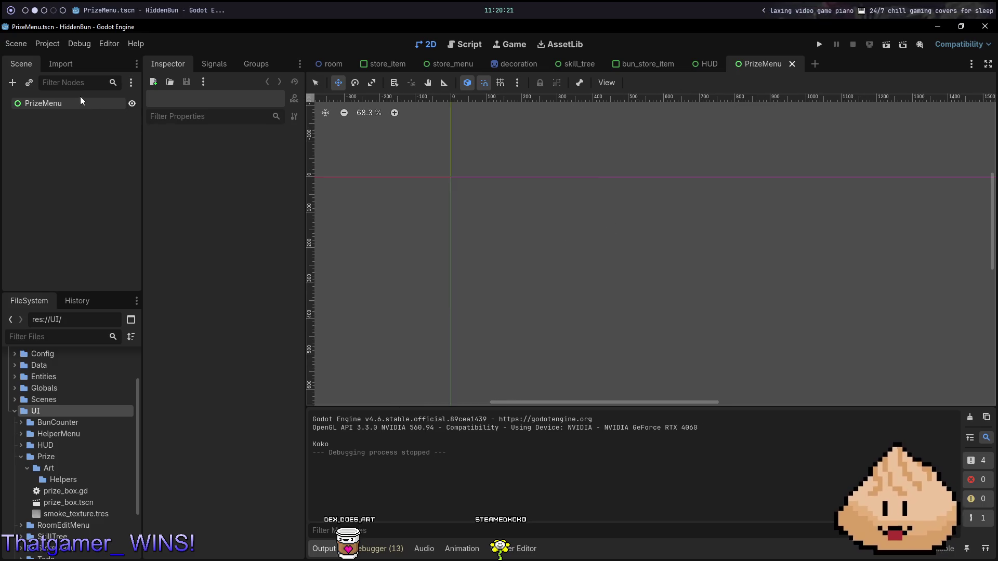
key("ctrl+s")
left_click(714, 64)
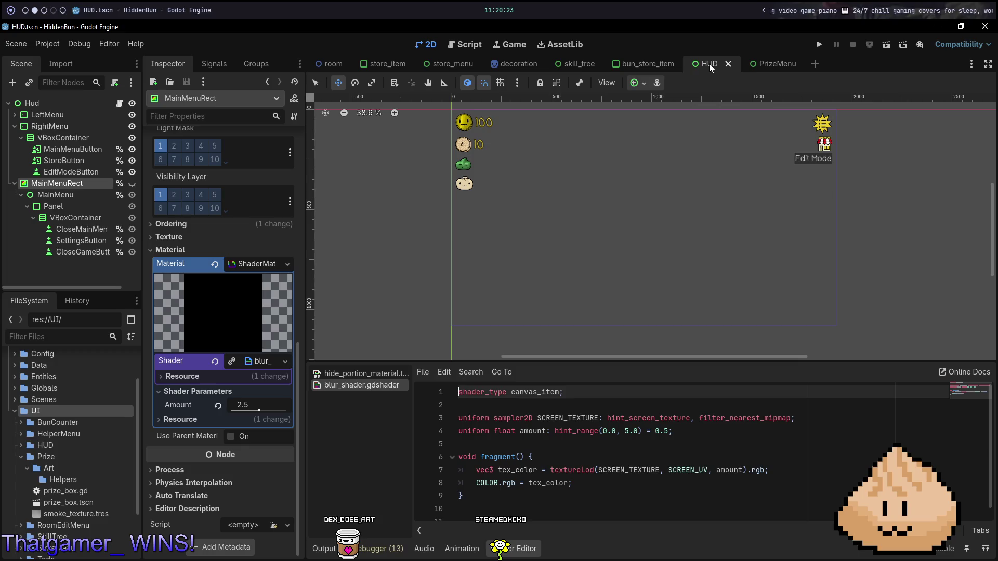
left_click(761, 63)
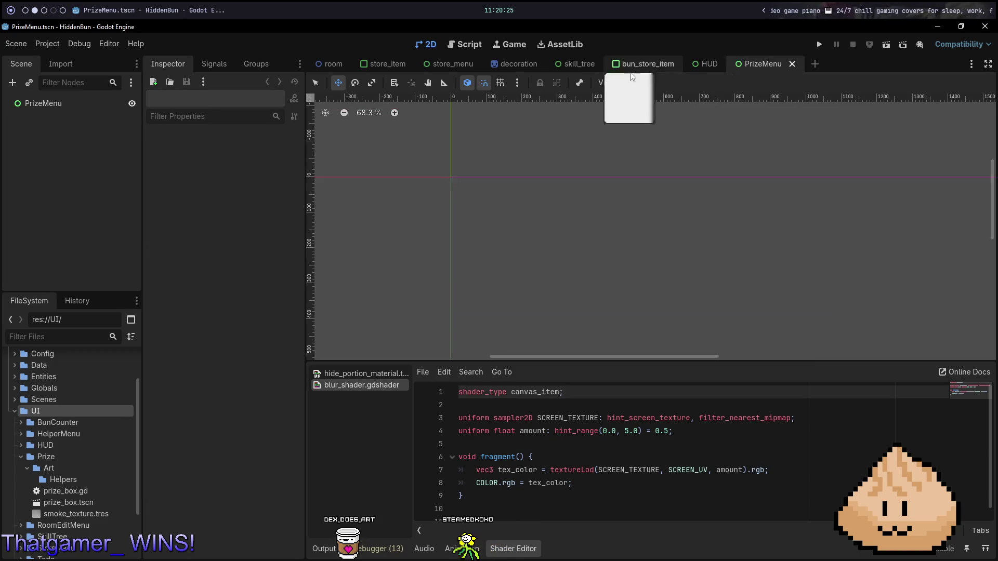
Step: Attach a new prize_menu.gd script to the PrizeMenu root, then return to the HUD scene
right_click(105, 107)
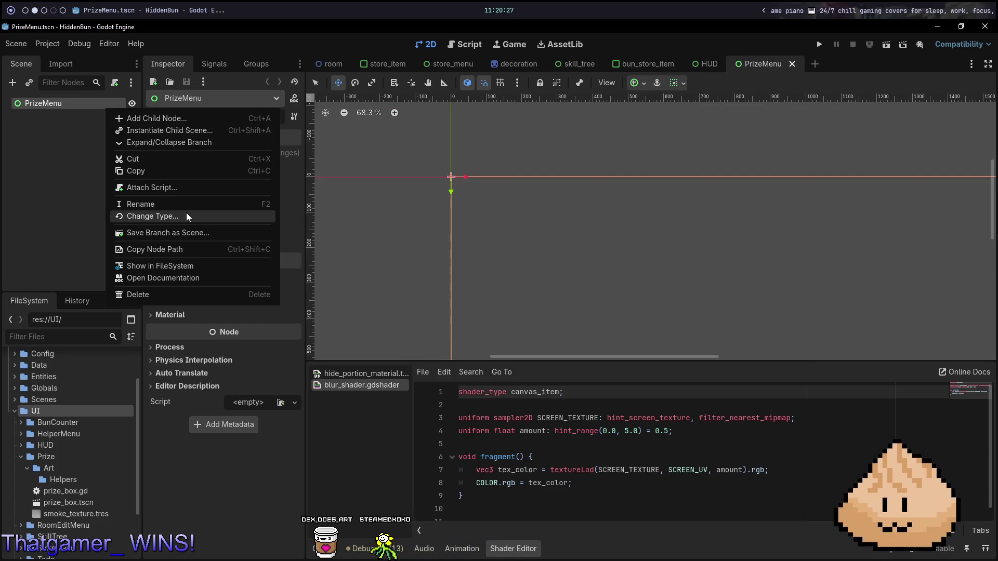
left_click(186, 188)
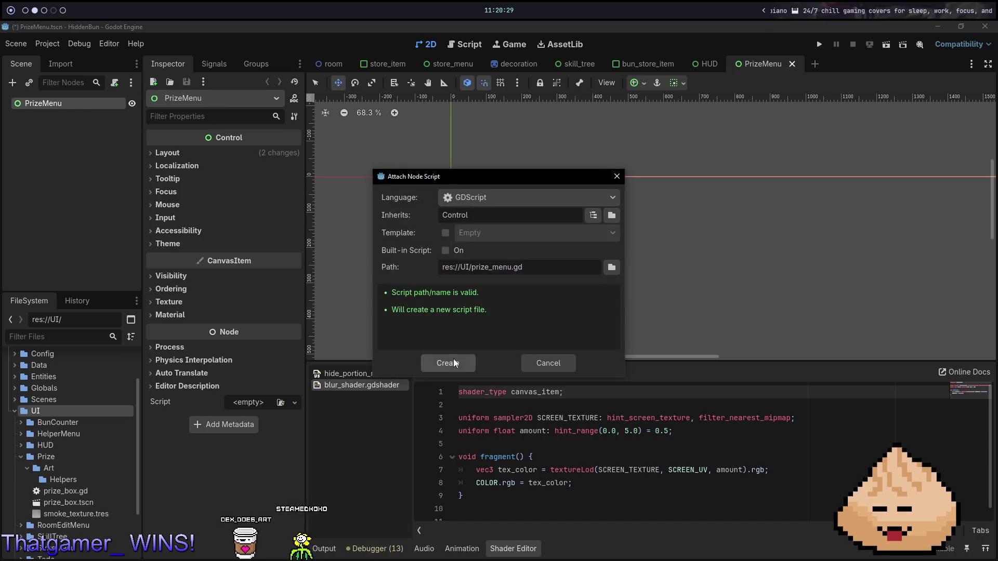
left_click(447, 363)
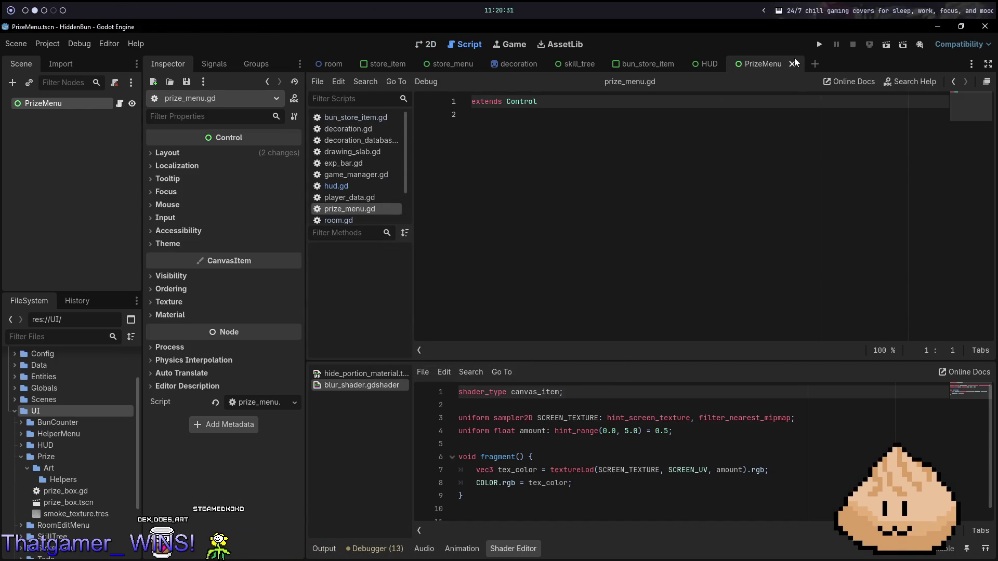
left_click(419, 46)
left_click(708, 63)
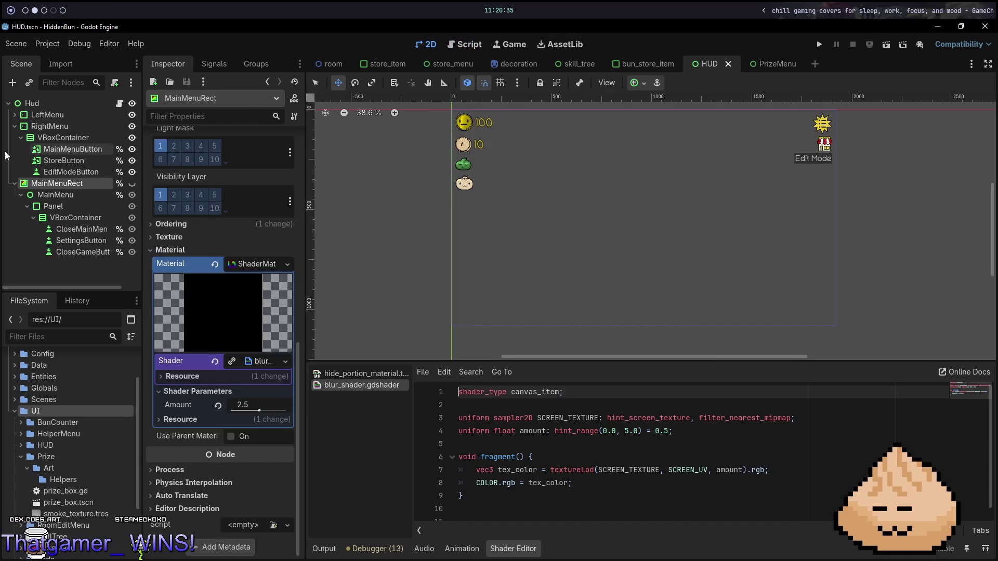
Step: Collapse RightMenu in HUD, glance at bun_store_item and skill_tree, and return to room
left_click(15, 127)
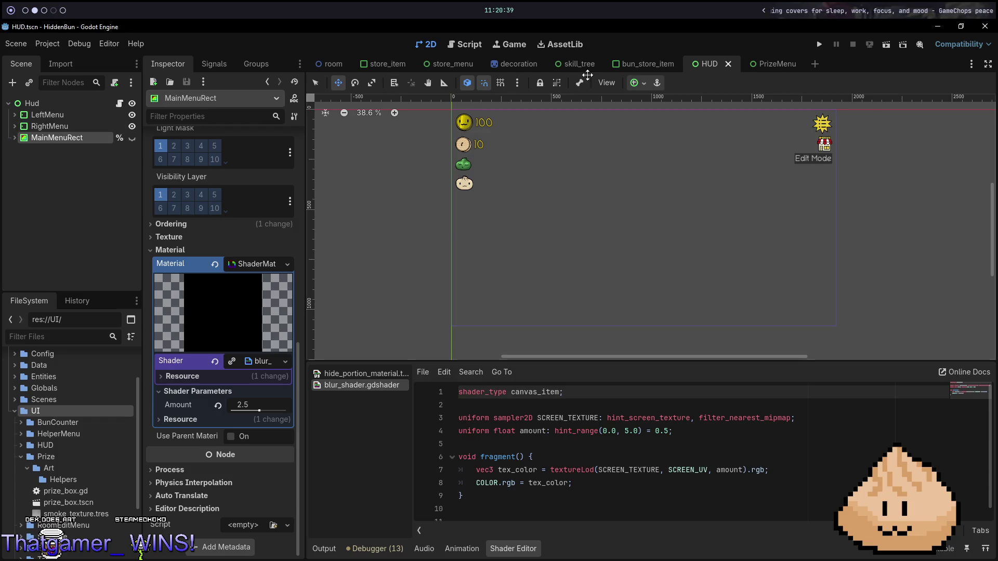
left_click(644, 63)
left_click(569, 66)
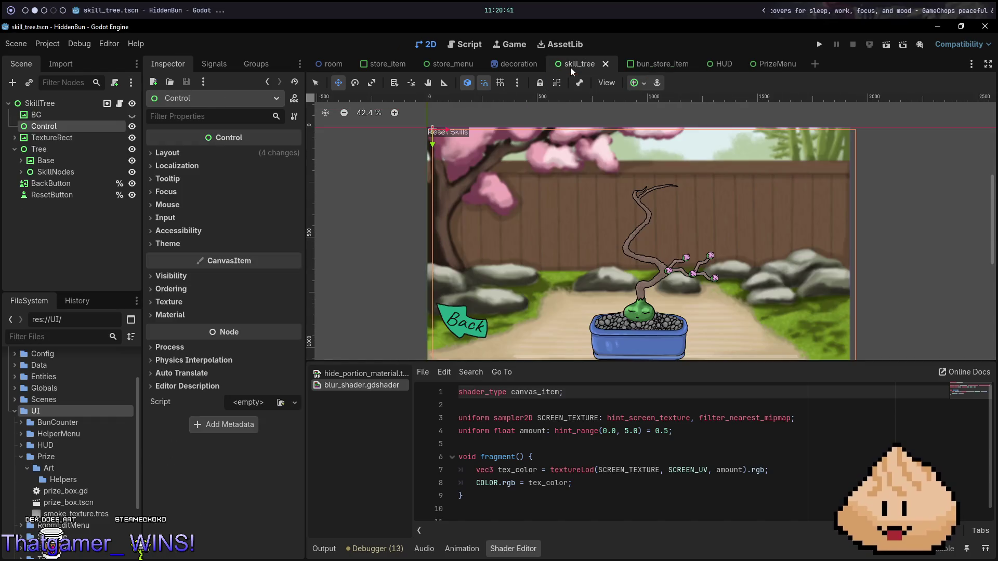
left_click(340, 66)
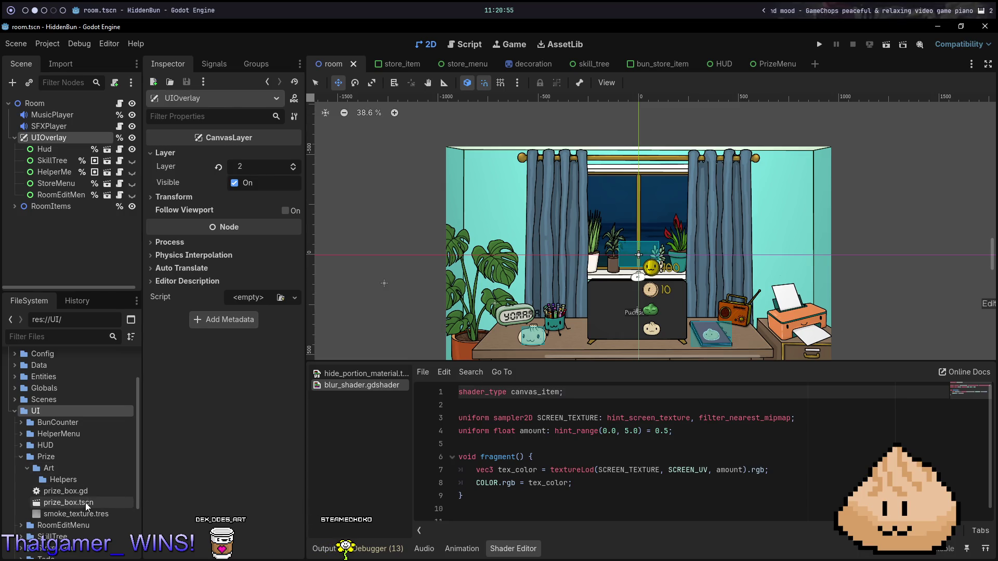
Step: Move PrizeMenu.tscn and prize_menu.gd into the Prize folder
scroll(85, 500, "down", 3)
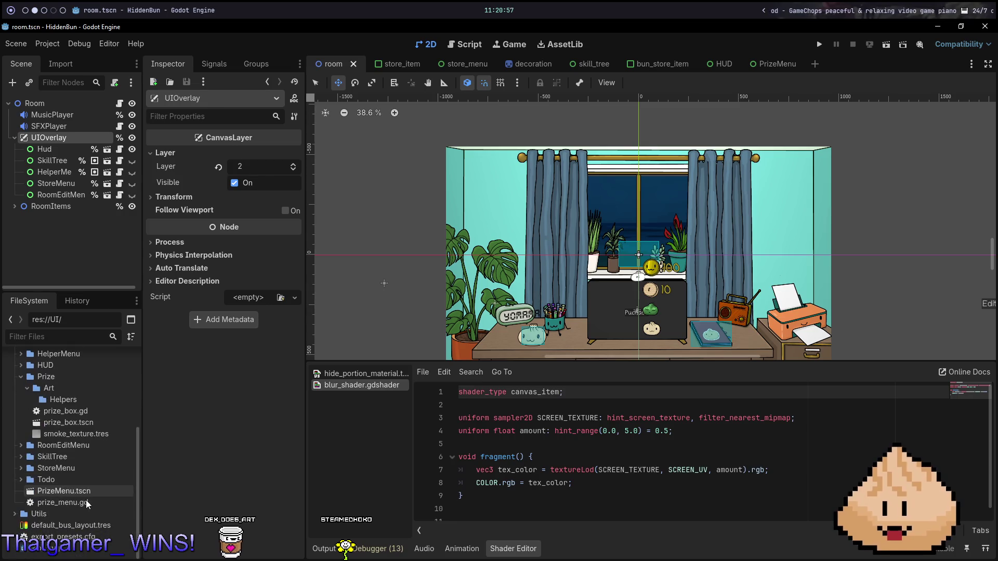
left_click(70, 499)
mouse_move(70, 497)
left_mouse_down()
mouse_move(95, 474)
mouse_move(60, 376)
left_mouse_up()
left_click(460, 318)
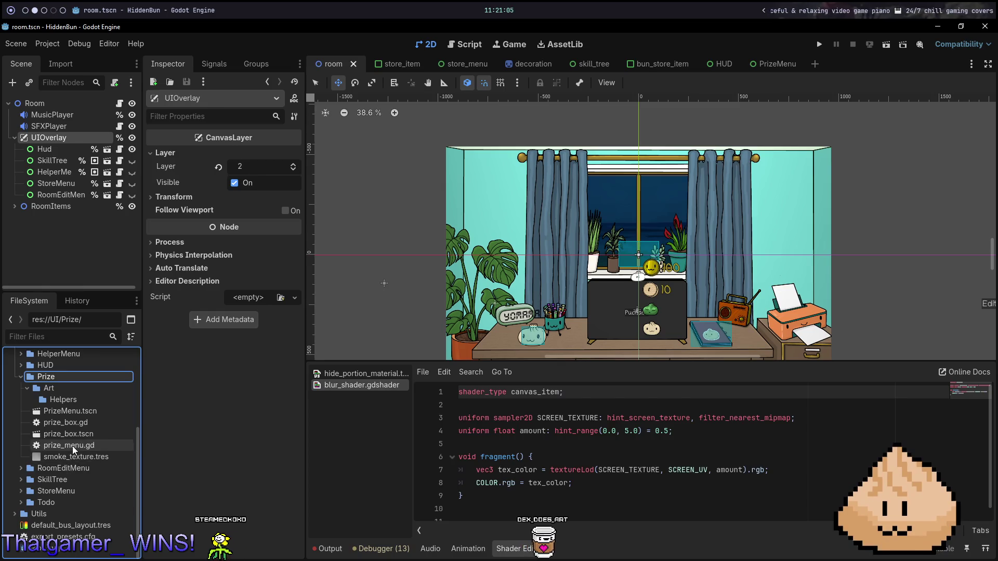
Step: Rename the scene file to prize_menu.tscn and instance it under UIOverlay in room
left_click(93, 410)
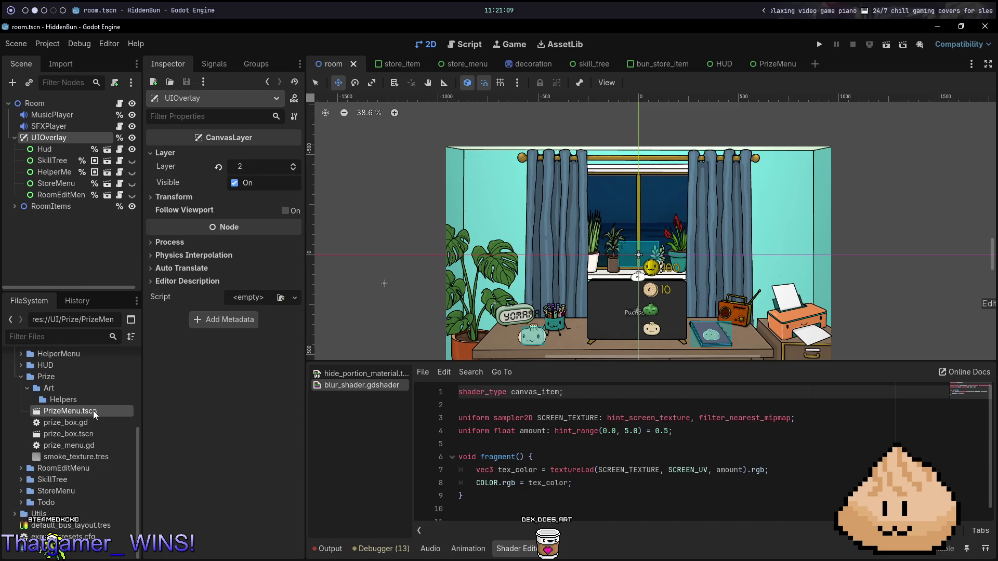
right_click(77, 410)
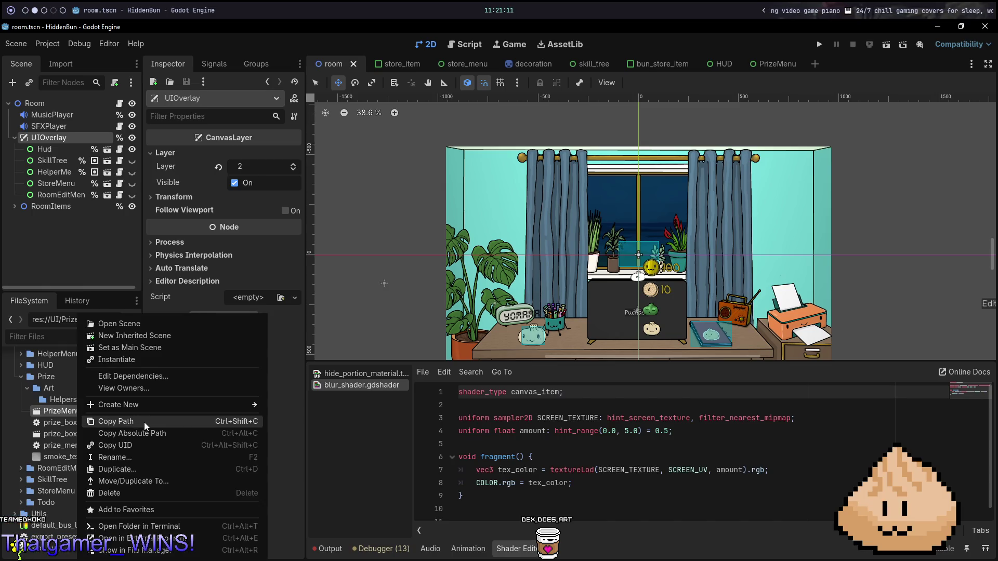
left_click(134, 456)
type("prize")
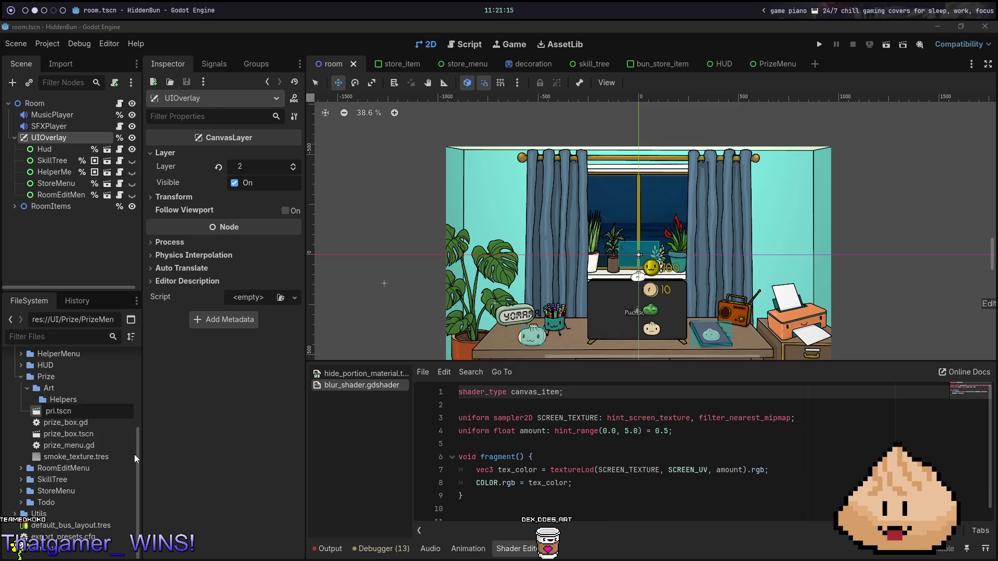
type("_menu")
key("Return")
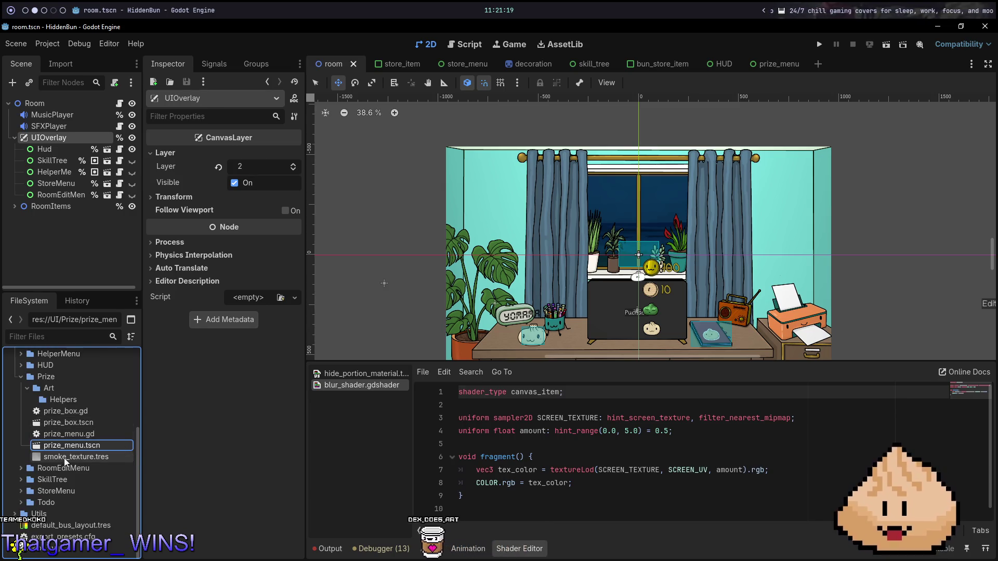
mouse_move(70, 445)
left_mouse_down()
mouse_move(90, 430)
mouse_move(69, 214)
mouse_move(52, 203)
left_mouse_up()
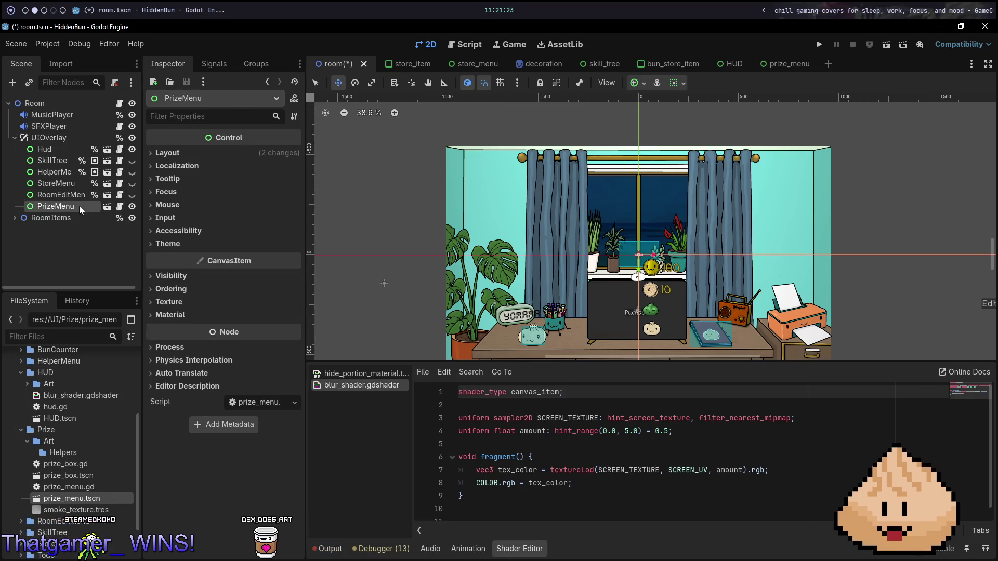
Step: Make PrizeMenu accessible as a unique name and save the room scene
right_click(79, 207)
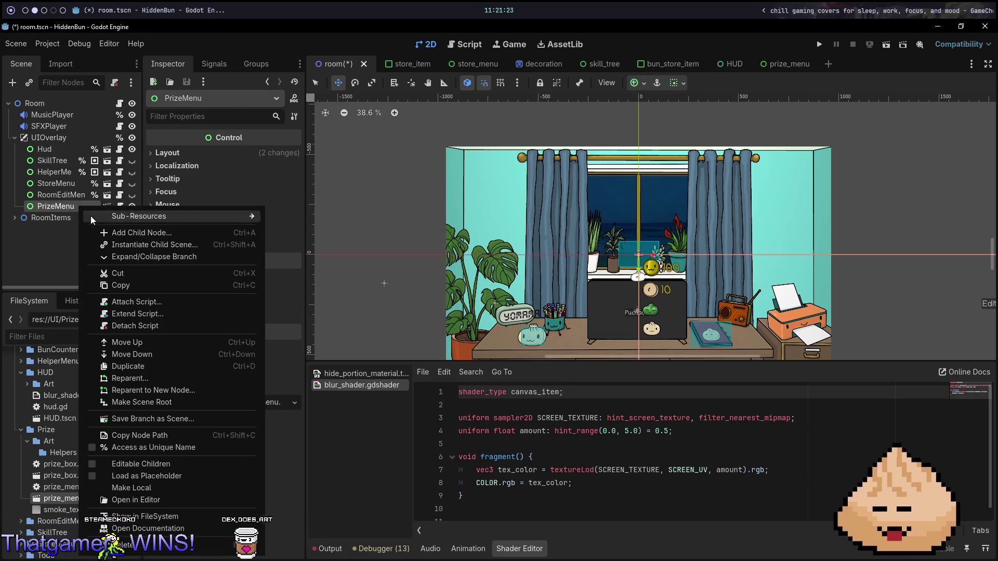
left_click(171, 447)
key("ctrl+s")
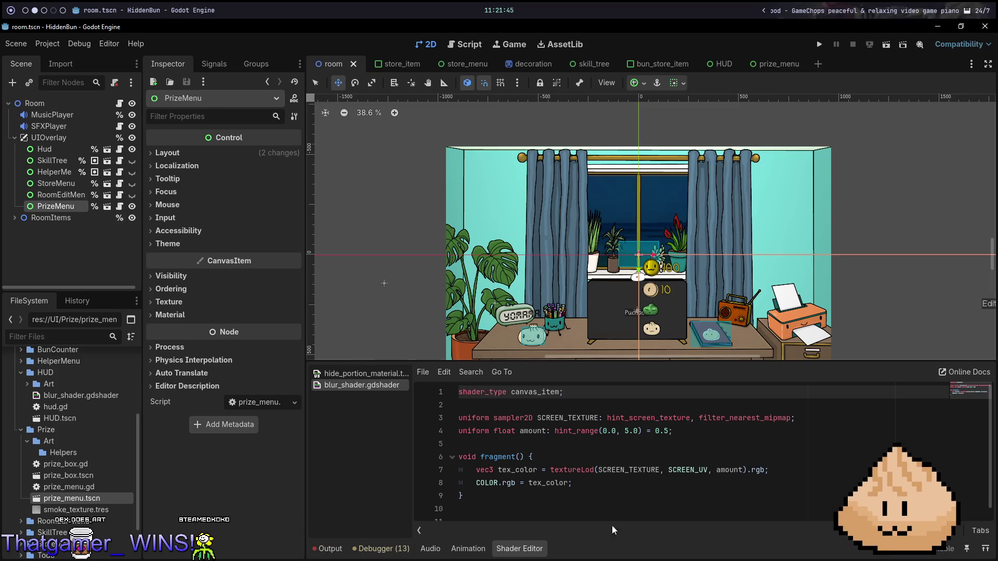
left_click(524, 552)
key("ctrl+s")
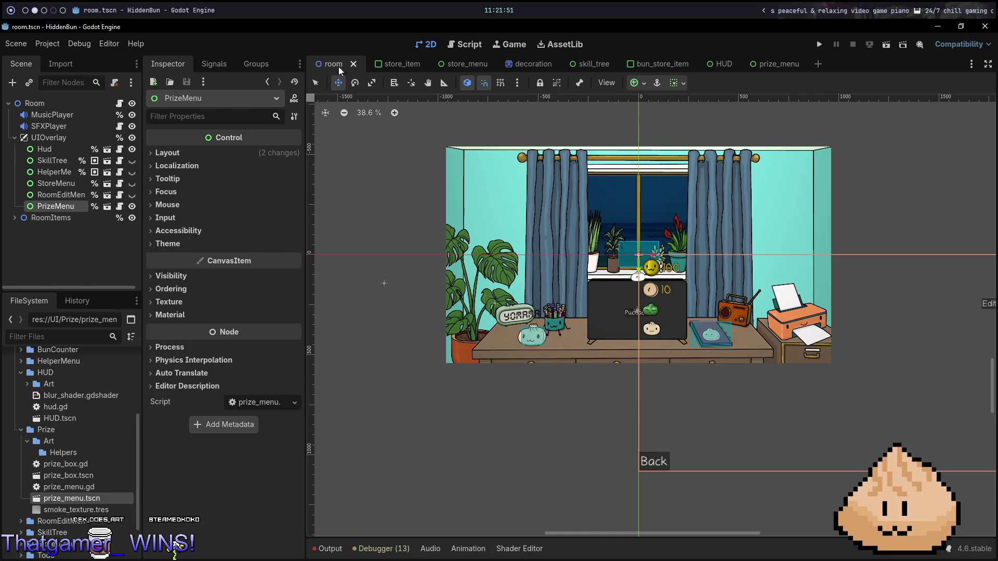
Step: Switch to room.gd and drag a PrizeMenu reference into the script
left_click(450, 46)
scroll(593, 227, "up", 10)
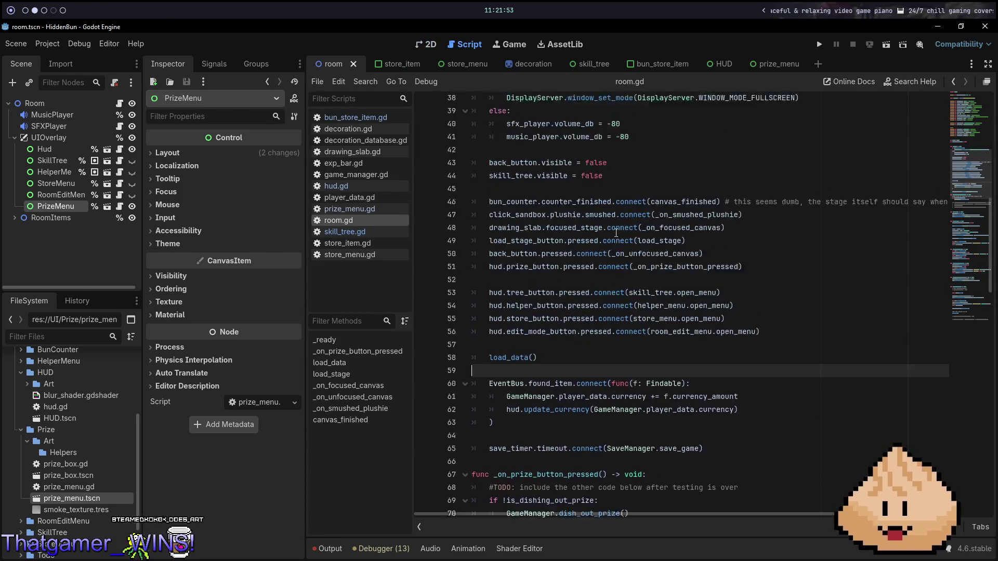
scroll(593, 228, "up", 2)
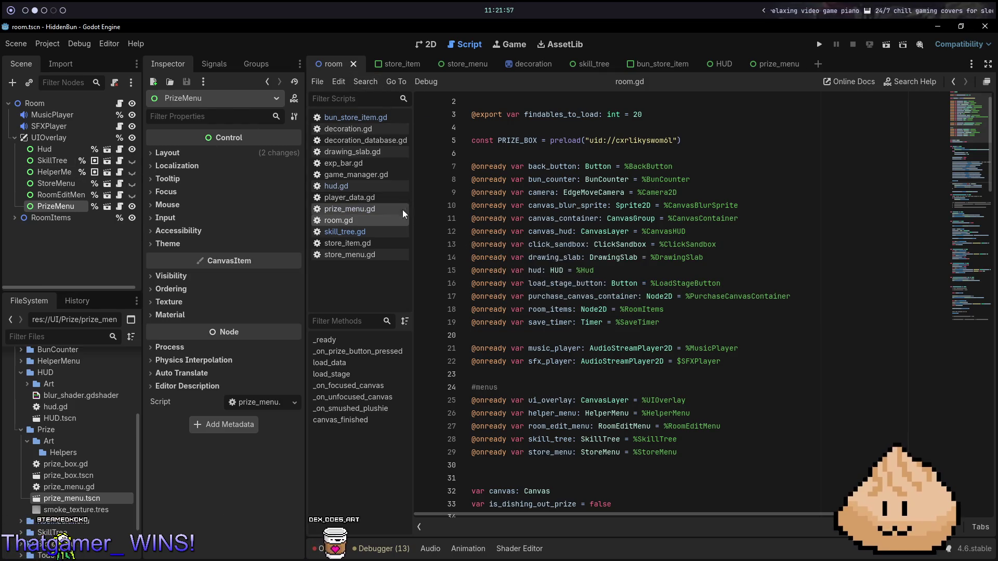
mouse_move(54, 207)
left_mouse_down()
mouse_move(598, 312)
mouse_move(611, 366)
mouse_move(608, 439)
mouse_move(579, 469)
mouse_move(601, 412)
mouse_move(576, 441)
mouse_move(574, 466)
left_mouse_up()
Step: Insert the PrizeMenu onready reference, then open room.gd in Neovim via the file finder
key("ctrl+s")
key("alt+Tab")
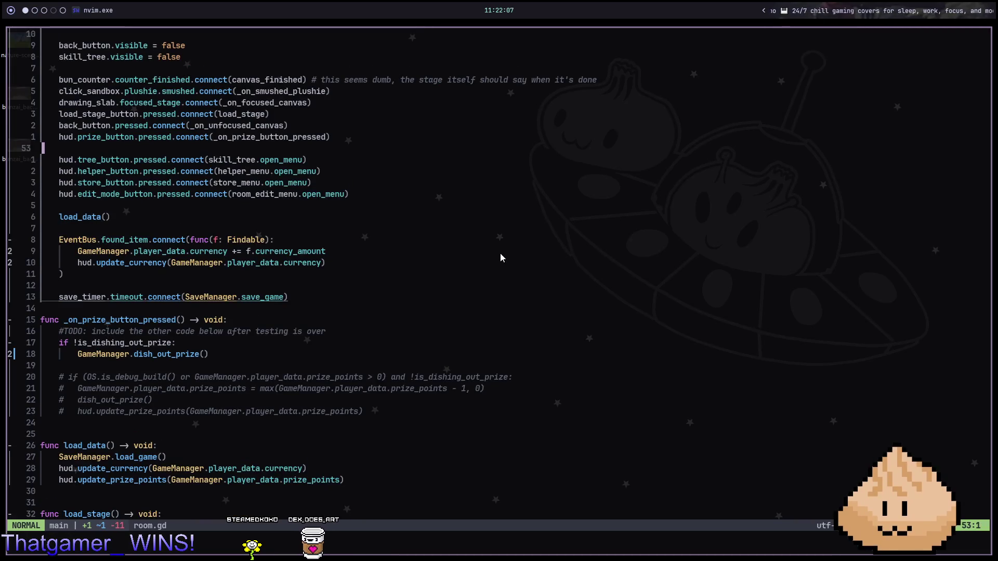
key("space")
key("f")
key("f")
type("room")
key("Return")
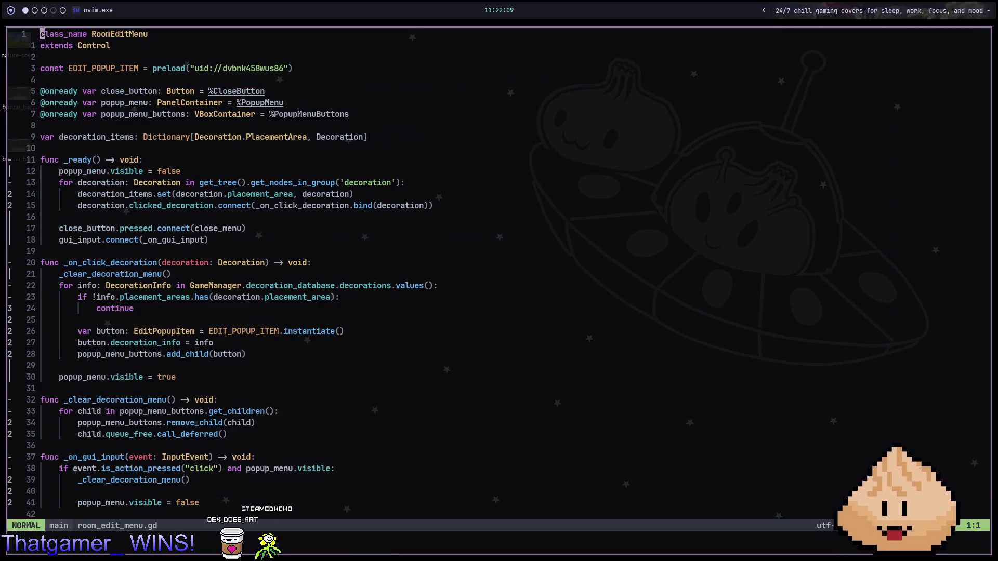
key("space")
key("f")
key("f")
type("room")
key("Down")
key("Return")
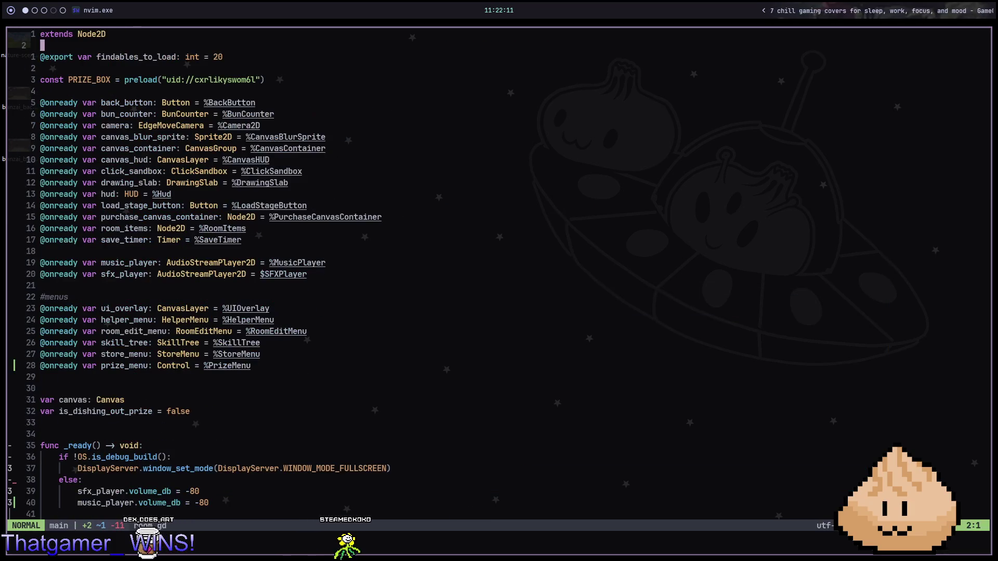
Step: Find the prize_menu line and move ui_overlay to the end, with prize_menu above it
type("?priz")
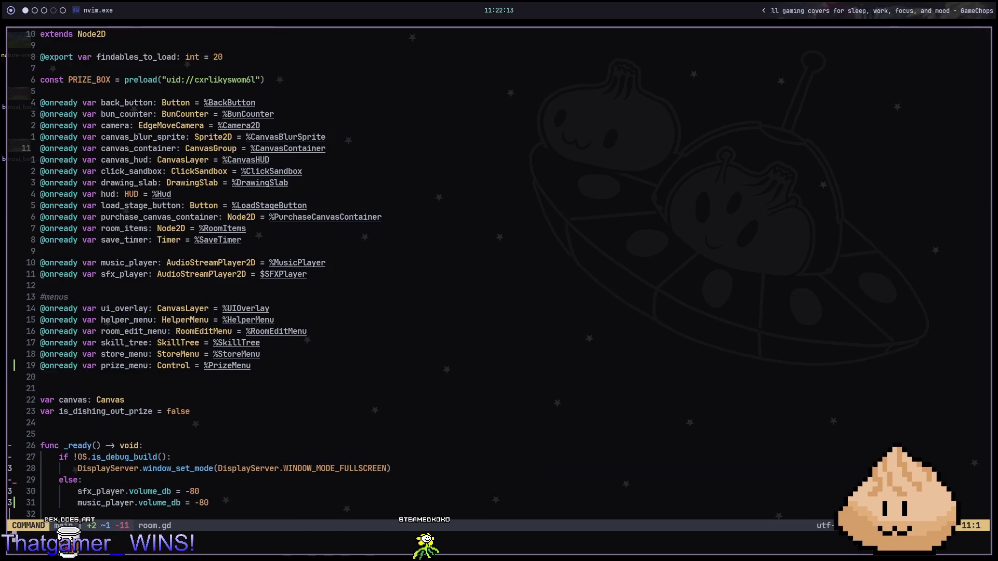
key("Return")
key("k")
key("k")
key("k")
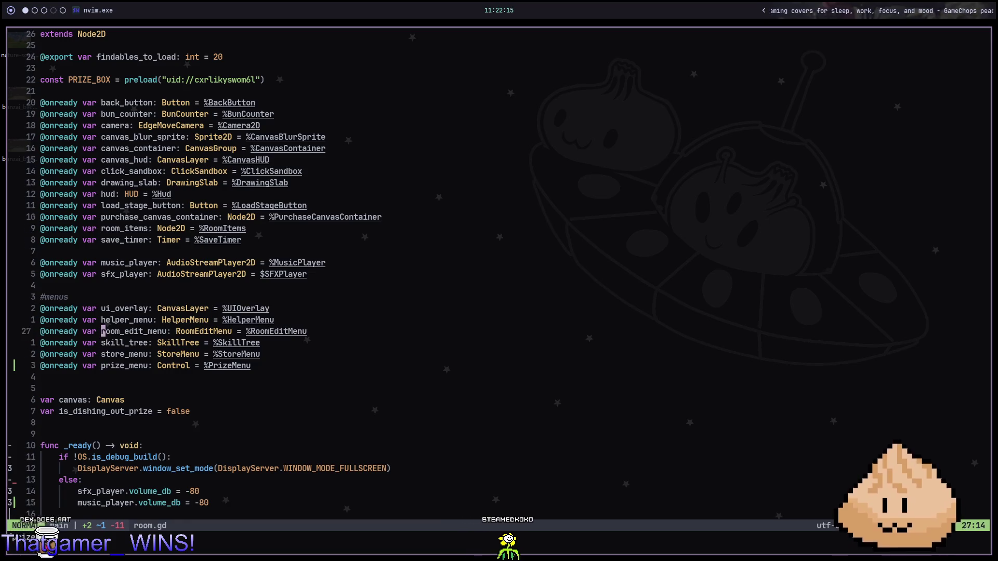
key("d")
key("d")
key("j")
key("j")
key("j")
key("p")
key("j")
key("d")
key("d")
key("k")
key("P")
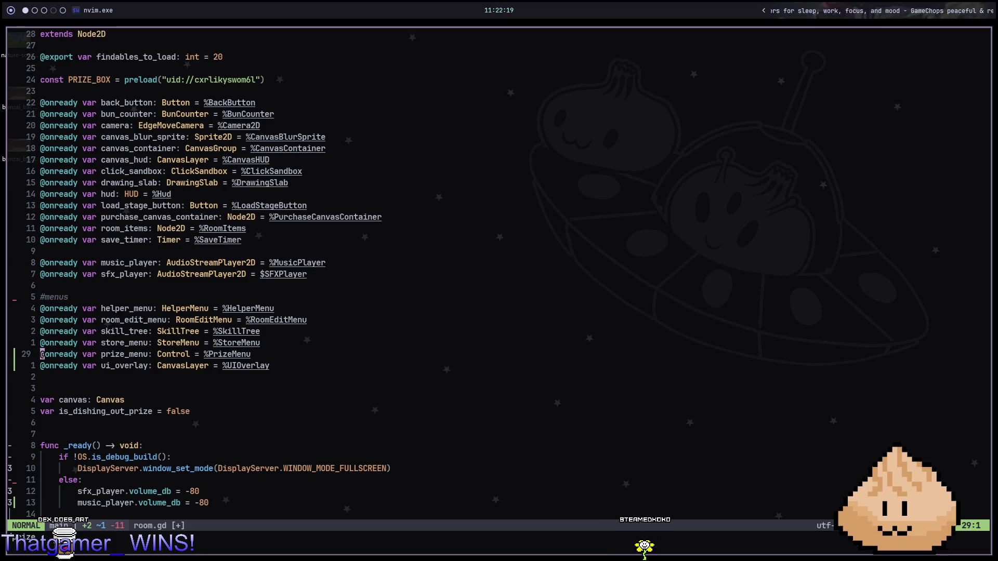
Step: Reorder the store_menu, skill_tree and room_edit_menu lines so the menu variables are alphabetical
key("d")
key("d")
key("p")
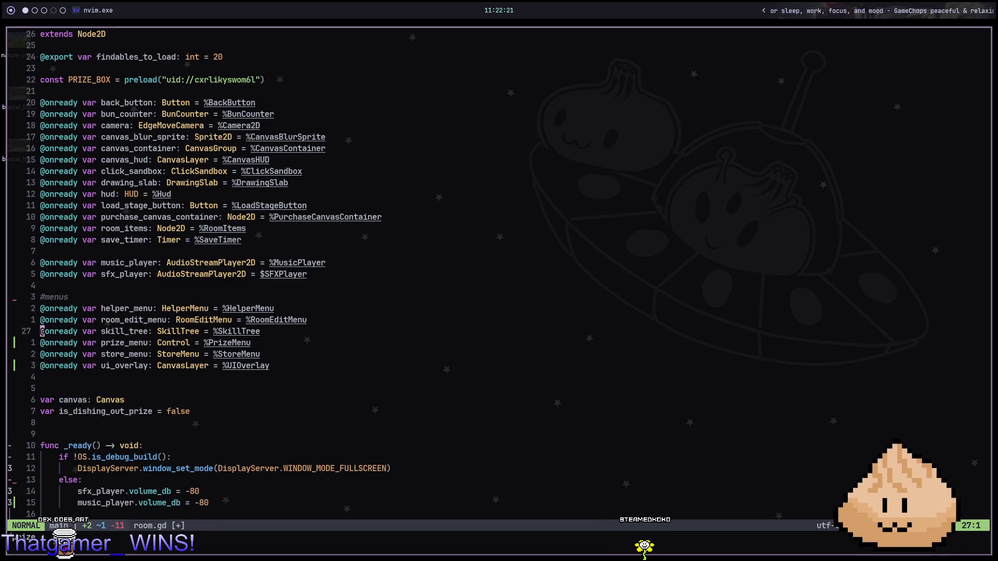
key("d")
key("d")
key("j")
key("k")
key("p")
key("k")
key("k")
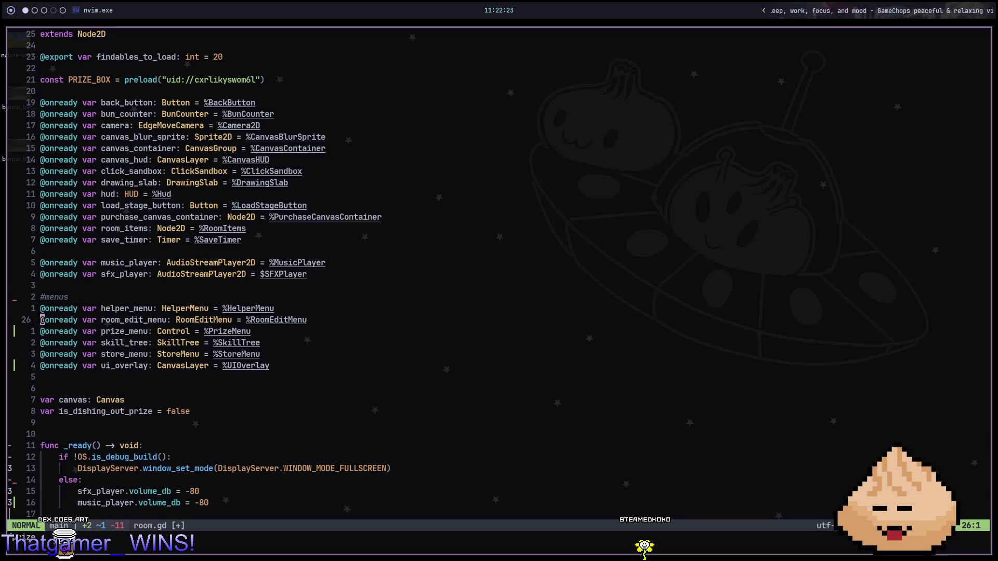
key("d")
key("d")
key("p")
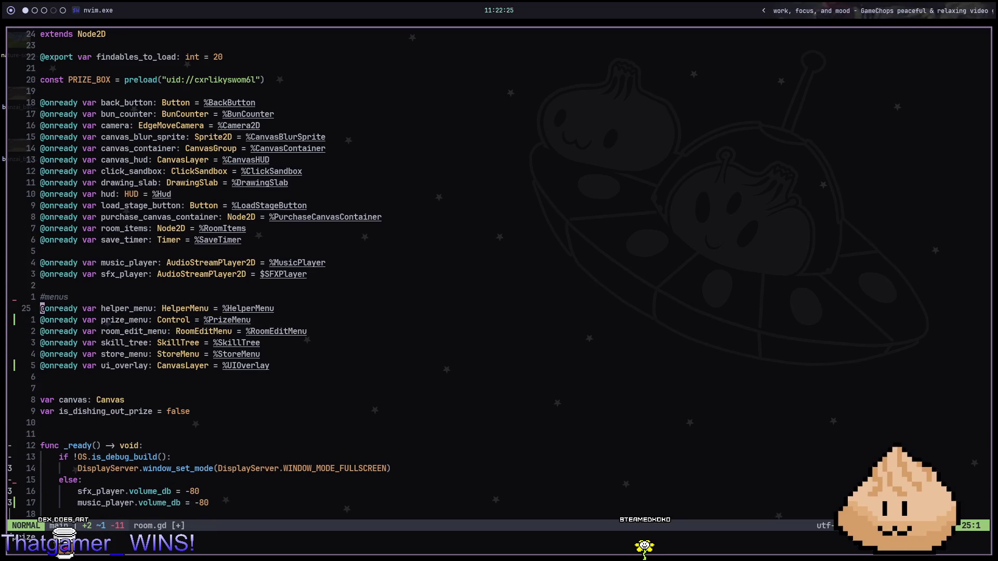
key("j")
key("j")
key("j")
key("j")
Step: Save room.gd with :w, check the prize button handler, and bring up the file finder
key("k")
key("k")
key("k")
type(":w")
key("Return")
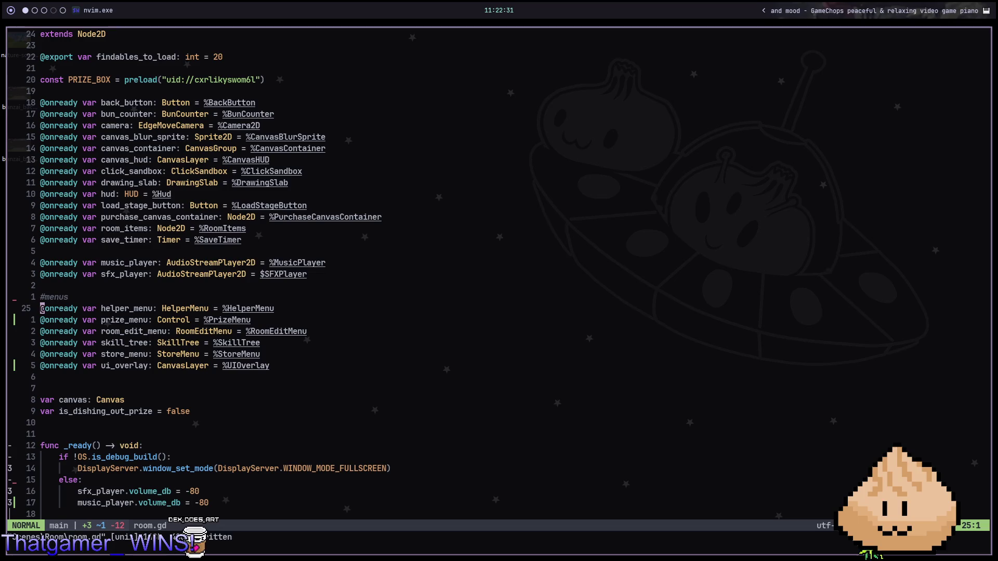
key("ctrl+d")
key("ctrl+d")
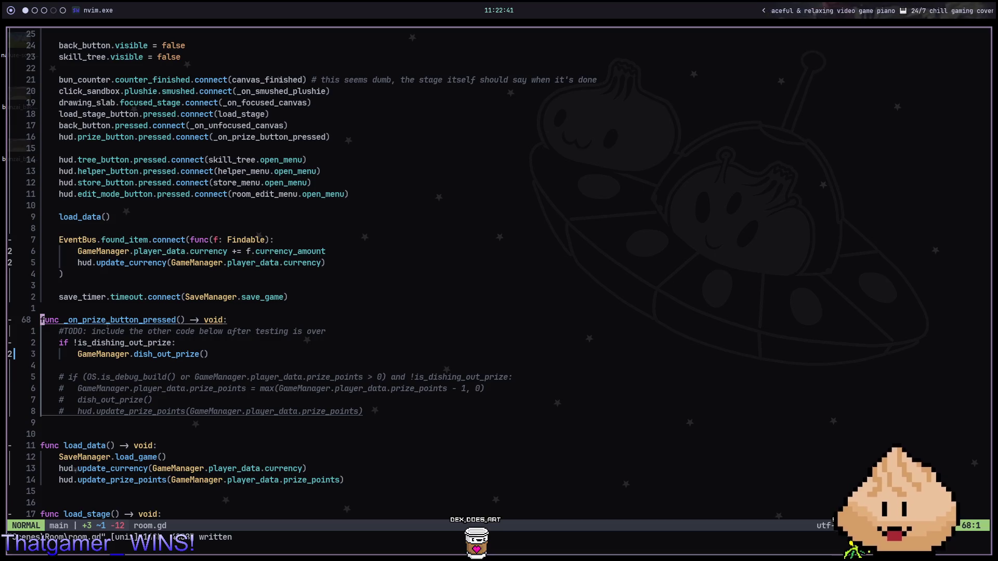
key("space")
Step: Open prize_menu.gd and tidy the blank line below extends Control
key("f")
key("f")
type("prizem")
key("Return")
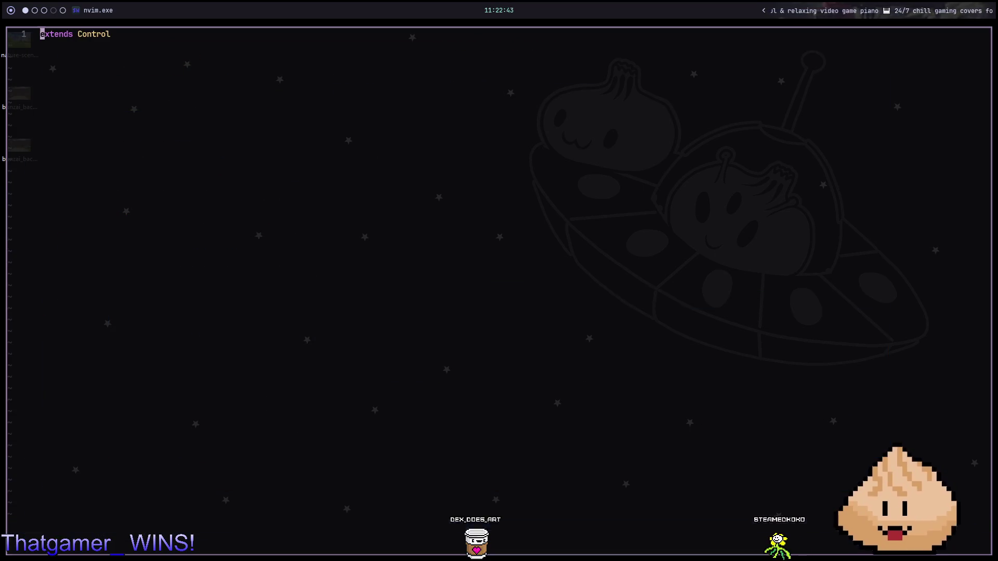
key("G")
key("o")
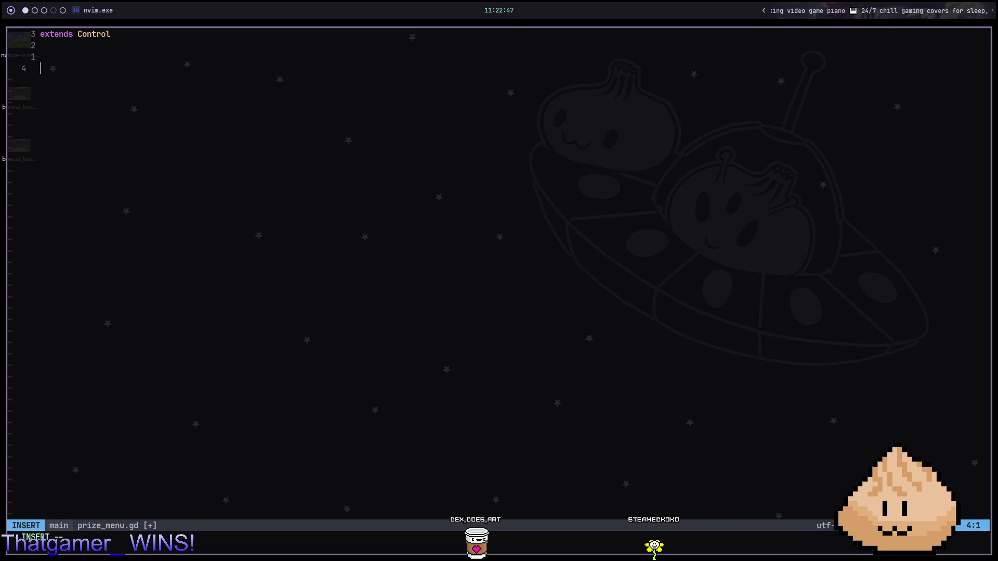
type("gdd")
key("Escape")
key("d")
key("d")
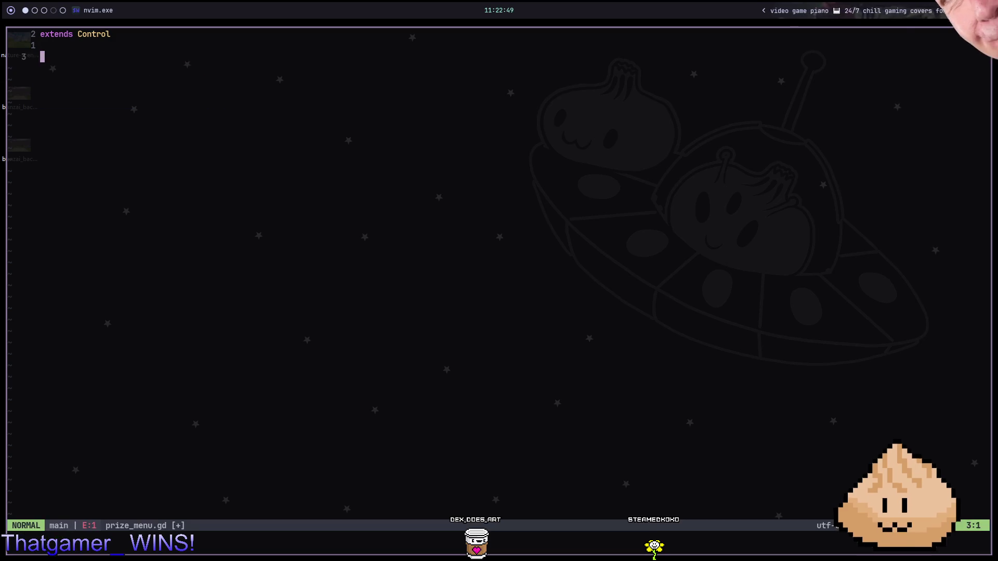
Step: Open game_manager.gd in a vertical split beside prize_menu.gd
type(":")
key("Escape")
key("space")
key("f")
key("f")
type("gamema")
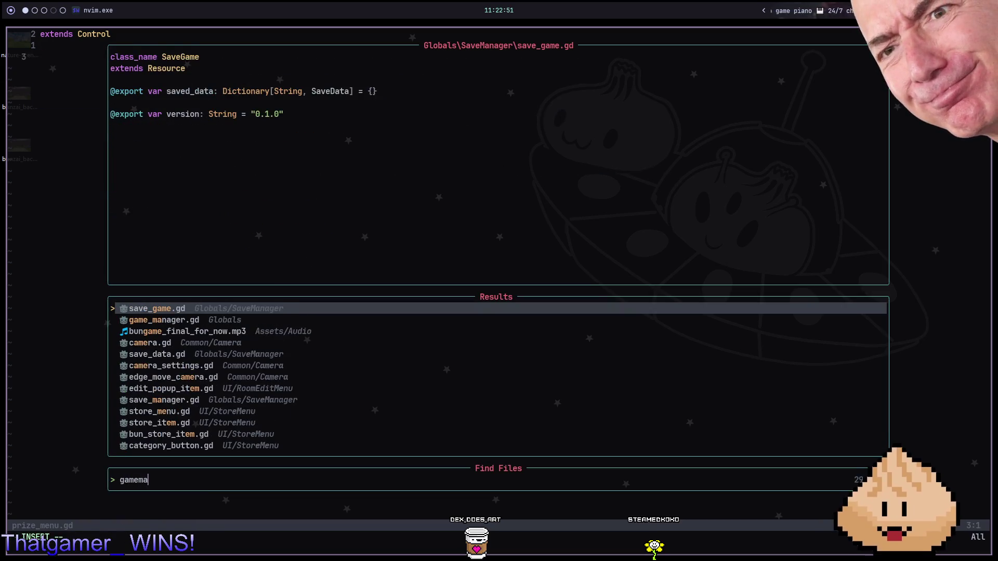
key("Return")
key("ctrl+w")
key("v")
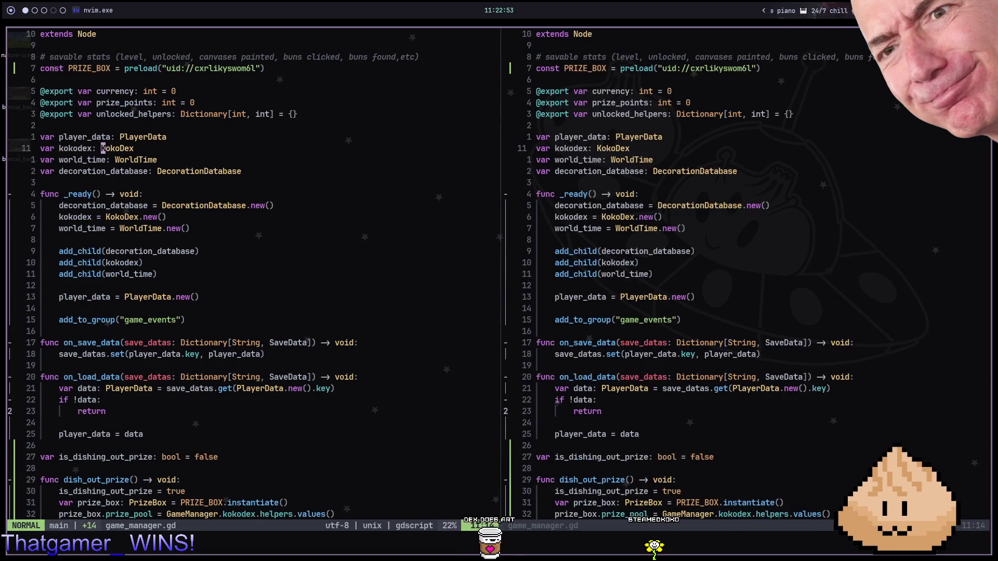
key("ctrl+6")
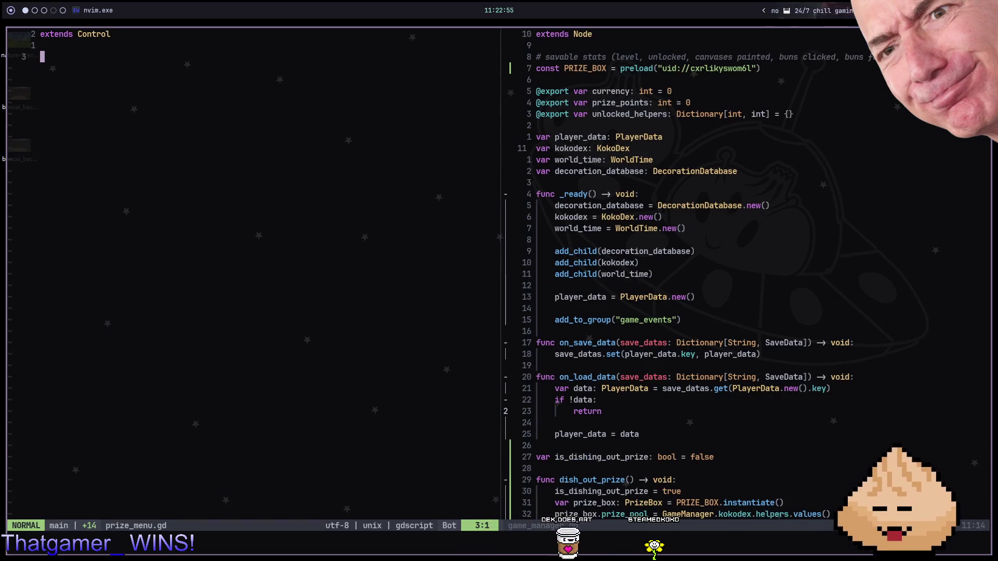
Step: Cut the dish_out_prize function from game_manager.gd and paste it into prize_menu.gd
key("ctrl+w")
key("l")
key("j")
key("j")
key("j")
key("j")
key("j")
type("jdG:w")
key("Return")
key("ctrl+w")
key("h")
key("p")
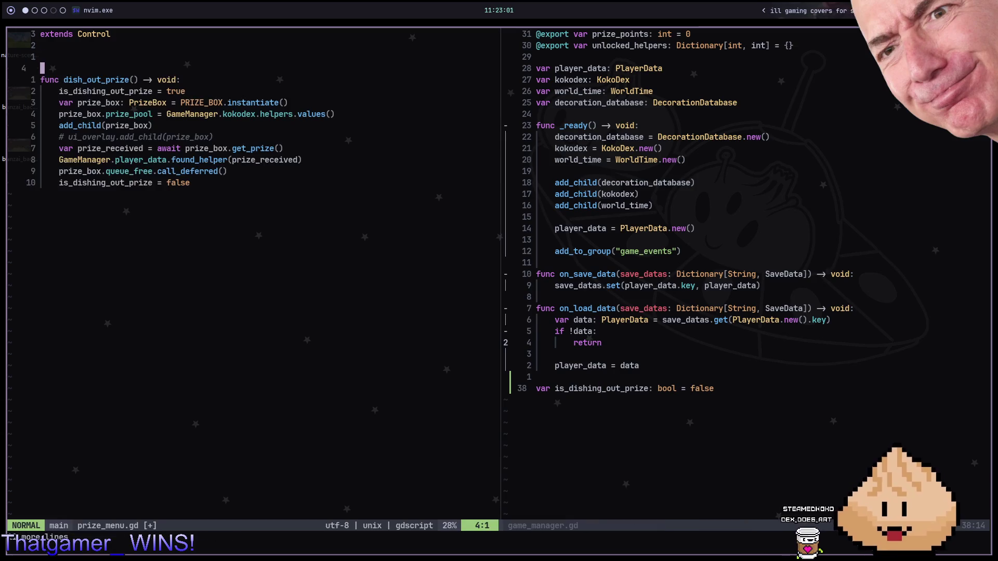
Step: Add 'class_name PrizeMenu' as the first line of prize_menu.gd and save
key("G")
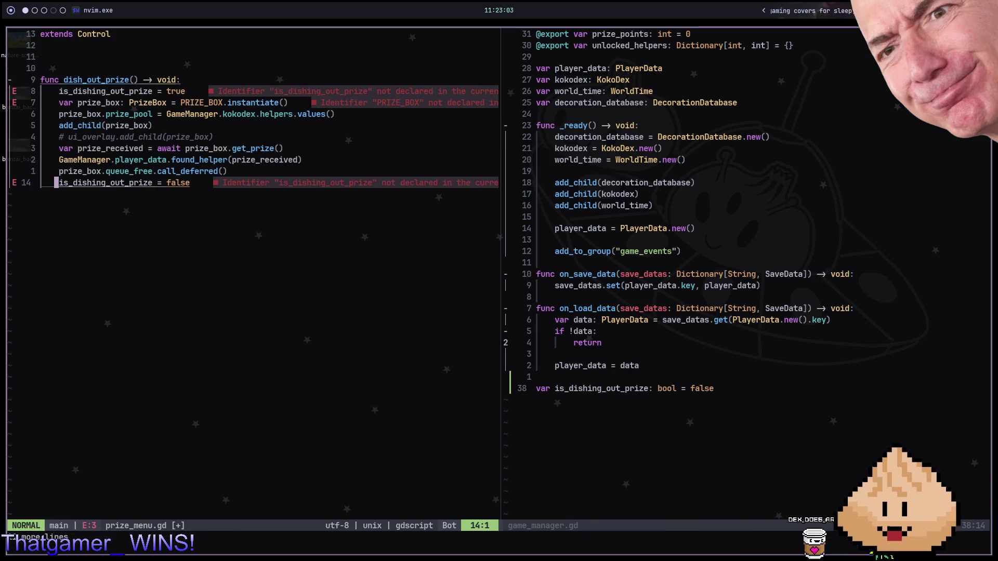
key("g")
key("g")
type("Oclass_name ")
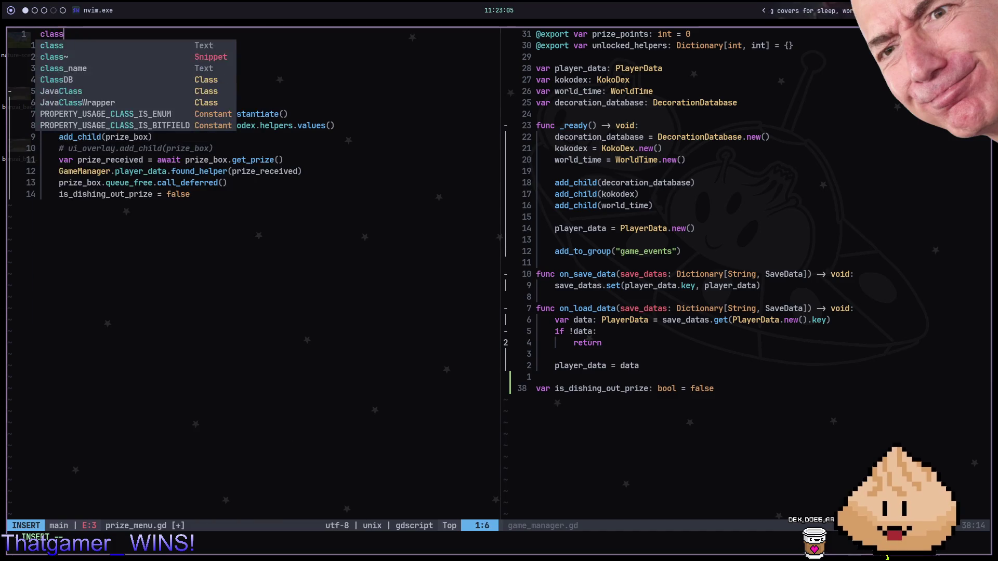
type("Priz")
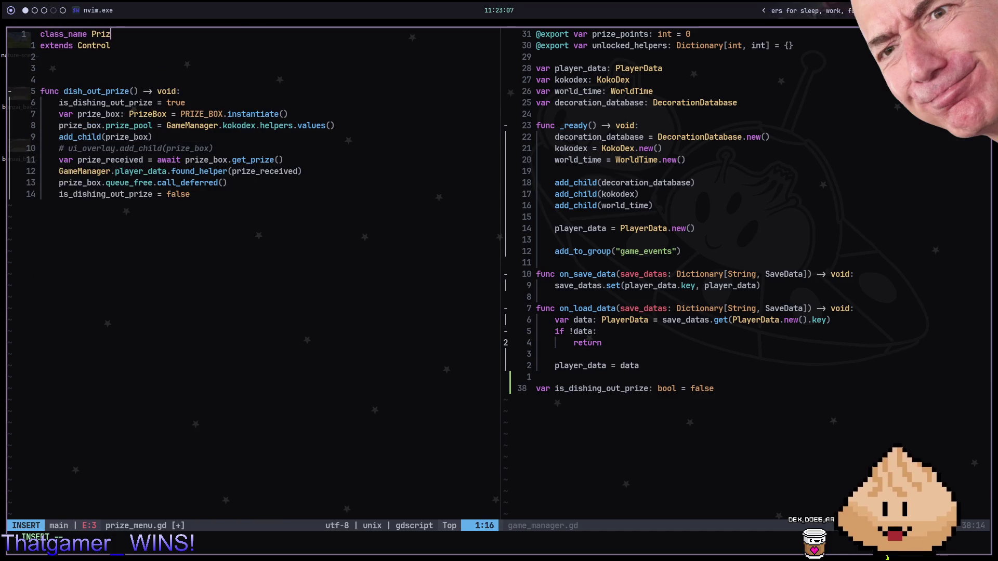
type("nu")
key("Escape")
type(":w")
key("Return")
Step: Move the is_dishing_out_prize variable into prize_menu.gd and save game_manager.gd
key("j")
key("j")
key("y")
key("a")
key("p")
key("ctrl+w")
key("l")
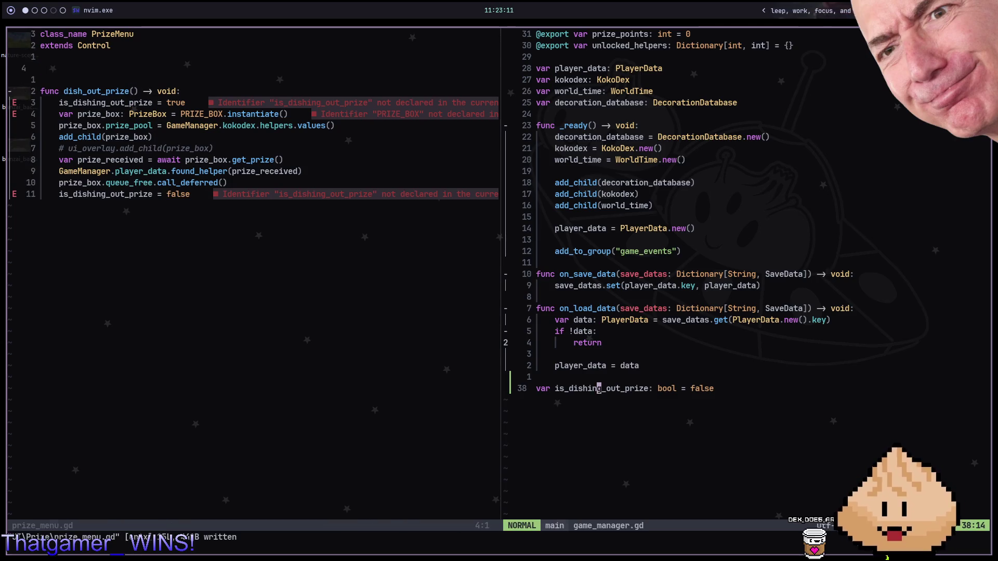
key("d")
key("d")
key("ctrl+w")
key("h")
key("p")
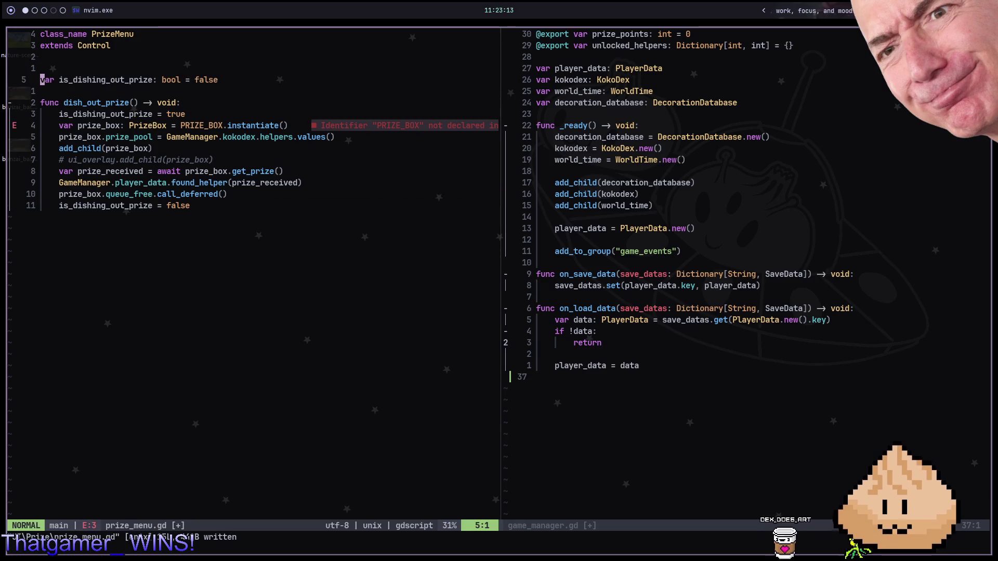
key("ctrl+w")
type("l:w")
key("Return")
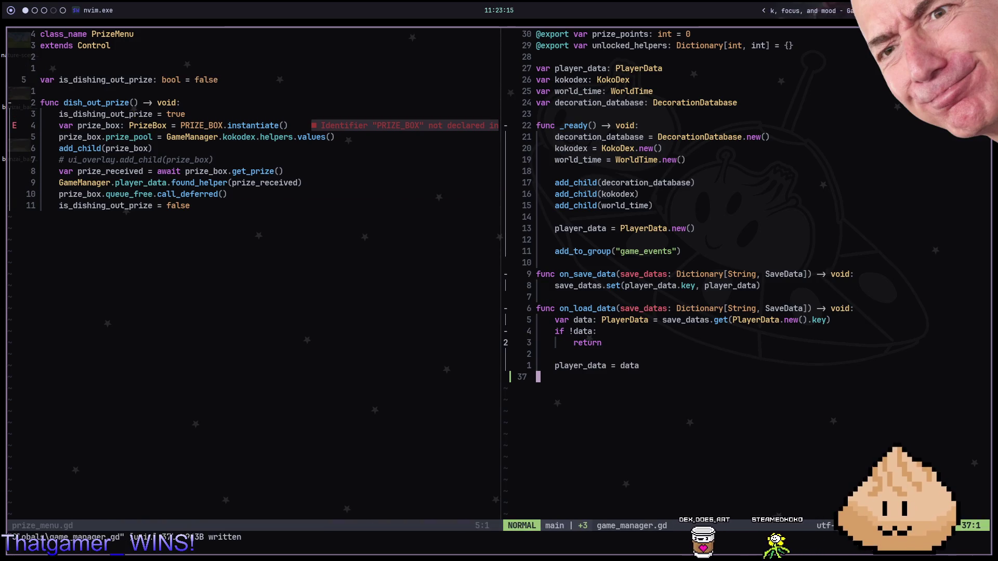
Step: Review dish_out_prize in prize_menu.gd, checking its prize_box.prize_pool line
key("ctrl+w")
key("h")
key("5")
key("j")
key("f")
key(".")
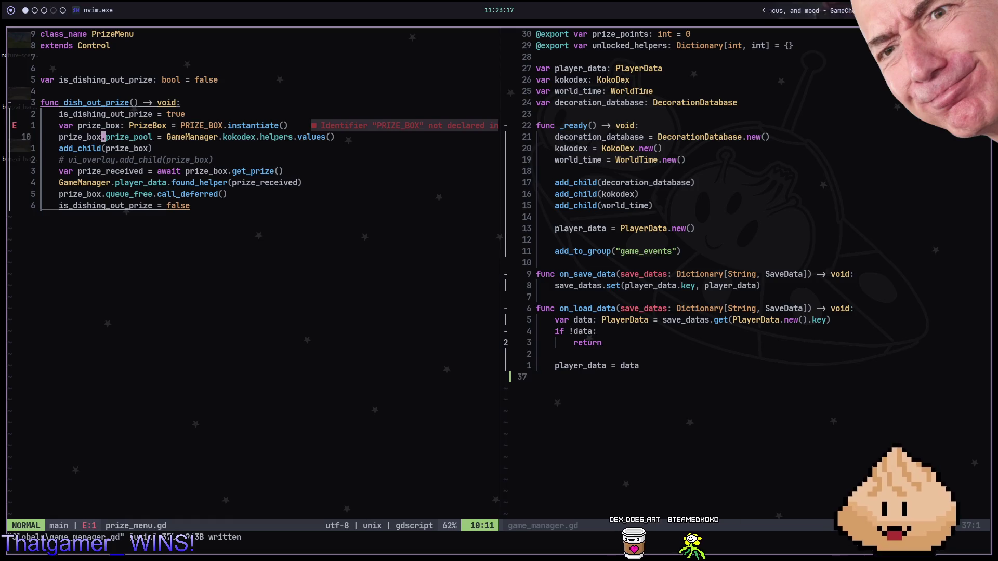
key("3")
key("k")
Step: Move the PRIZE_BOX preload from game_manager.gd into prize_menu.gd and save it
key("ctrl+w")
key("l")
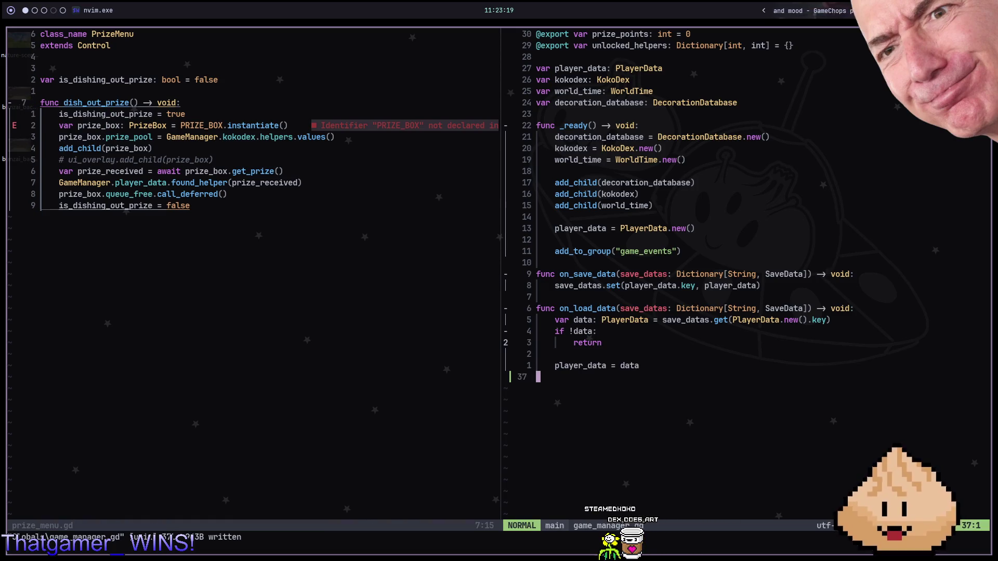
key("g")
key("g")
key("3")
key("j")
key("d")
key("d")
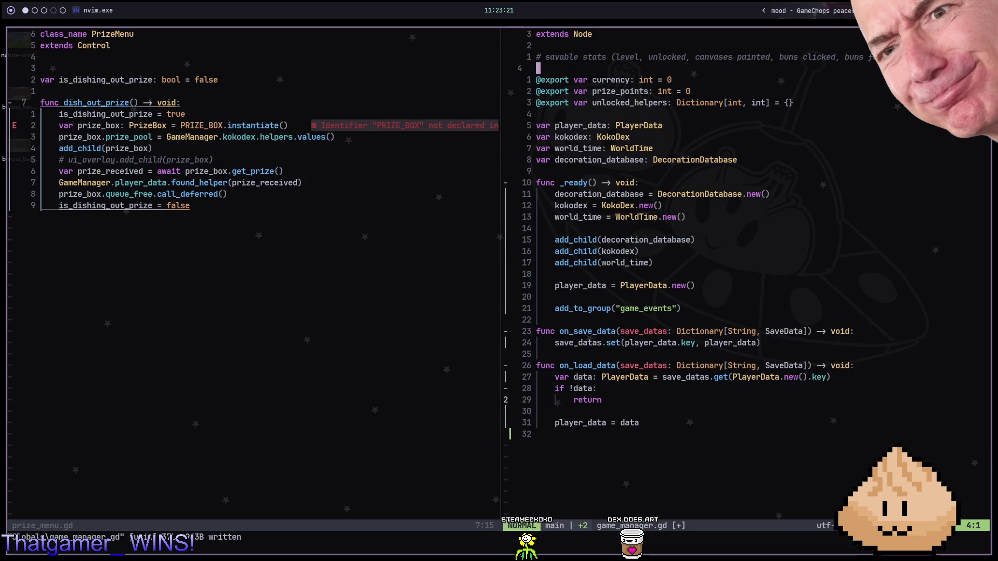
key("ctrl+w")
key("h")
key("4")
key("k")
key("p")
key("colon")
type("w")
key("Return")
Step: Delete the commented ui_overlay line, then switch to Chrome with a new tab
key("G")
key("ctrl+w")
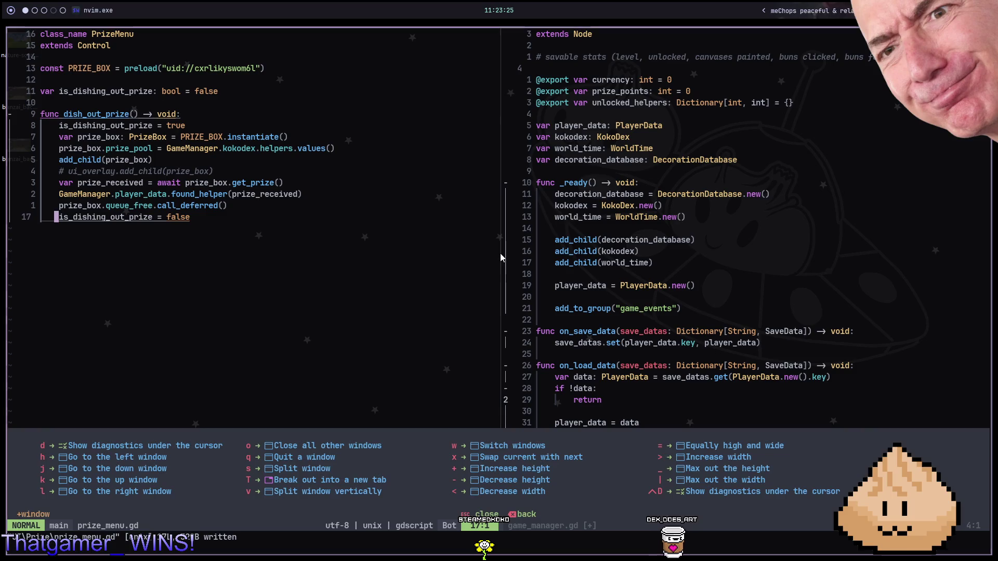
key("Escape")
key("k")
key("k")
key("k")
key("d")
key("d")
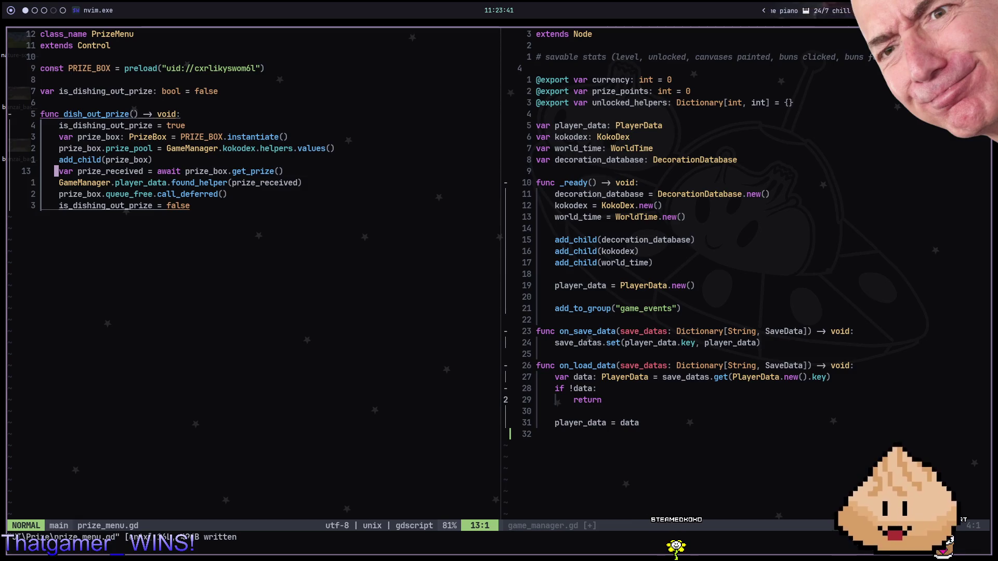
key("alt+5")
key("ctrl+t")
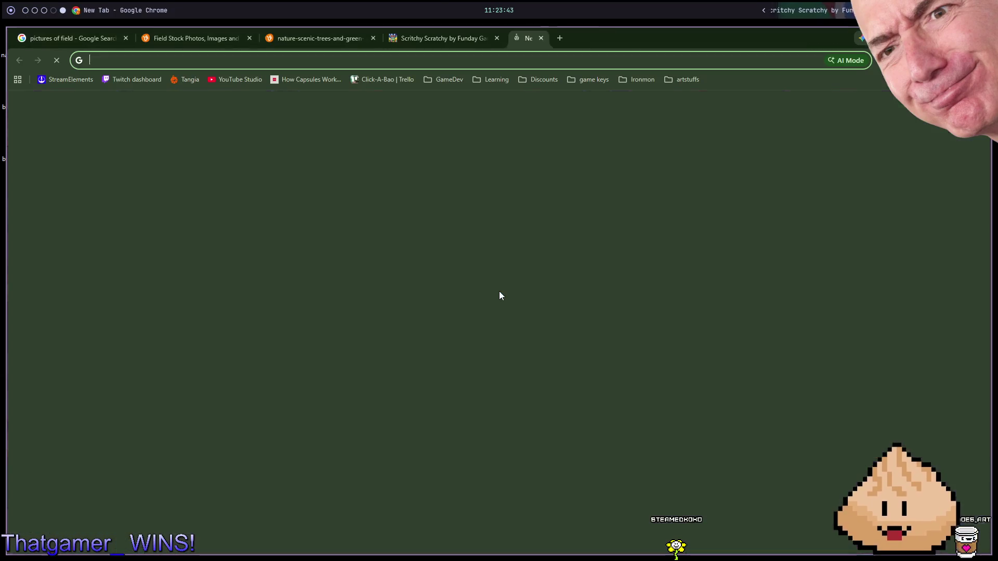
Step: Google 'typescript syntax' and open the typescriptlang.org result
type("typesc")
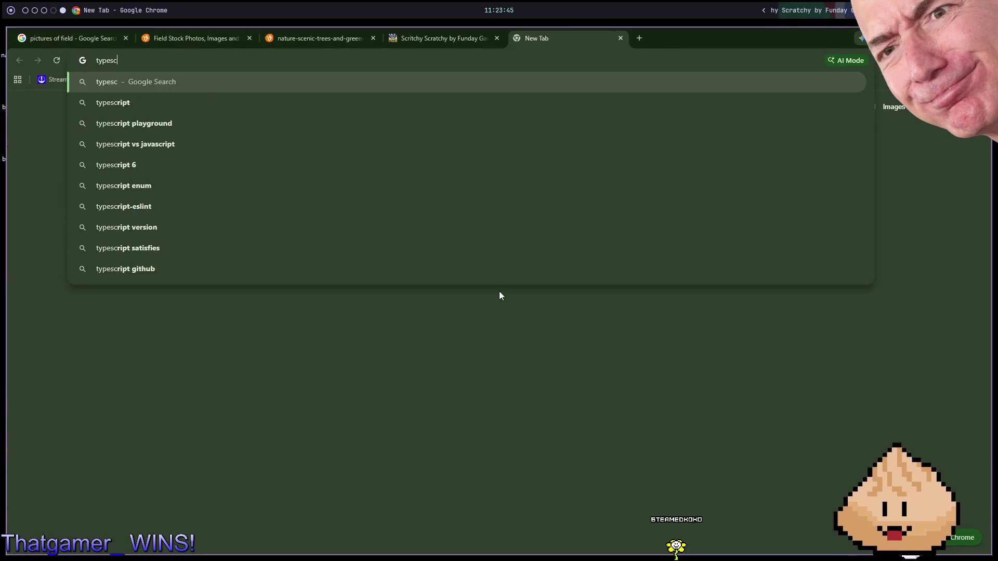
type("ript syntax")
key("Return")
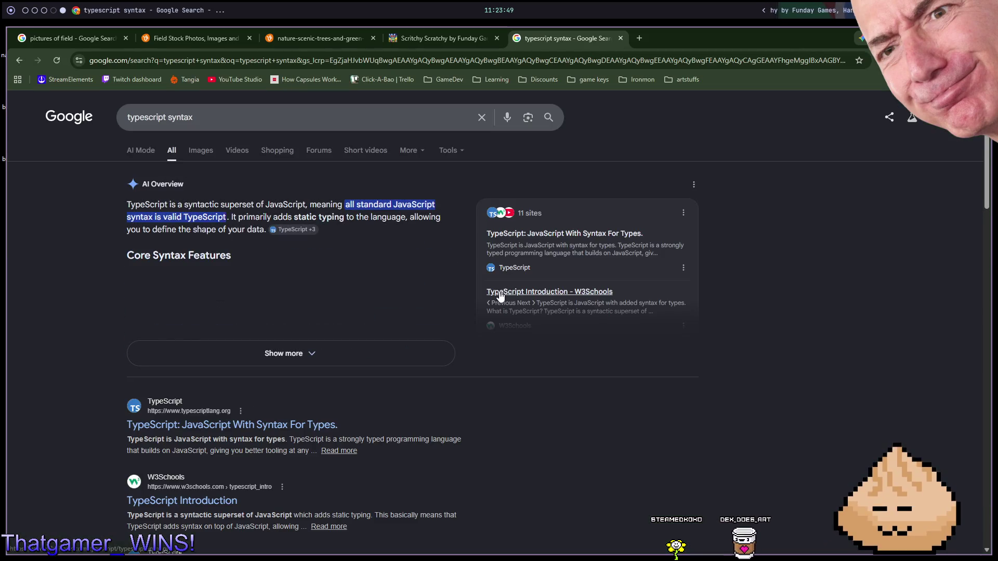
left_click(500, 296)
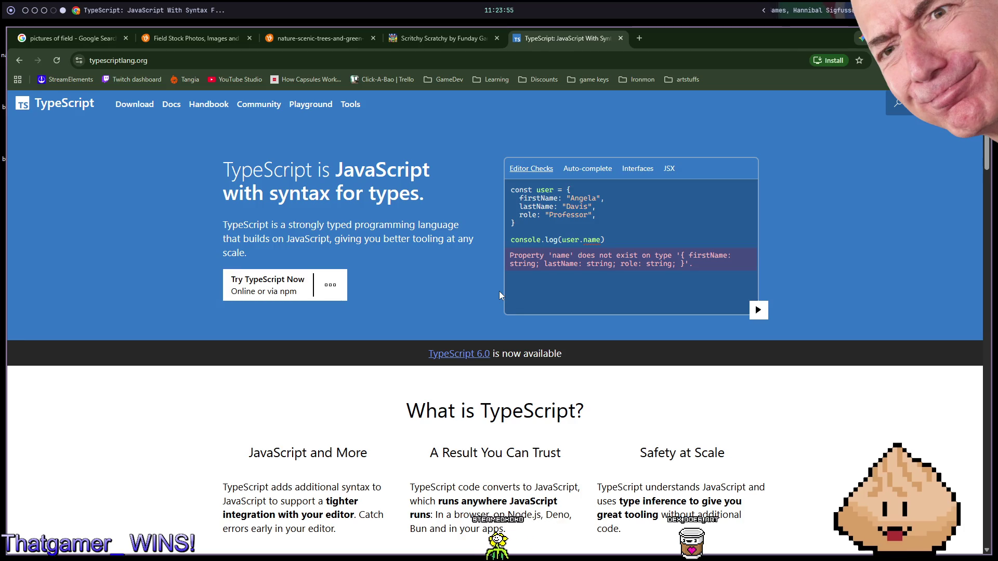
Step: Browse the TypeScript homepage and try the Playground, then go back
scroll(500, 295, "down", 5)
scroll(500, 295, "down", 10)
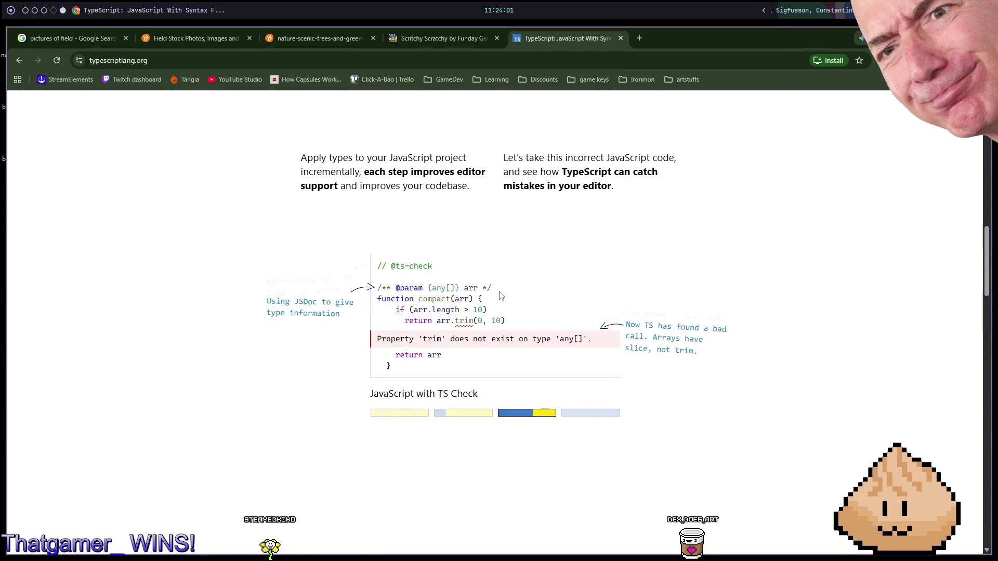
scroll(500, 295, "up", 7)
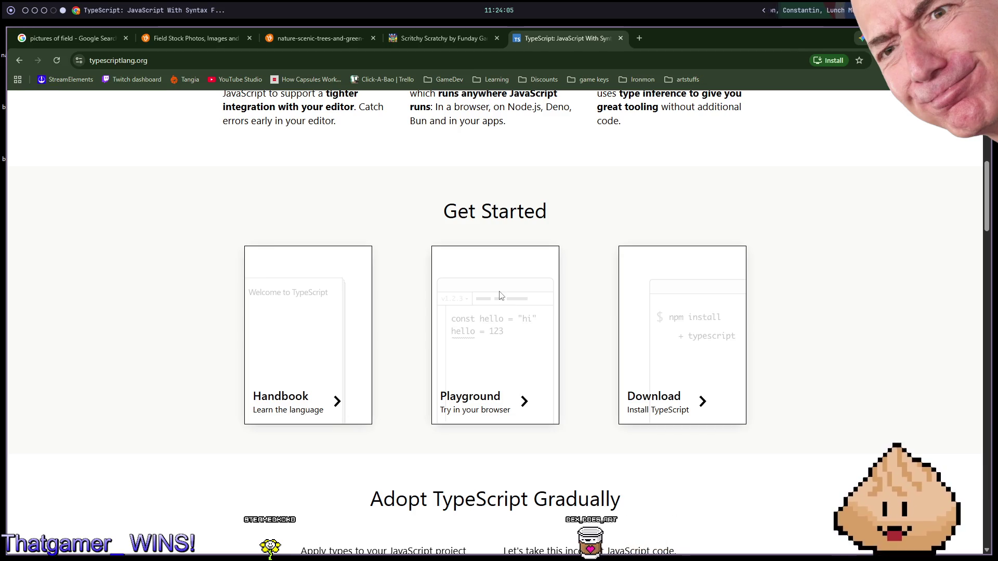
left_click(501, 295)
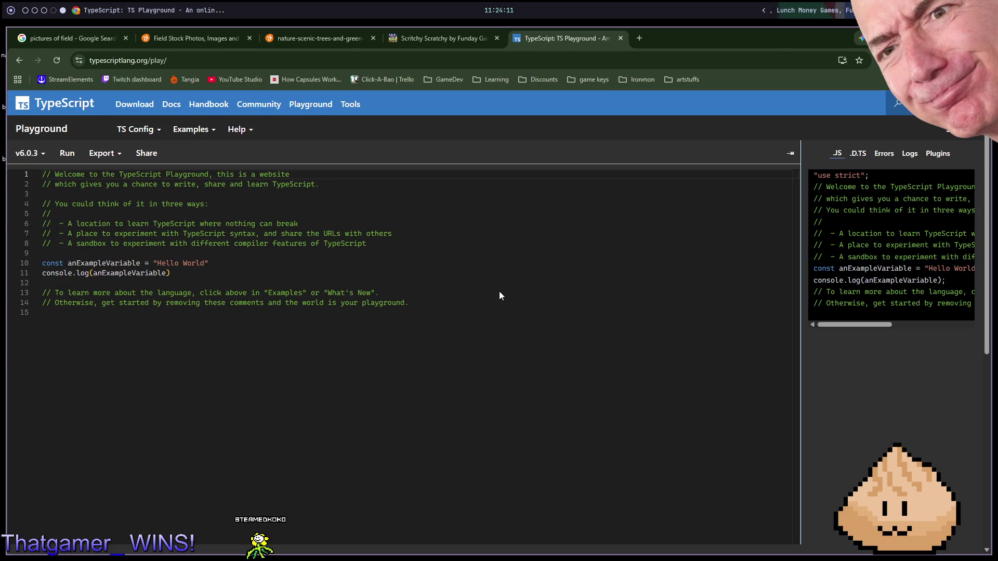
key("ctrl+space")
key("Escape")
key("alt+Left")
Step: Open the Handbook and its 'TypeScript for JavaScript Programmers' page
left_click(349, 301)
scroll(558, 458, "down", 10)
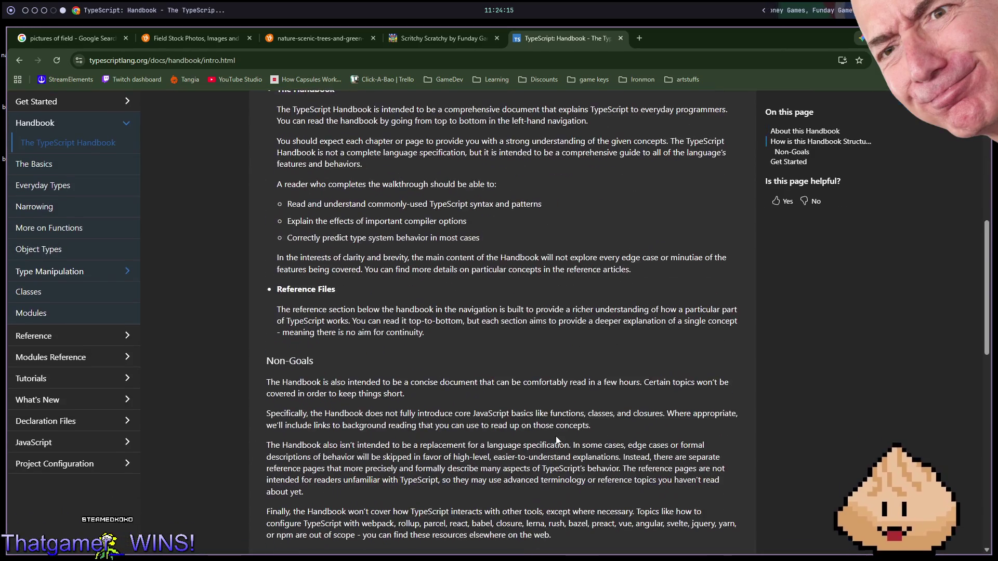
scroll(359, 344, "down", 1)
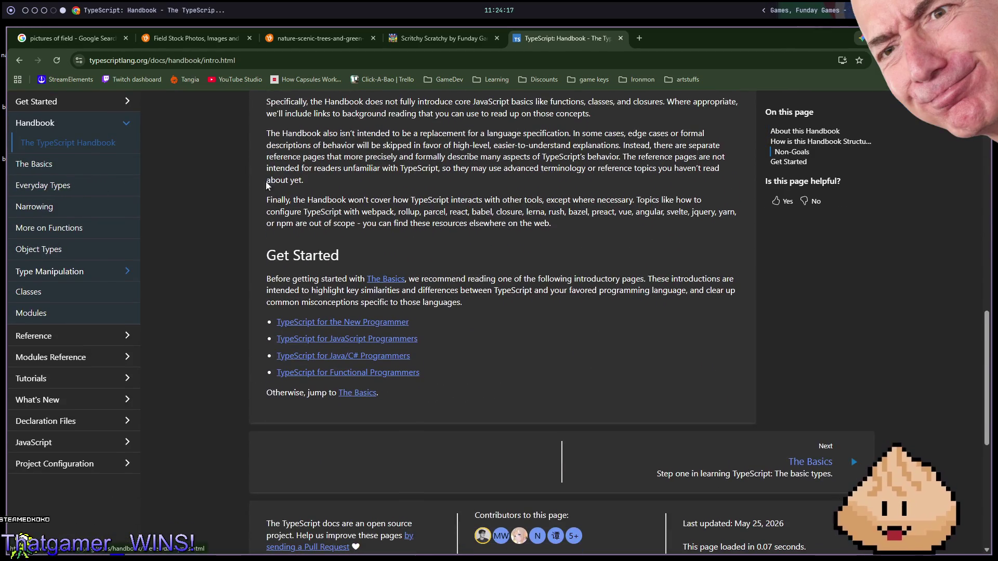
scroll(216, 178, "down", 5)
scroll(335, 190, "up", 5)
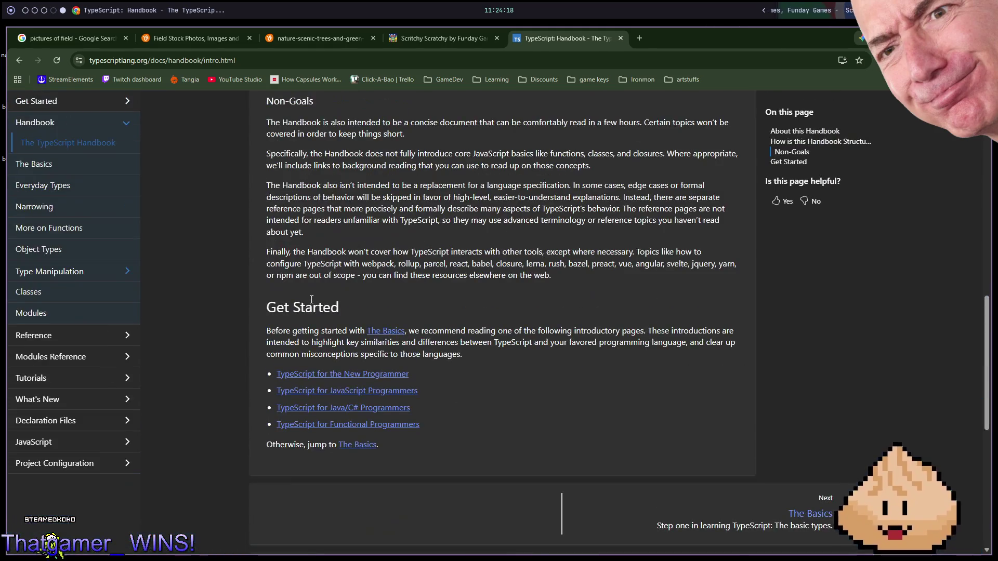
left_click(387, 391)
Step: Read the first code sample, briefly selecting its user object literal
scroll(584, 376, "down", 6)
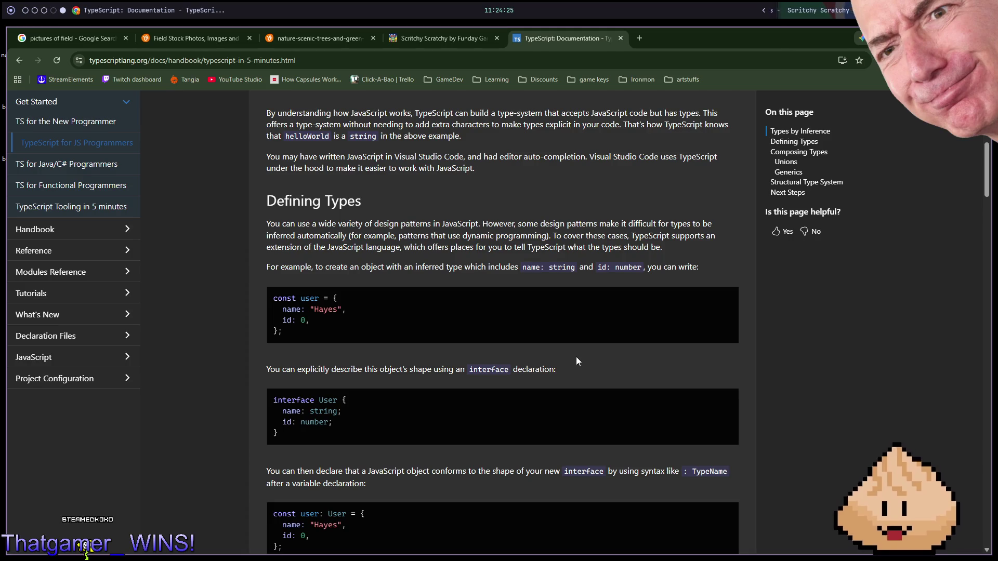
scroll(577, 353, "down", 1)
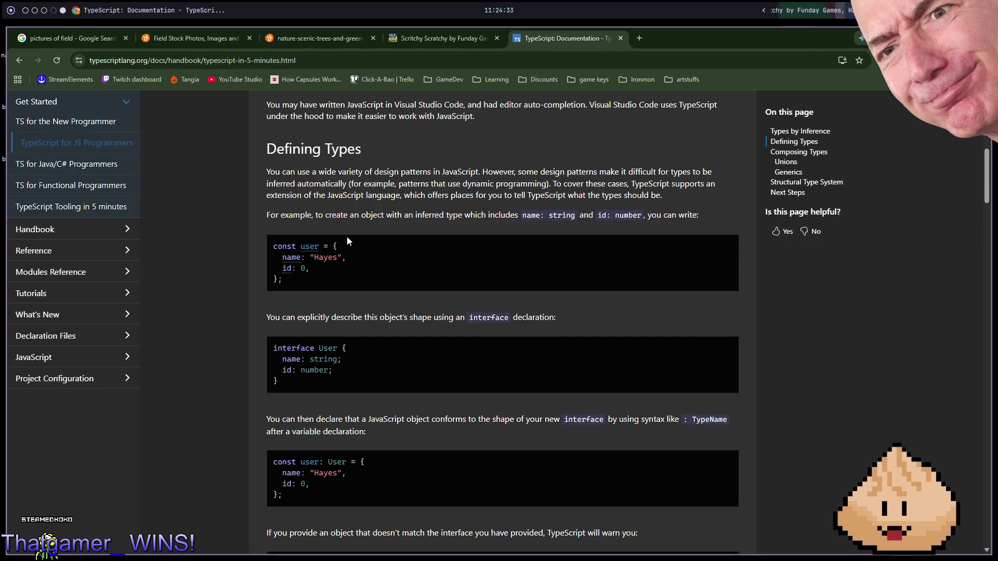
mouse_move(327, 245)
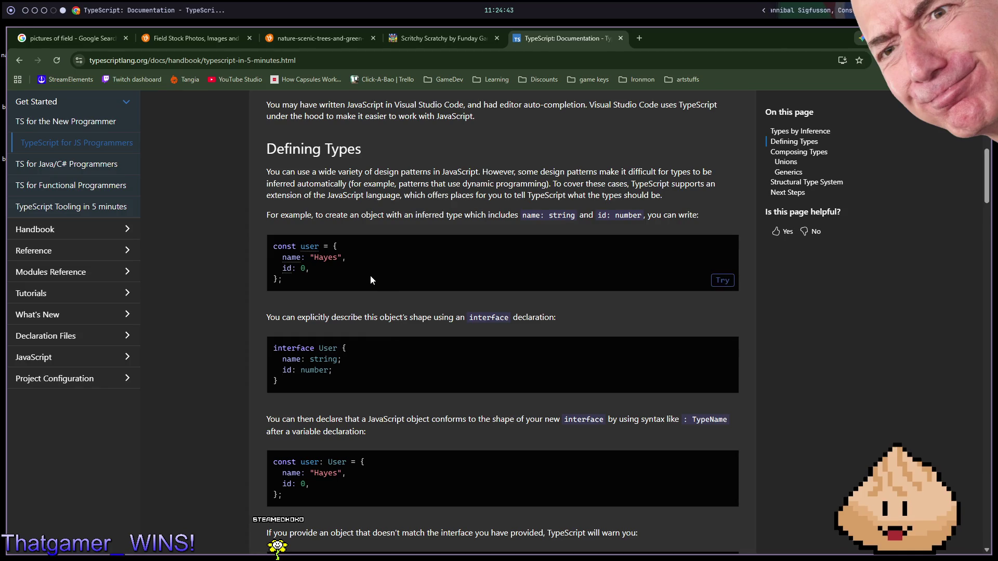
left_click_drag(371, 275, 319, 244)
left_click(302, 227)
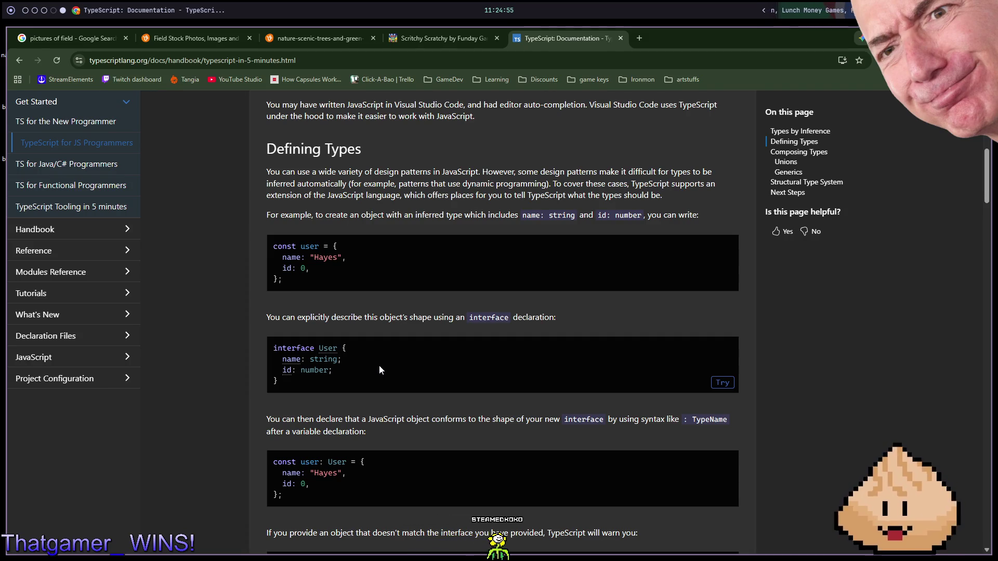
Step: Scroll to the Defining Types examples and open DevTools with F12
scroll(379, 370, "down", 3)
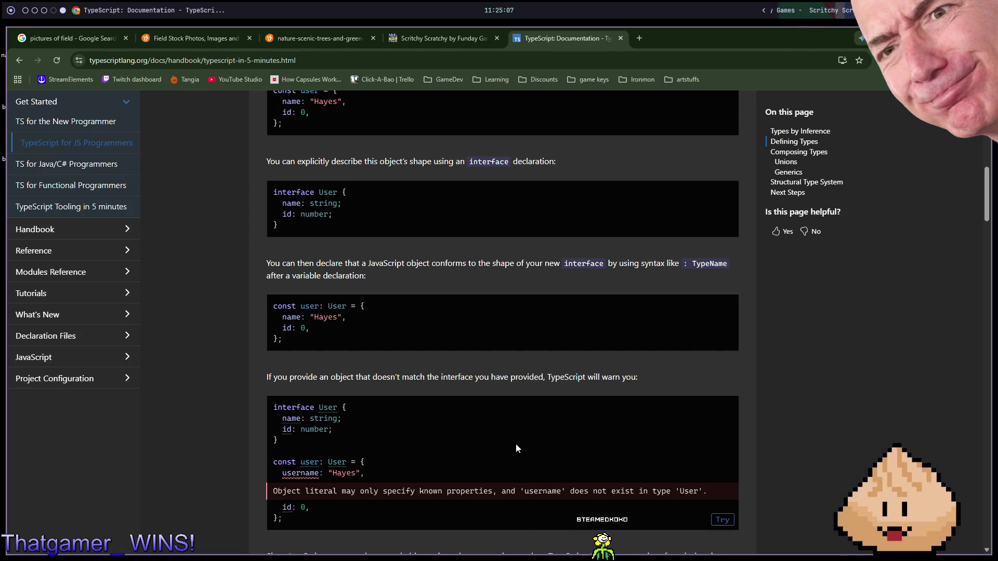
scroll(514, 430, "down", 3)
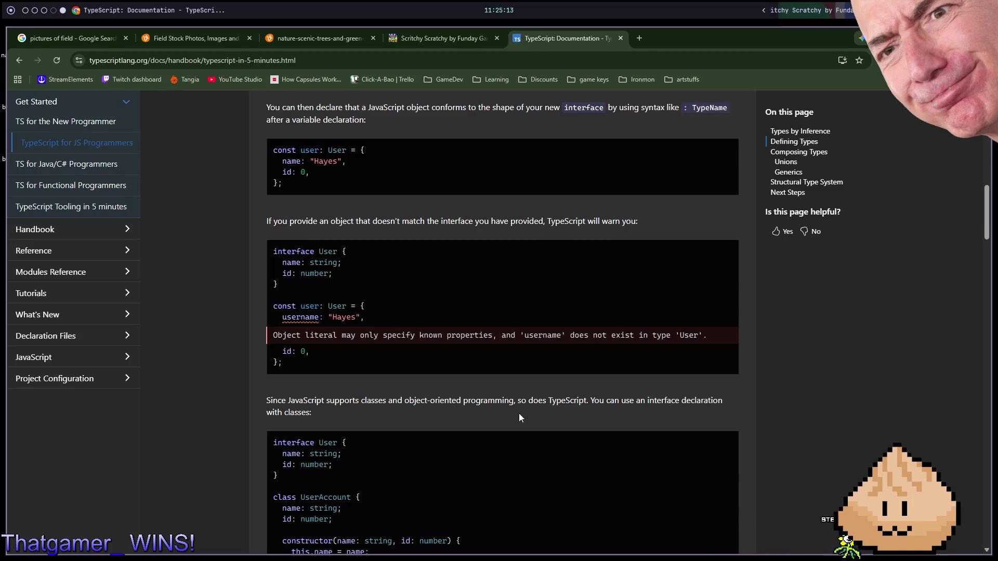
scroll(518, 415, "down", 2)
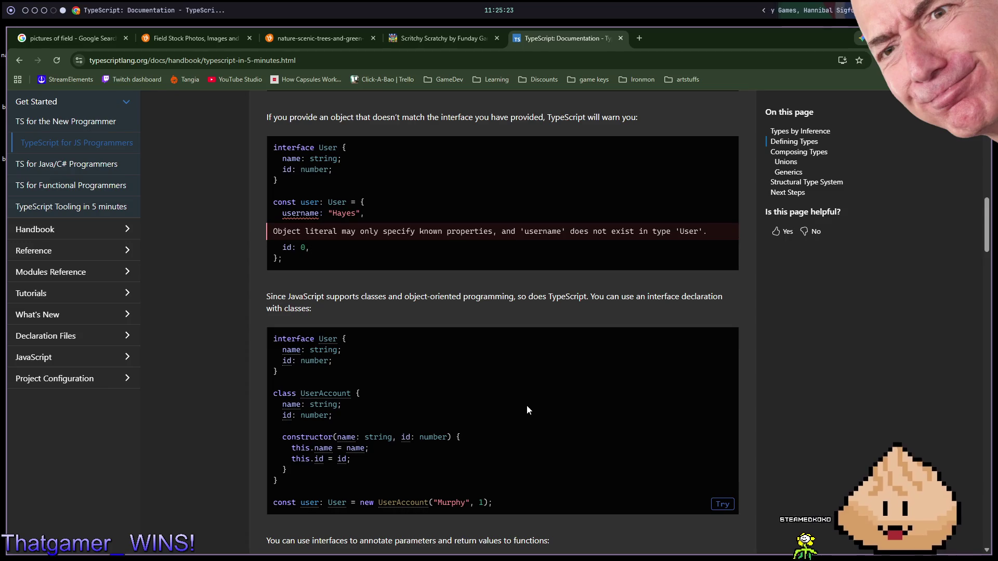
key("F12")
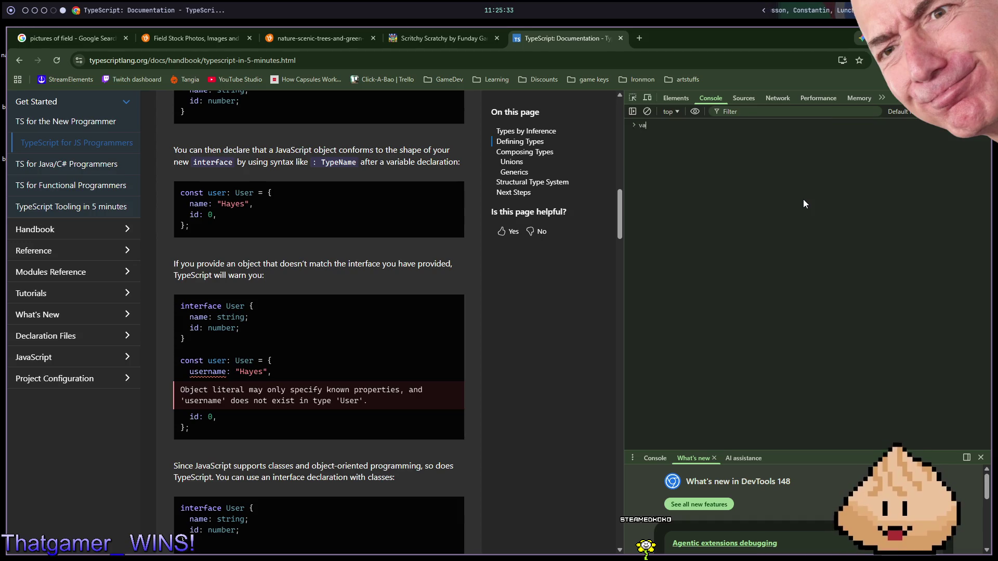
Step: In the Console, run let a = "blah", print a, then reassign it to 1 and check
type("v")
key("BackSpace")
type("let a = \"blah\"")
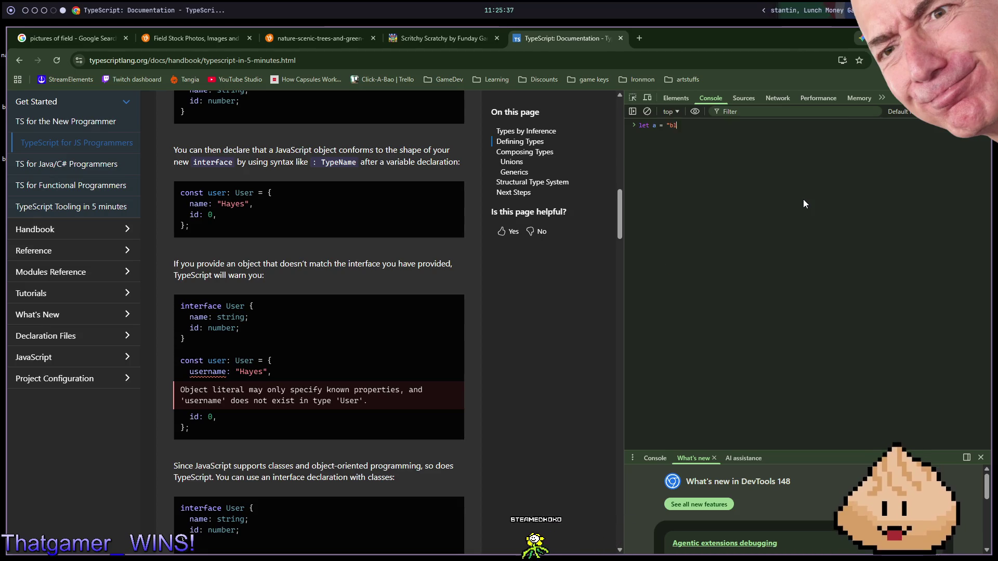
key("Return")
type("a")
key("Return")
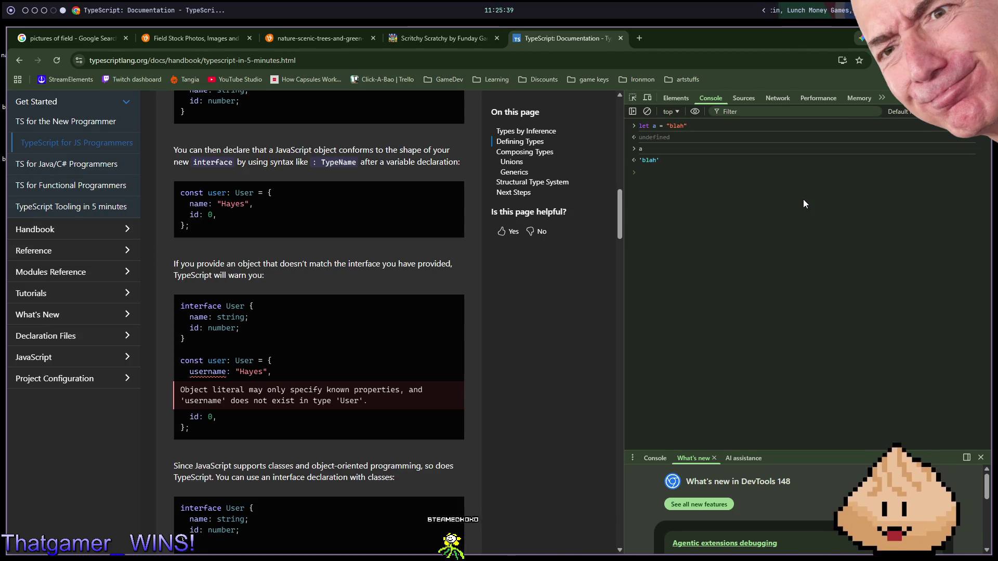
type("a")
type("a")
key("Return")
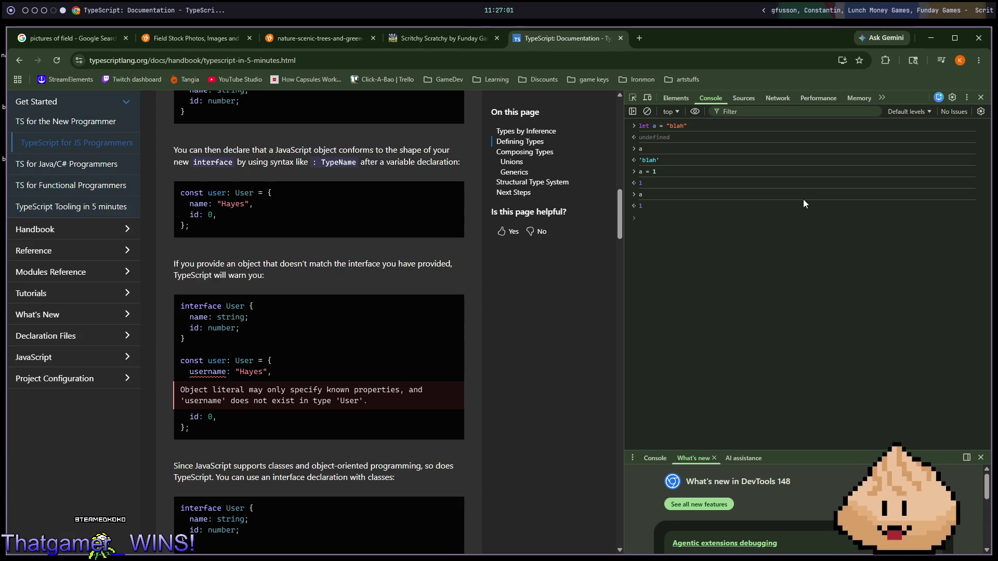
Step: Close DevTools and switch back to Neovim
key("F11")
key("F11")
key("F12")
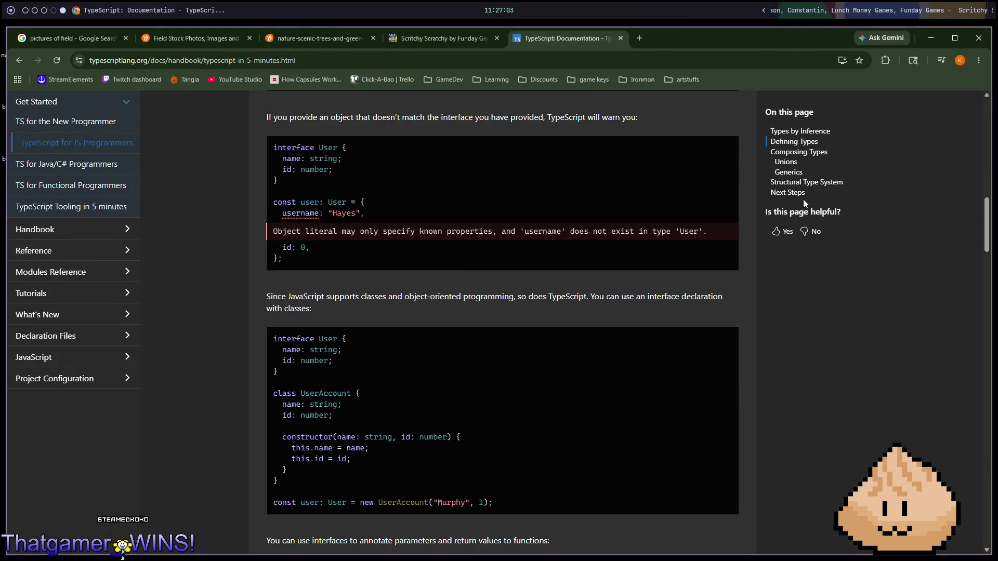
key("alt+Tab")
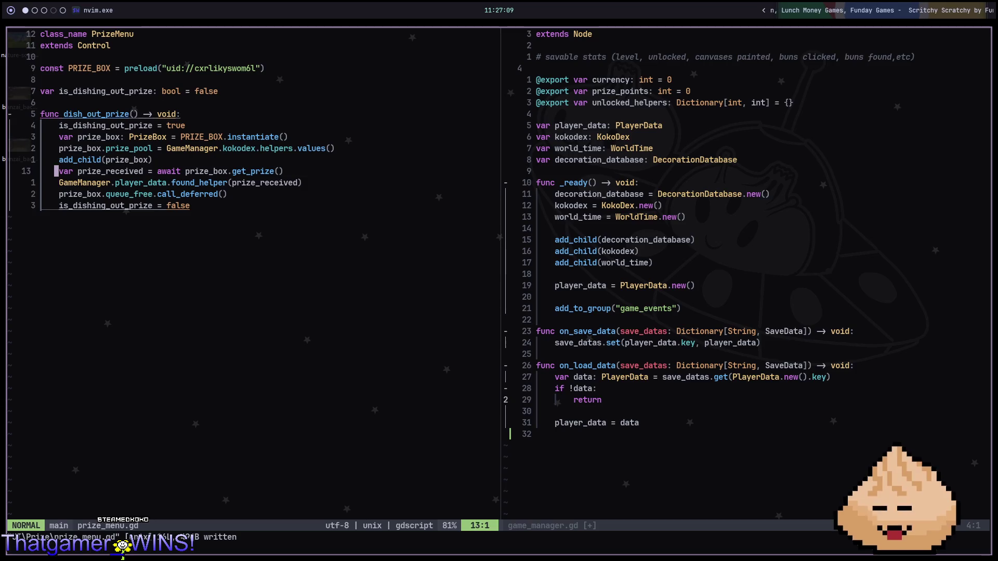
Step: Look over the game_manager.gd split, then return to prize_menu.gd
key("k")
key("k")
key("k")
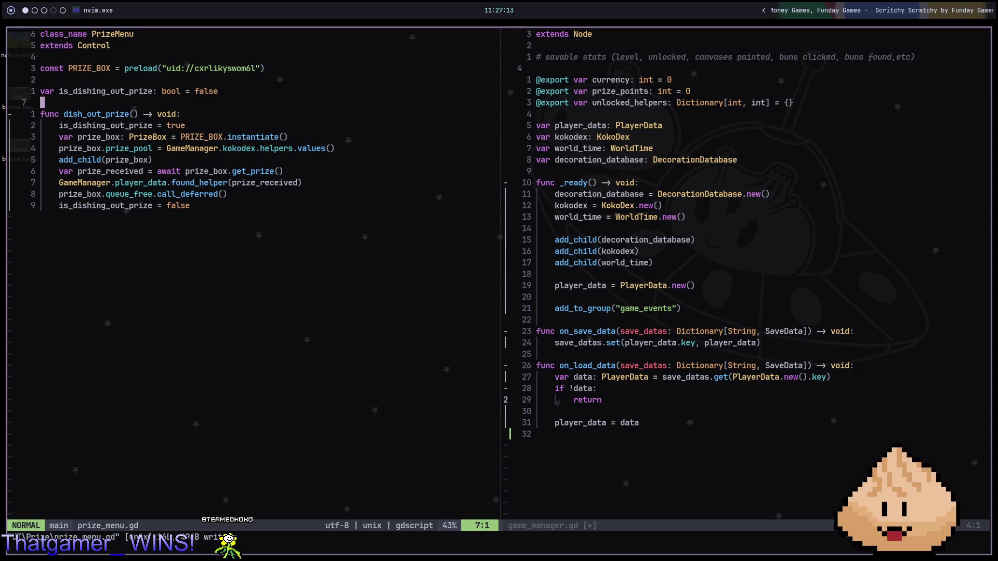
left_click(538, 102)
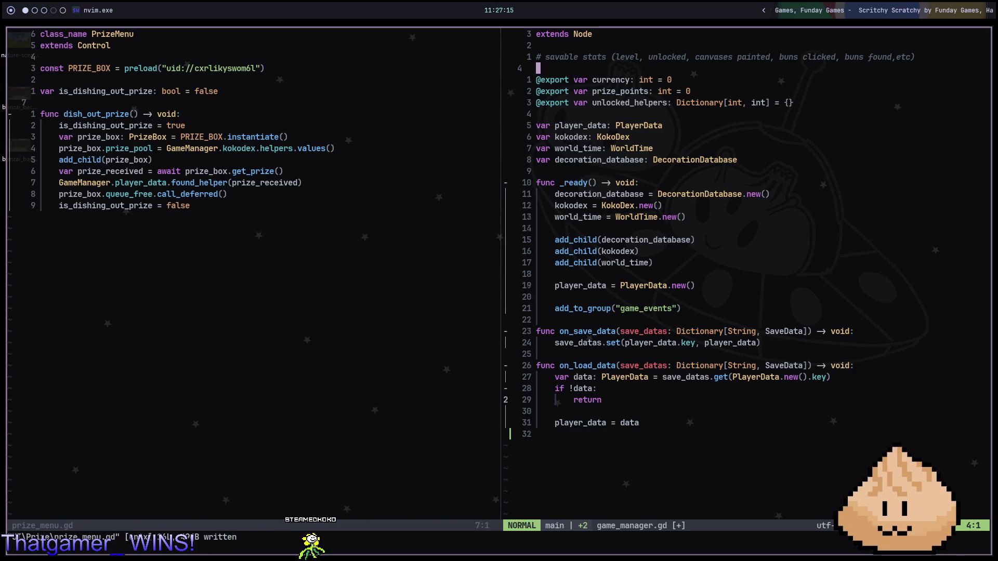
key("j")
key("j")
key("j")
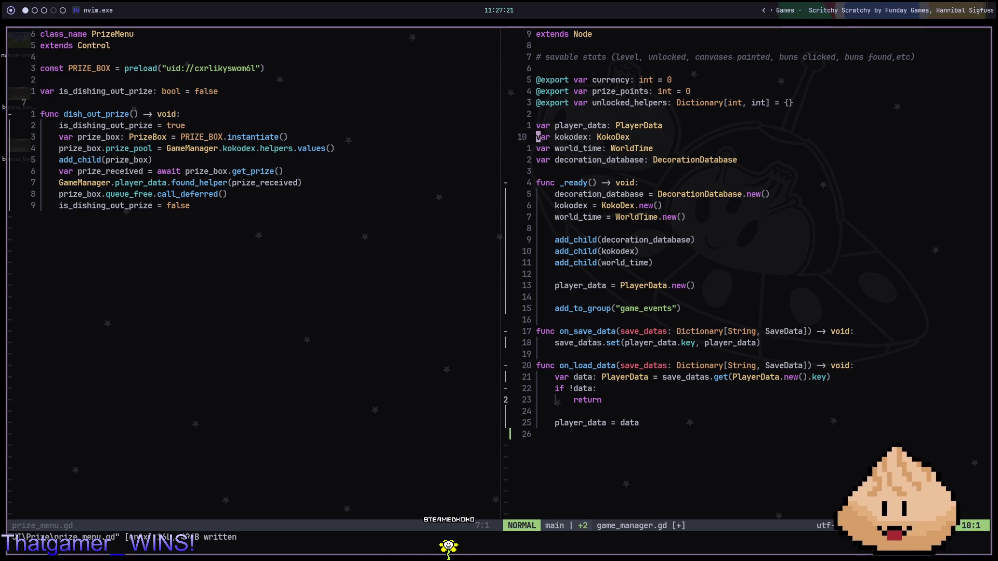
key("ctrl+w")
key("h")
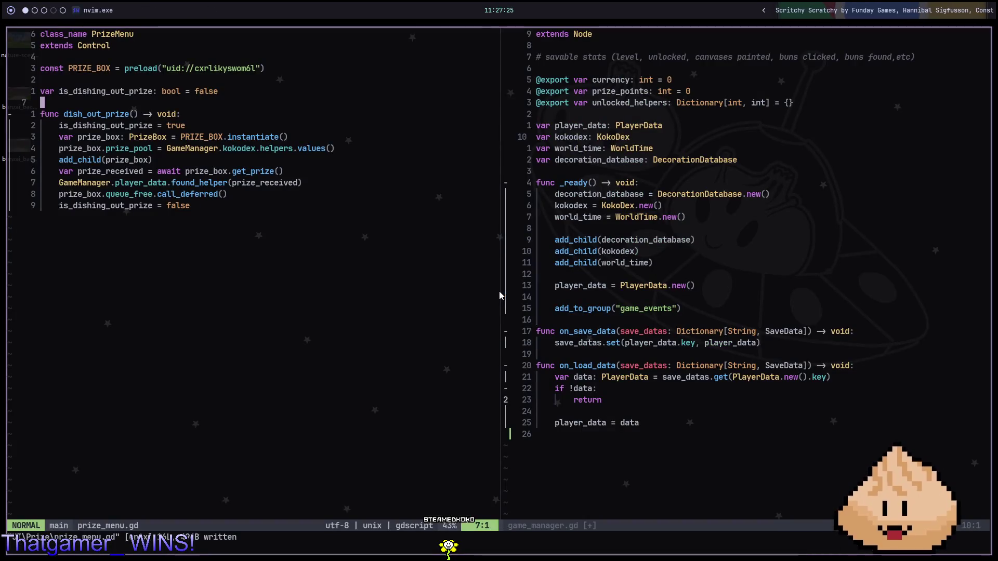
Step: Find and open room.gd, after first opening room_edit_menu.gd by mistake
key("space")
key("f")
key("f")
type("room")
key("Return")
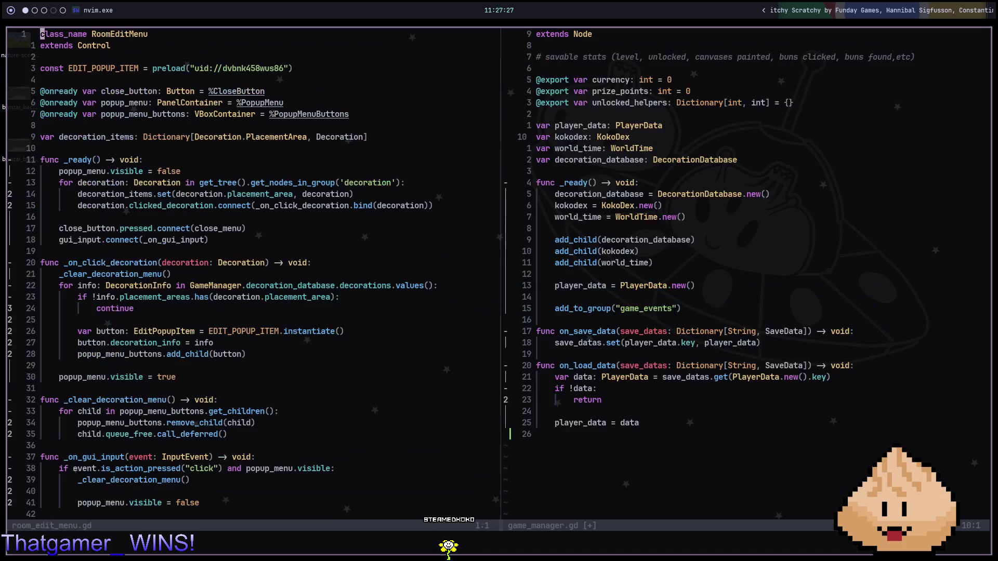
key("space")
key("f")
key("f")
type("room")
key("Down")
key("Return")
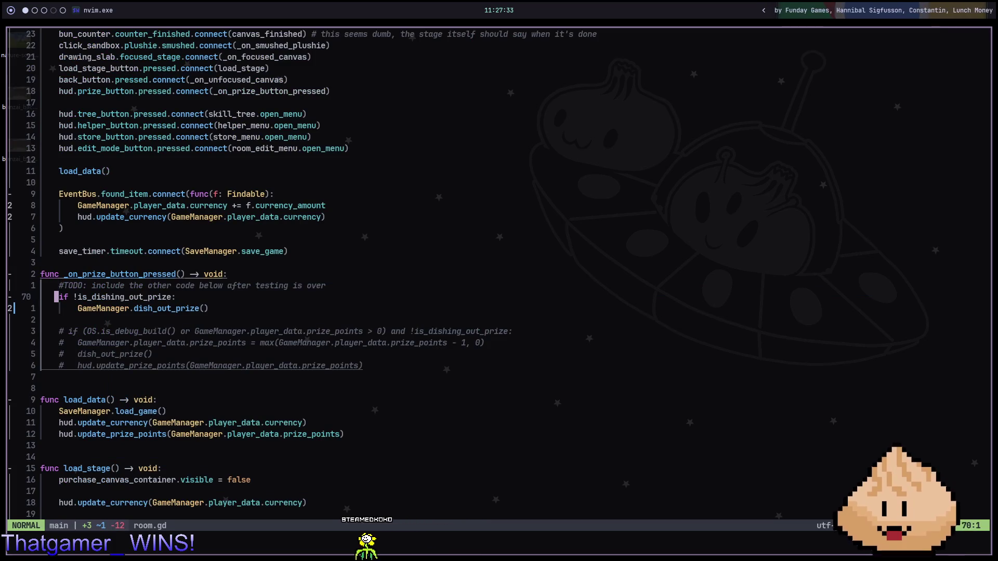
Step: Jump to _on_prize_button_pressed and its GameManager.dish_out_prize() call
key("k")
key("k")
key("k")
key("k")
key("k")
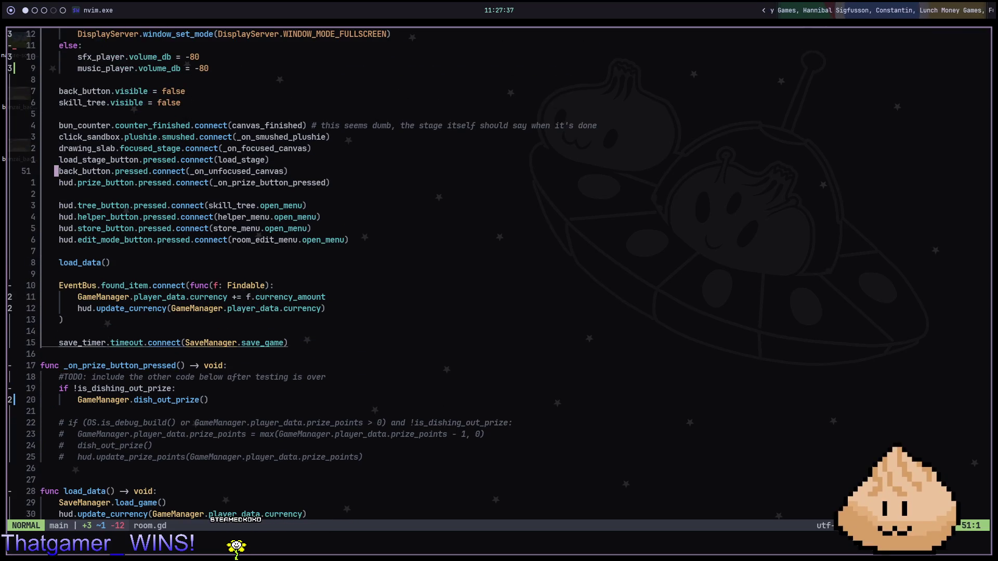
key("j")
key("j")
key("j")
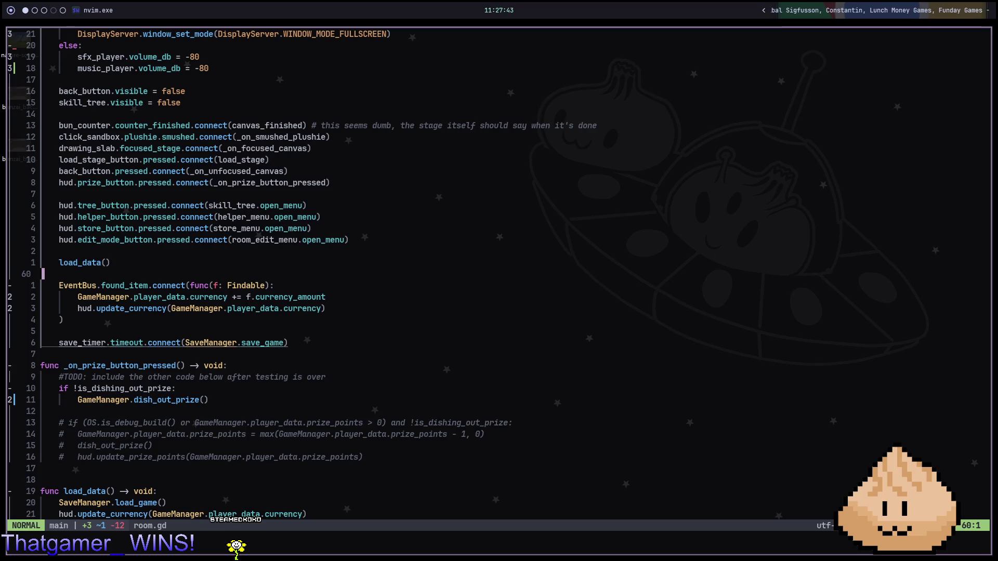
key("j")
key("j")
key("j")
key("j")
key("j")
key("w")
key("asterisk")
key("n")
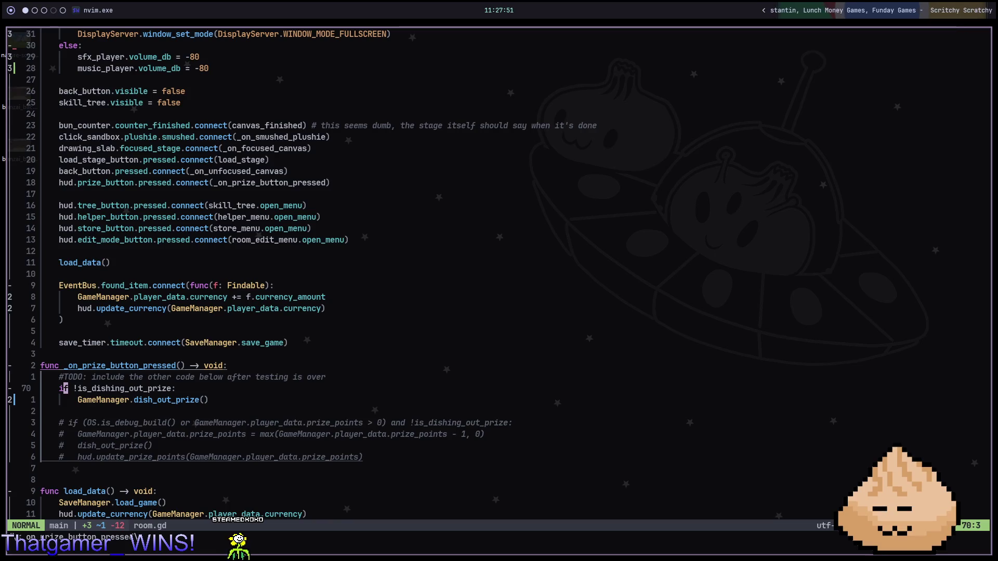
key("j")
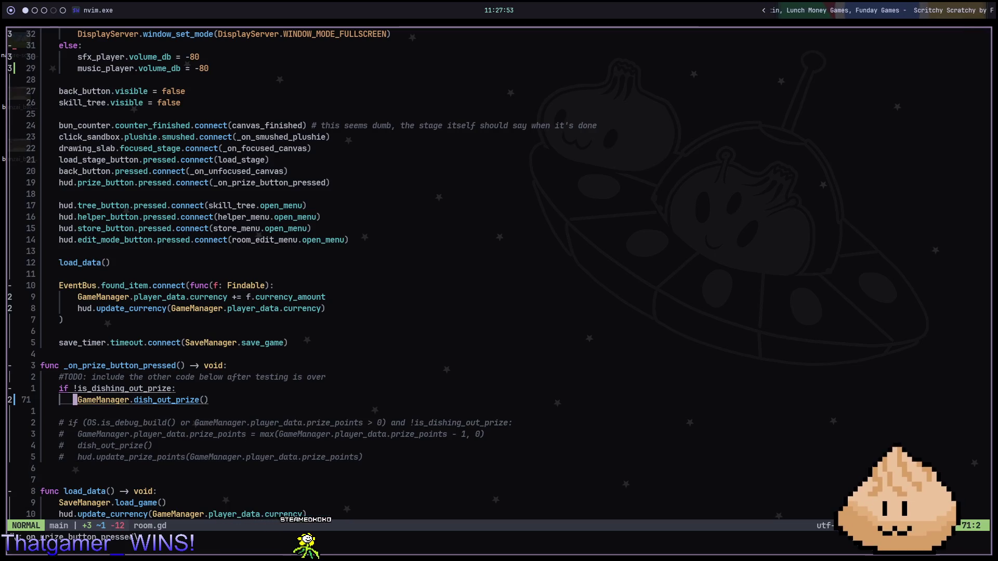
Step: Replace the GameManager dish_out_prize call line with a prize_menu reference and save room.gd
key("c")
key("c")
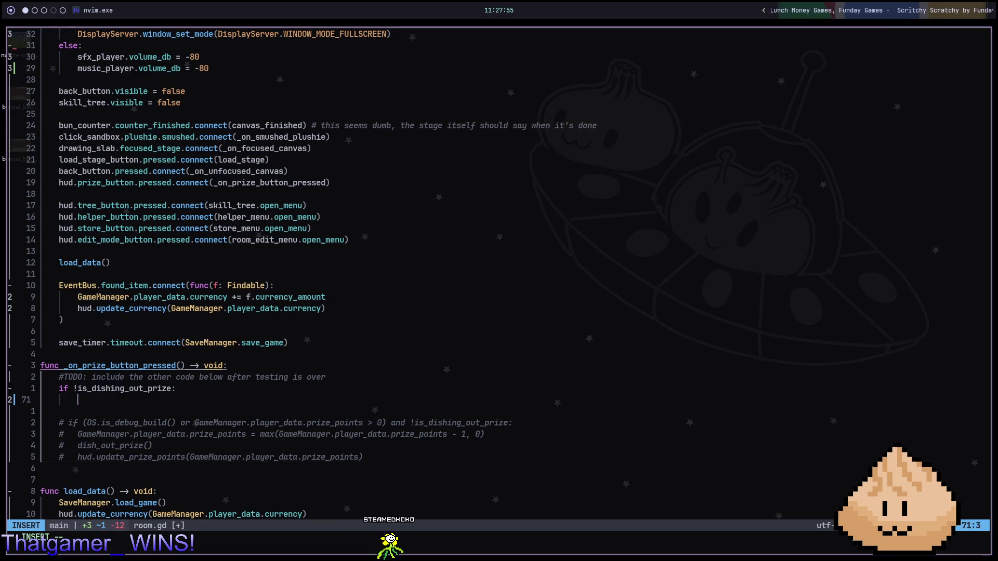
type("prizeme")
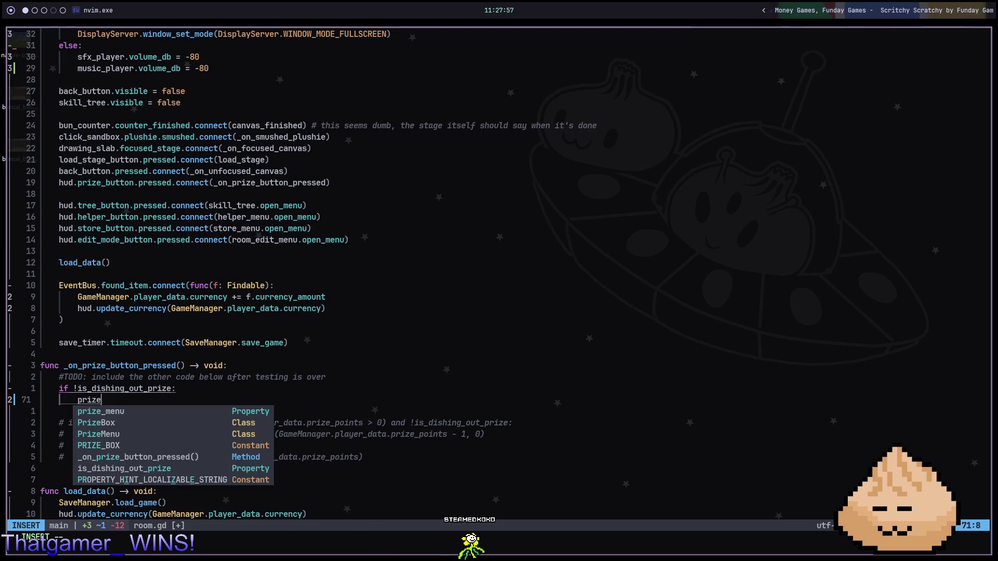
key("Tab")
key("Escape")
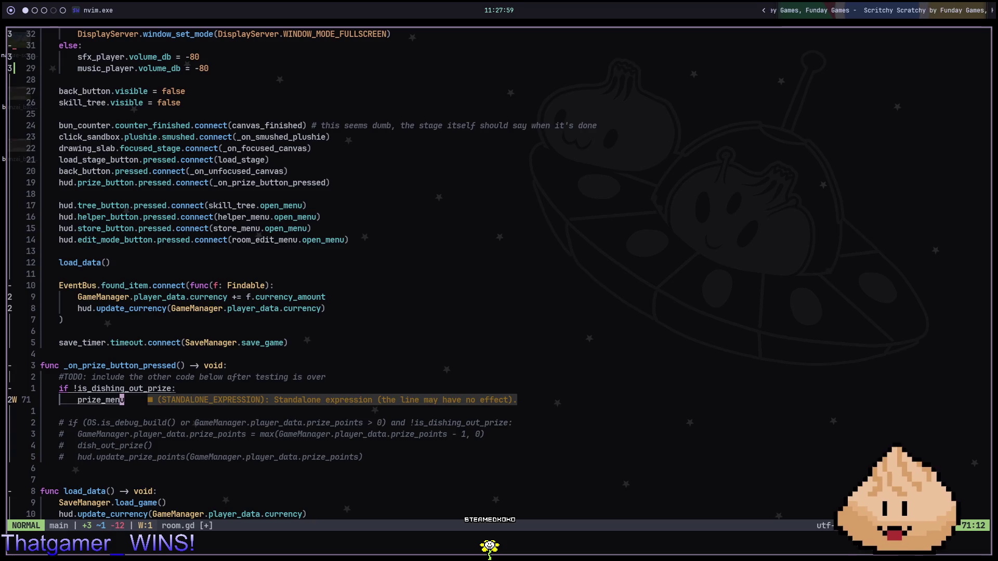
type("a.dish")
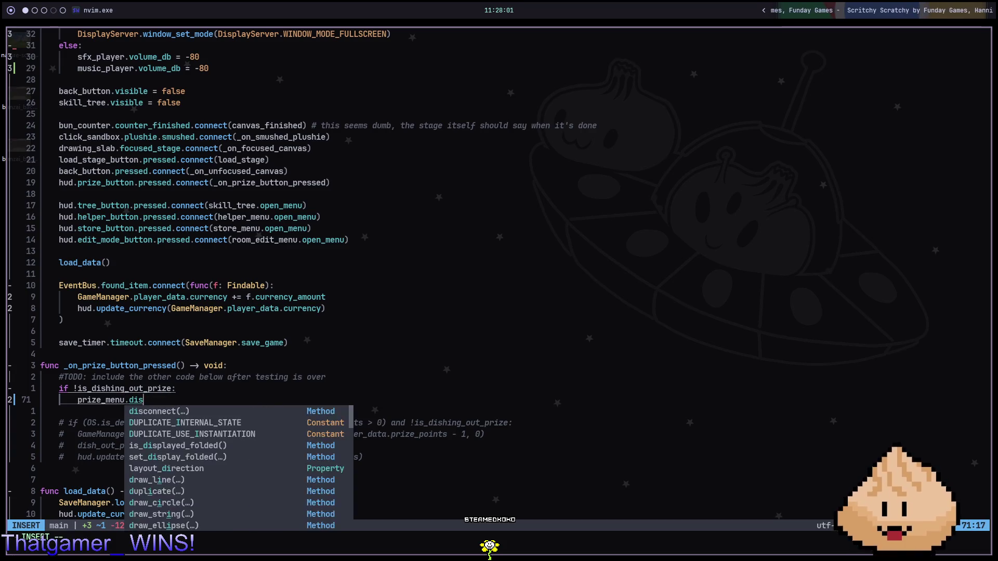
key("Escape")
type("diwx:w")
key("Return")
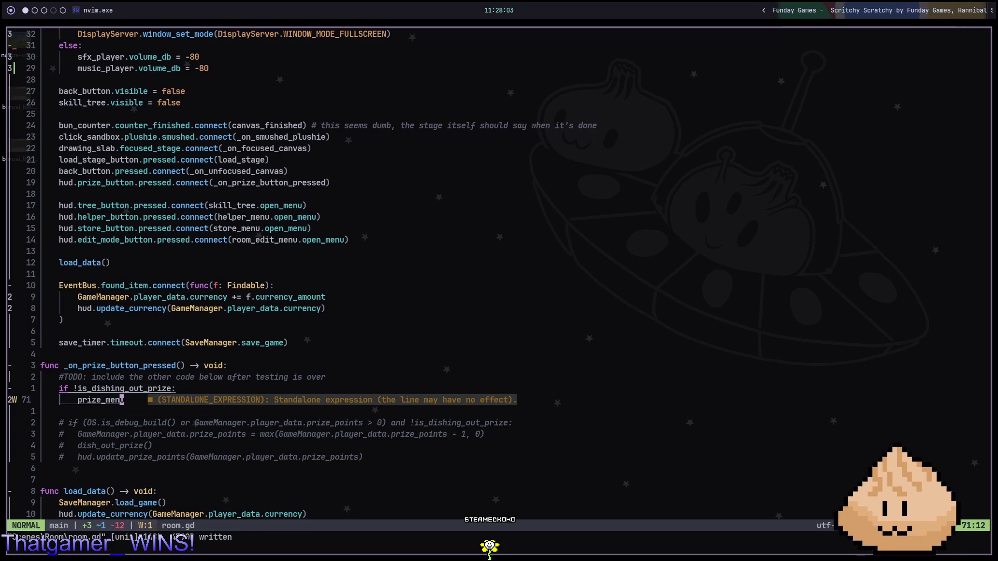
Step: Change the prize_menu declaration's type to PrizeMenu and save
key("asterisk")
type("ciwPrizeMenn = %PrizeMenu")
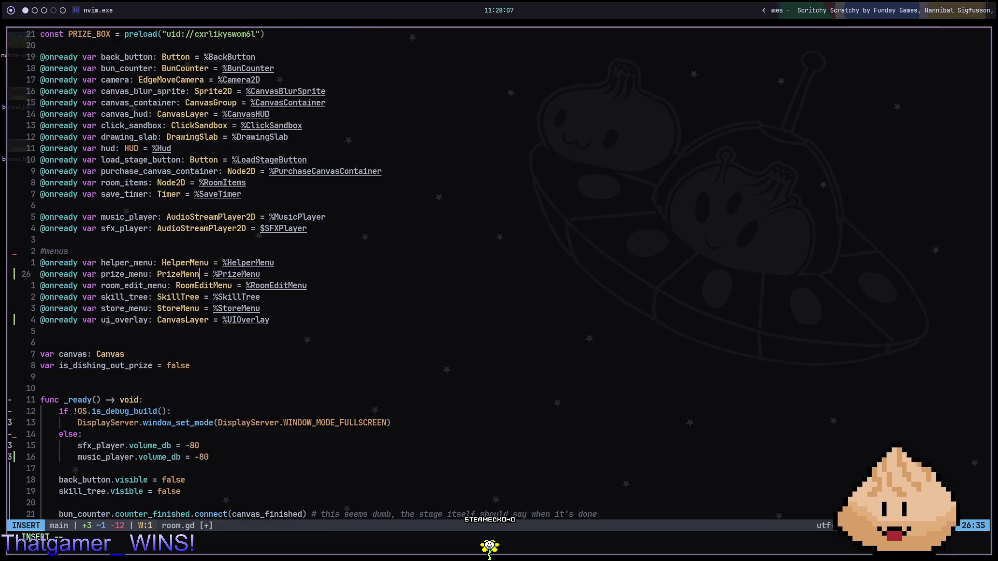
key("Escape")
type("X:w")
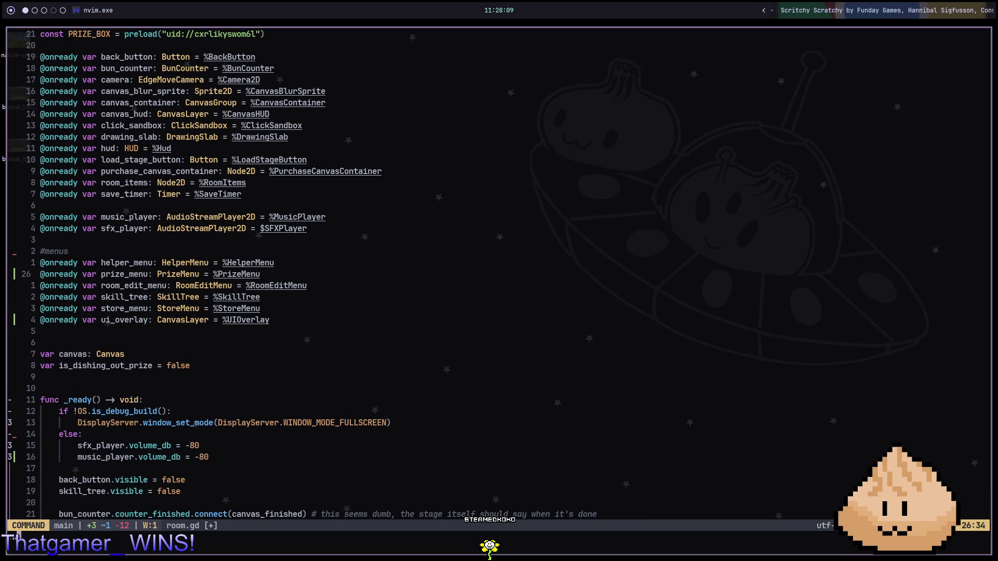
key("Return")
Step: Make the prize button handler body call prize_menu.dish_out_prize and save
key("ctrl+o")
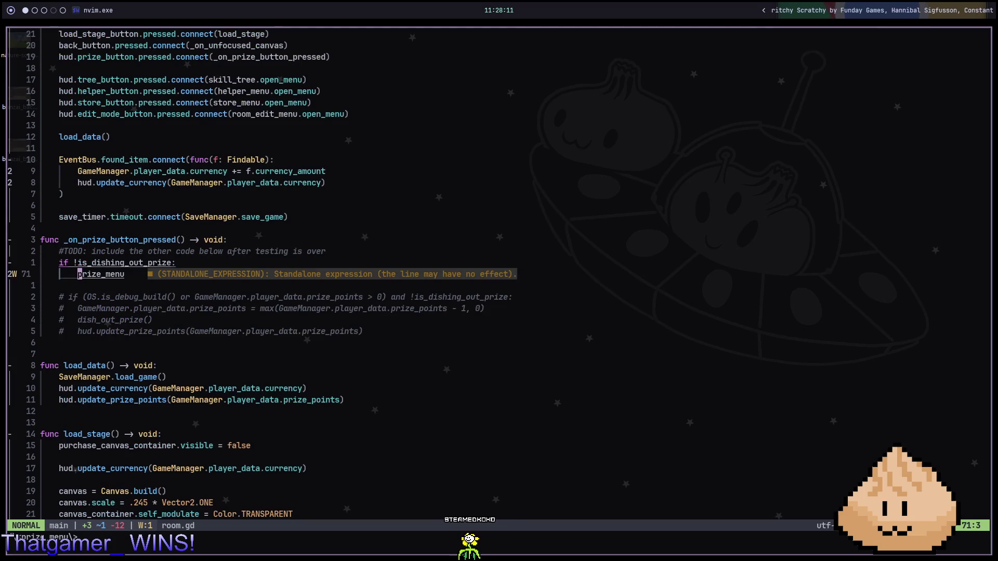
type("Sprize_menu.dish")
key("Return")
key("Escape")
type(":w")
key("Return")
Step: Delete the if !is_dishing_out_prize line, comment out _on_prize_button_pressed, and save room.gd
key("j")
key("j")
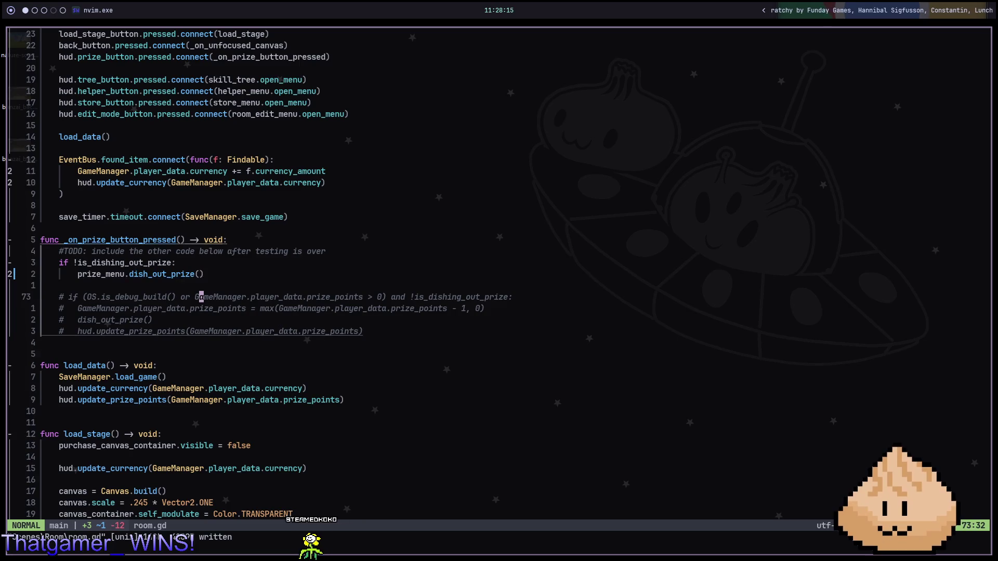
key("k")
key("k")
key("k")
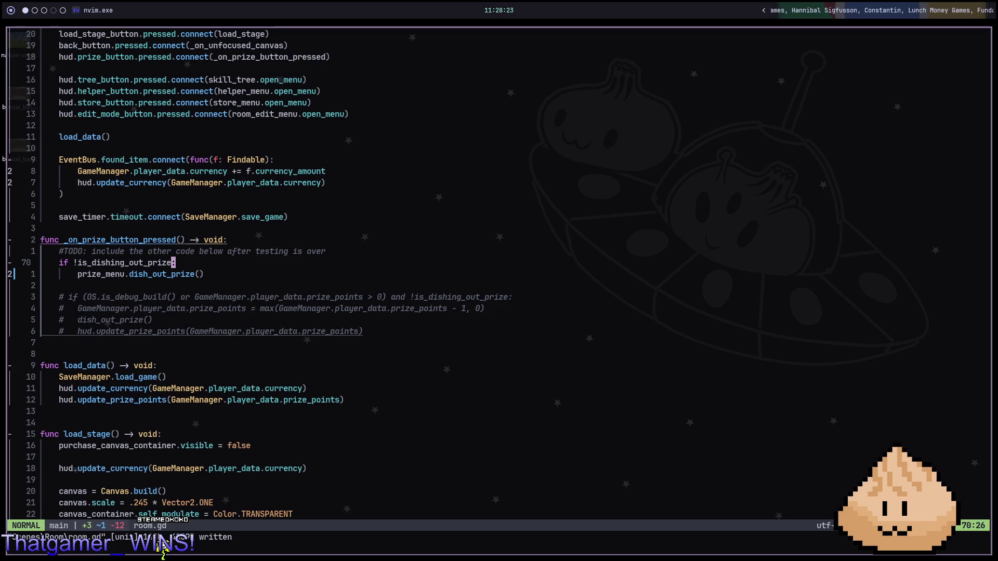
key("d")
key("d")
key("d")
key("d")
key("k")
key("k")
key("k")
key("k")
key("j")
key("j")
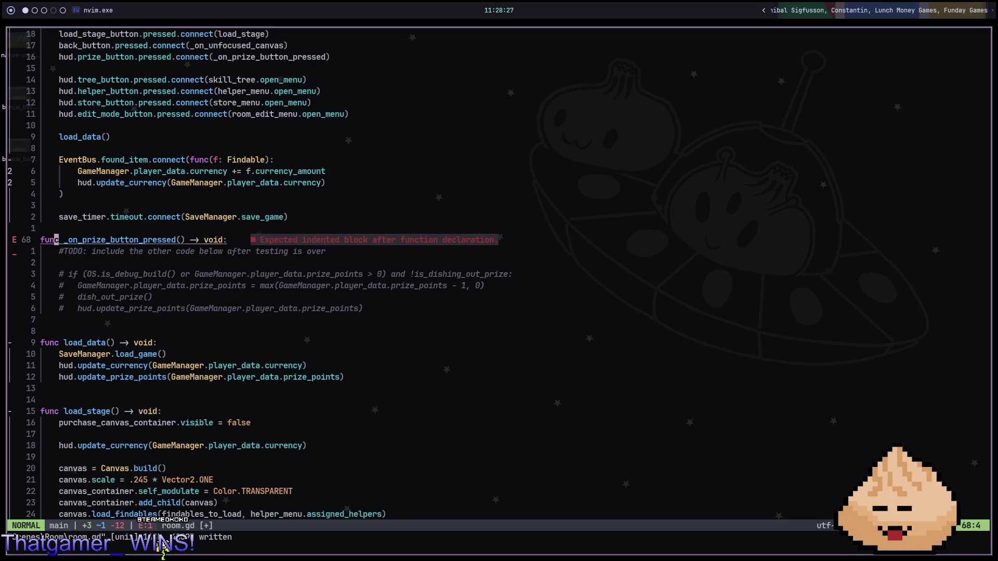
key("g")
key("c")
key("c")
type(":w")
key("Return")
key("k")
key("k")
key("k")
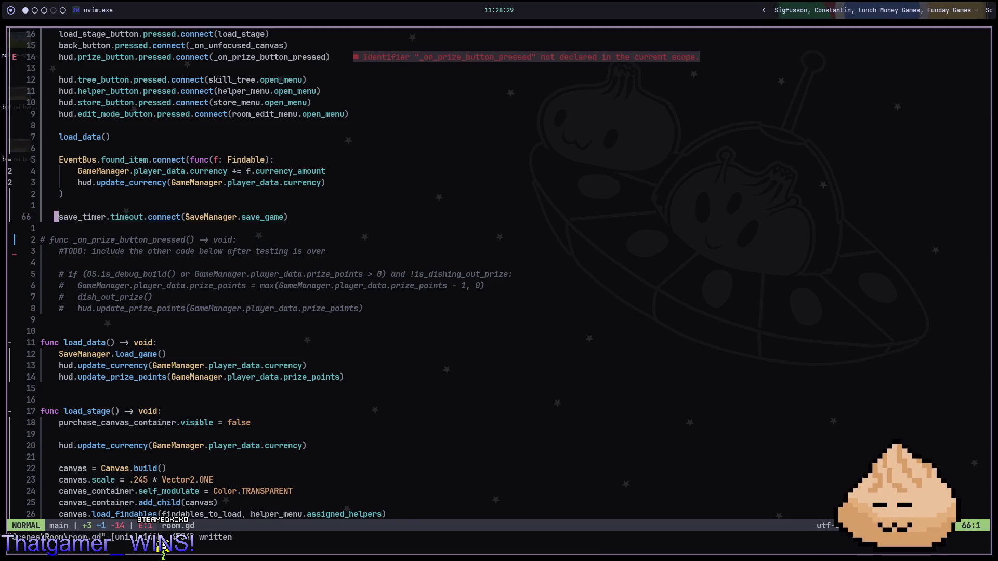
Step: Connect the prize button directly to prize_menu.dish_out_prize, save, and run the project in Godot
key("1")
key("1")
key("k")
type("f(")
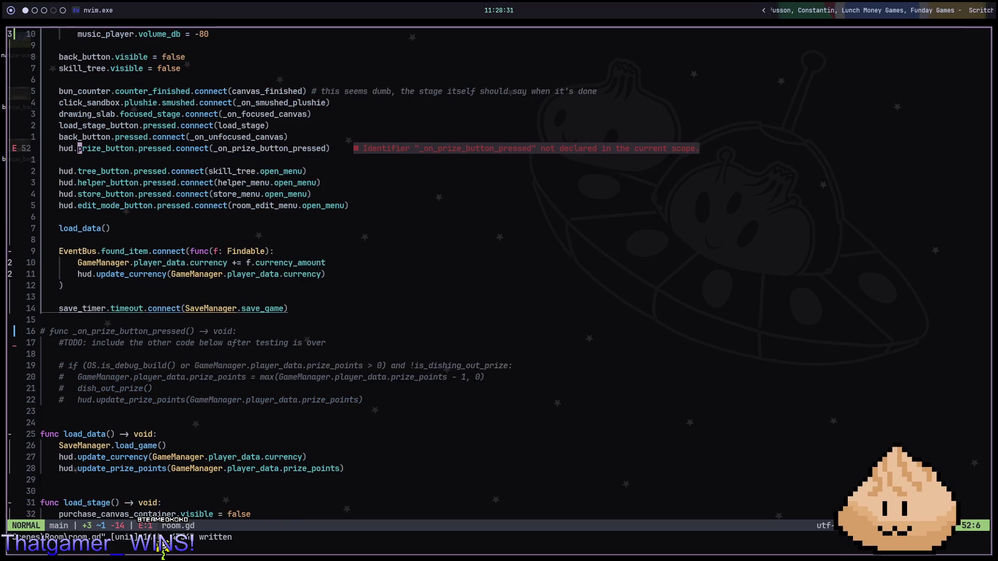
type("ci(")
type("prize_menu.")
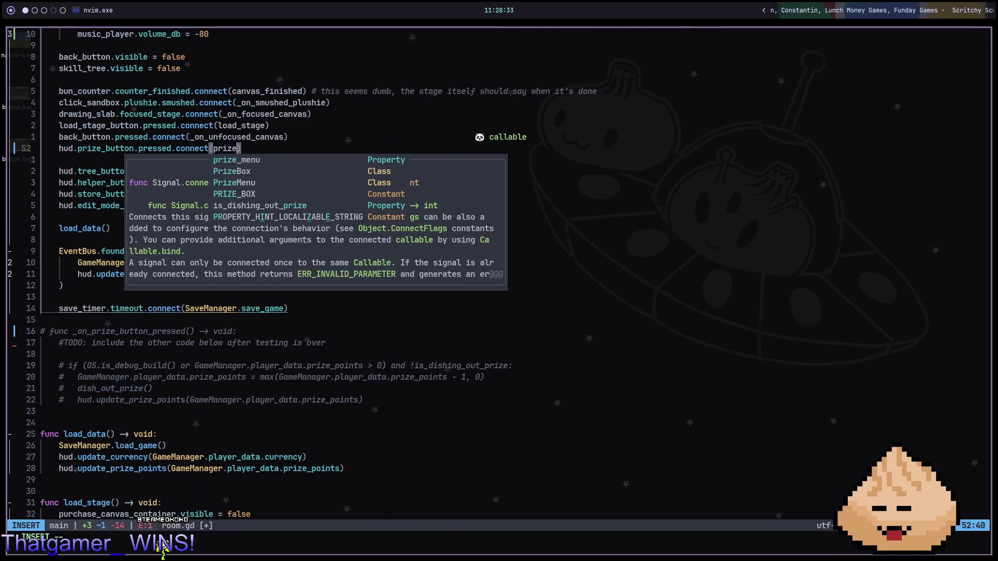
type("dis")
key("Return")
key("Escape")
type(":w")
key("Return")
key("alt+2")
key("F5")
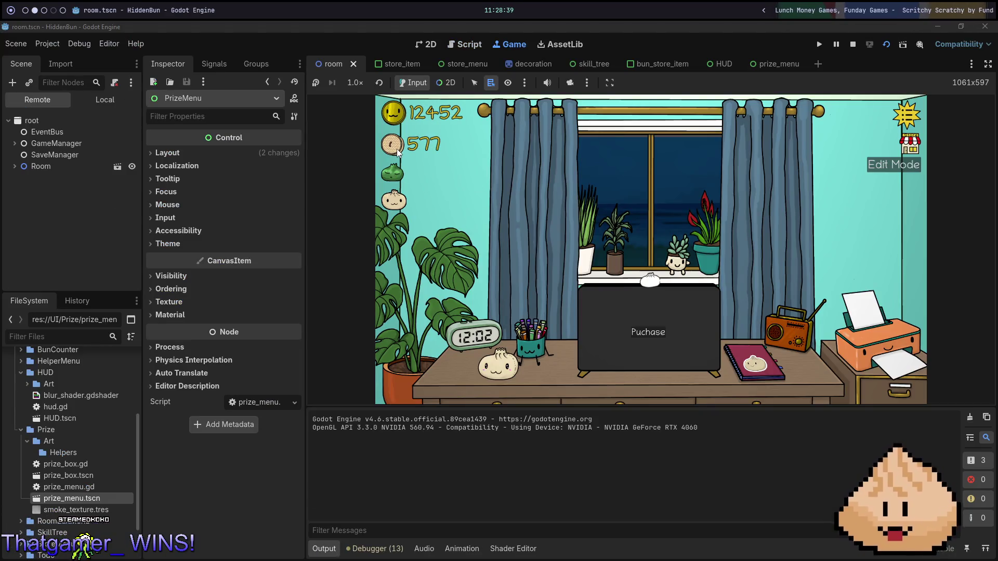
Step: Stop the running game, relaunch it, then stop it again
key("F8")
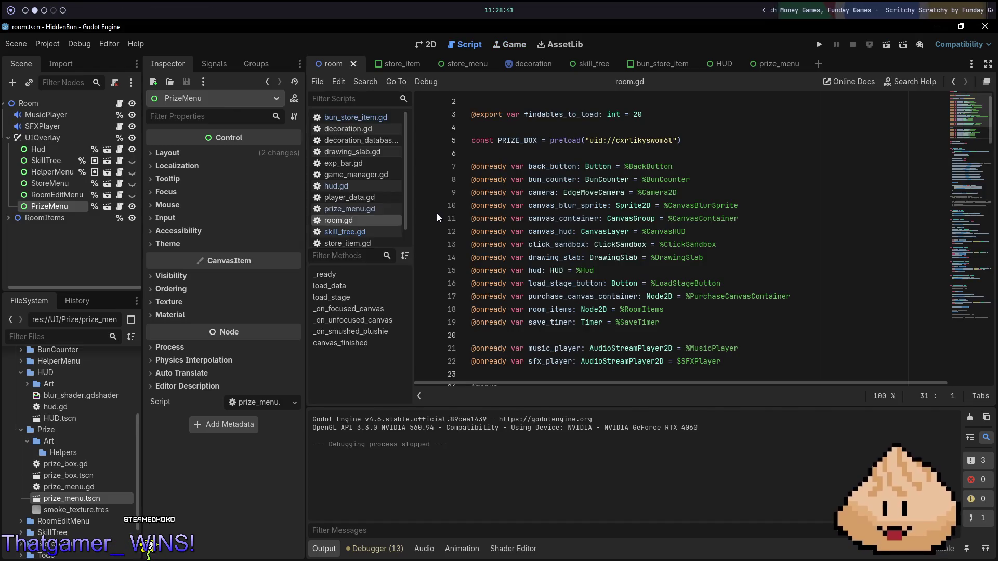
key("F5")
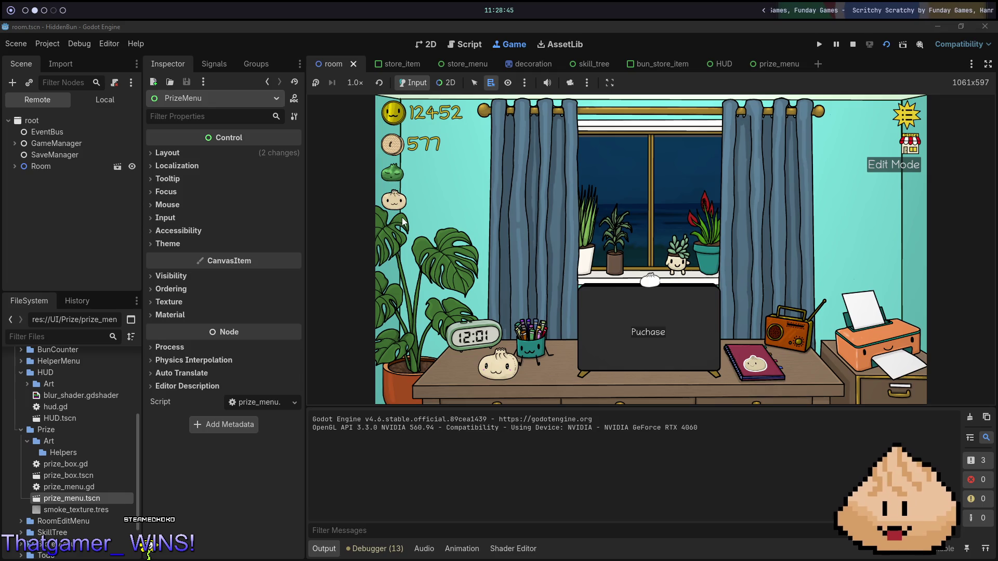
key("F8")
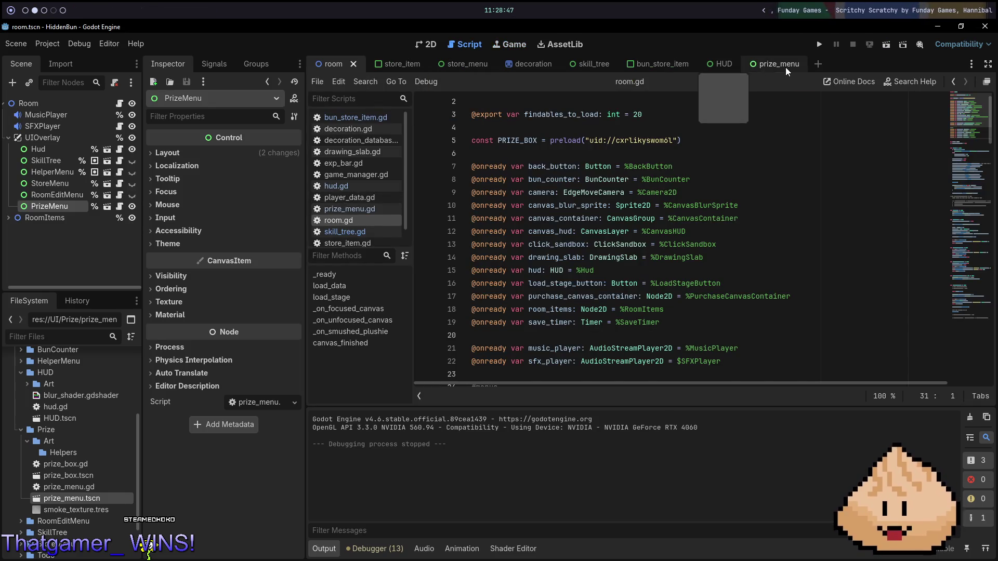
Step: Hide the PrizeMenu node in the room scene's 2D view and save the scene
left_click(786, 70)
left_click(416, 49)
left_click(388, 64)
left_click(330, 64)
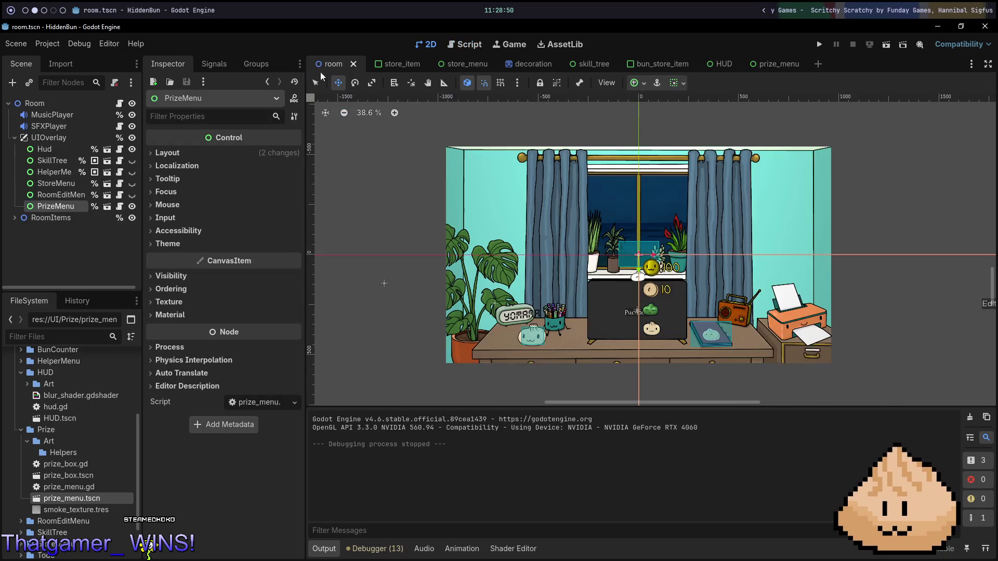
left_click(132, 207)
key("ctrl+s")
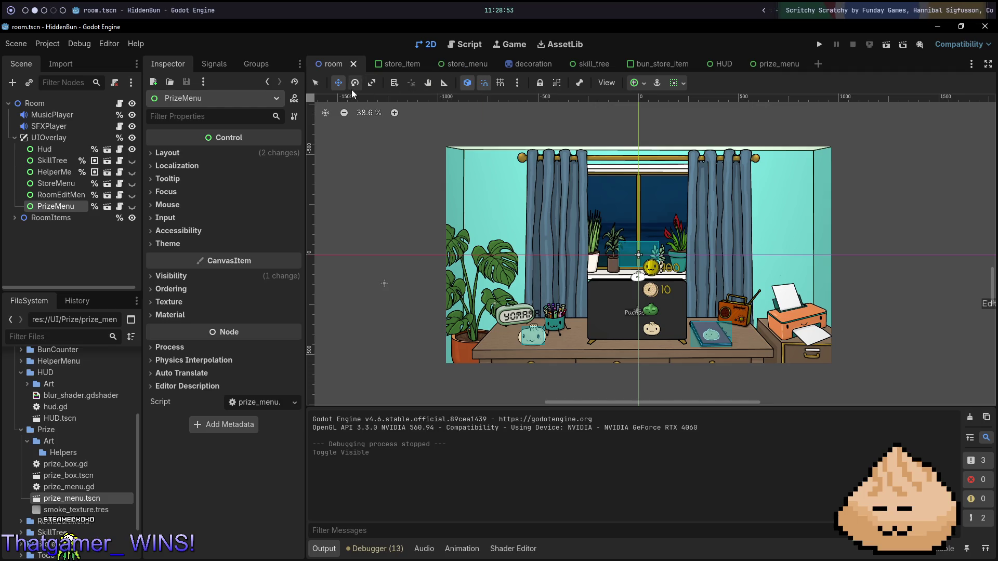
mouse_move(410, 62)
key("alt+1")
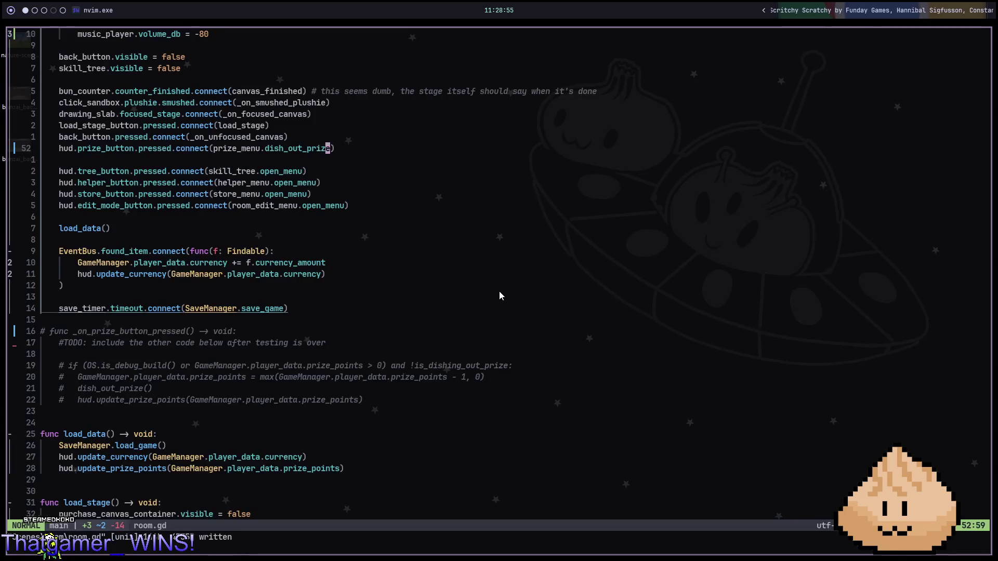
Step: Open prize_menu.gd with the Telescope file finder
key("space")
key("f")
key("f")
type("rrize")
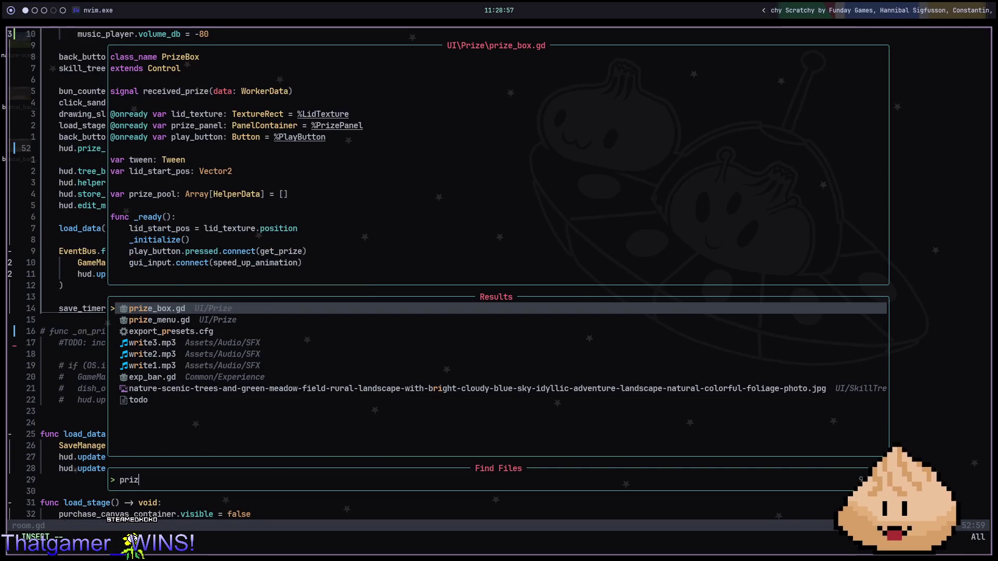
key("Down")
key("Return")
Step: Add 'visible = true' at the top of dish_out_prize and 'visible = false' at its end
type("ovisi")
type("true")
key("Escape")
type("8jovisi")
key("Return")
type("fal")
key("Return")
key("Escape")
Step: Save prize_menu.gd, run the game in Godot to trigger a prize, then stop it
type(":w")
key("Return")
key("alt+Tab")
key("F5")
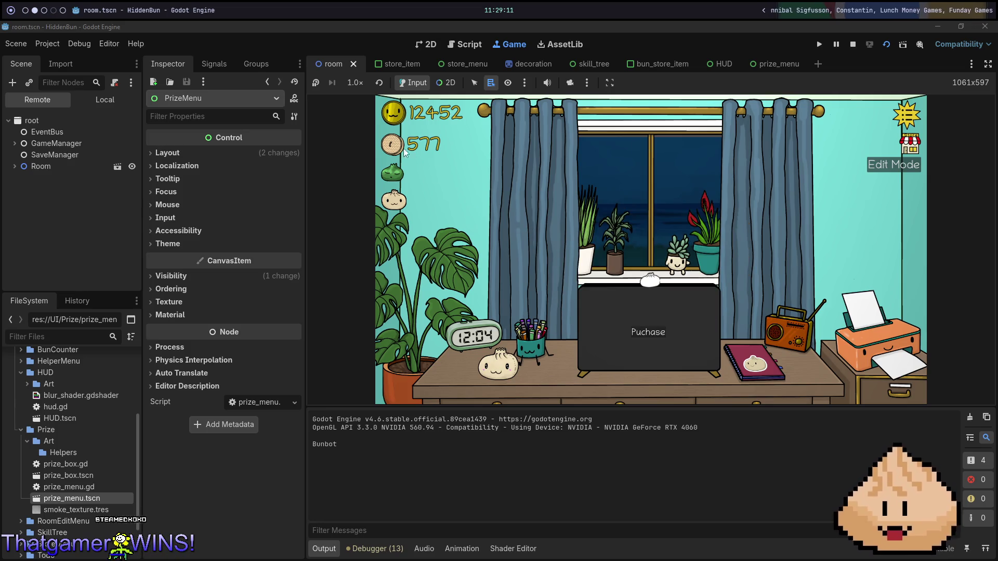
key("F8")
key("alt+1")
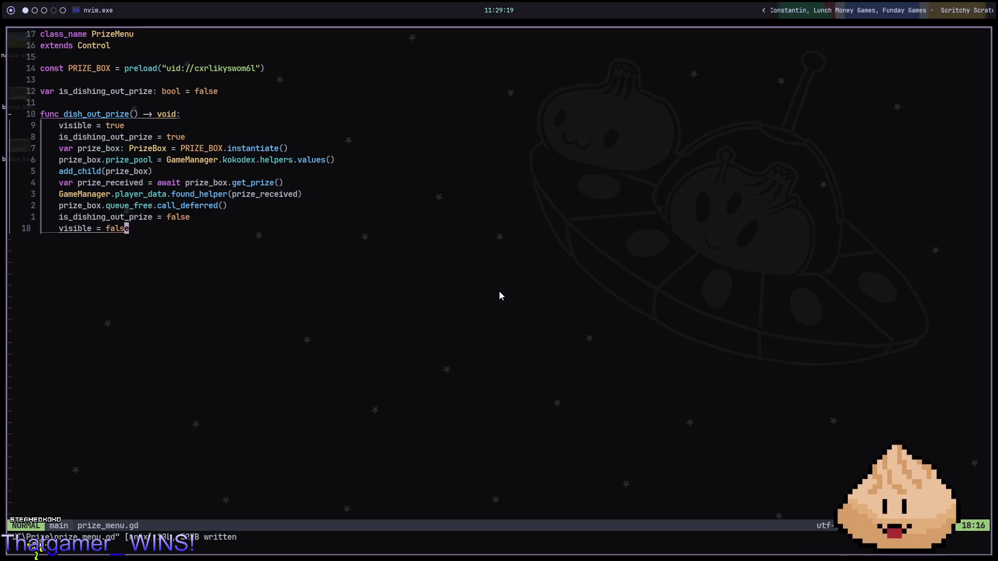
Step: Delete the commented-out _on_prize_button_pressed handler from room.gd and save
key("ctrl+o")
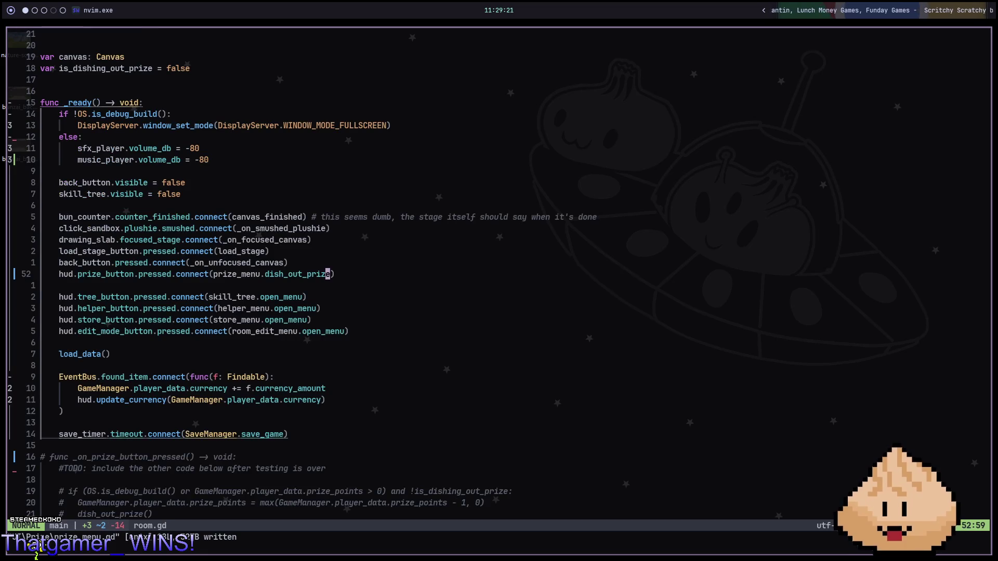
scroll(330, 388, "down", 3)
left_click(233, 354)
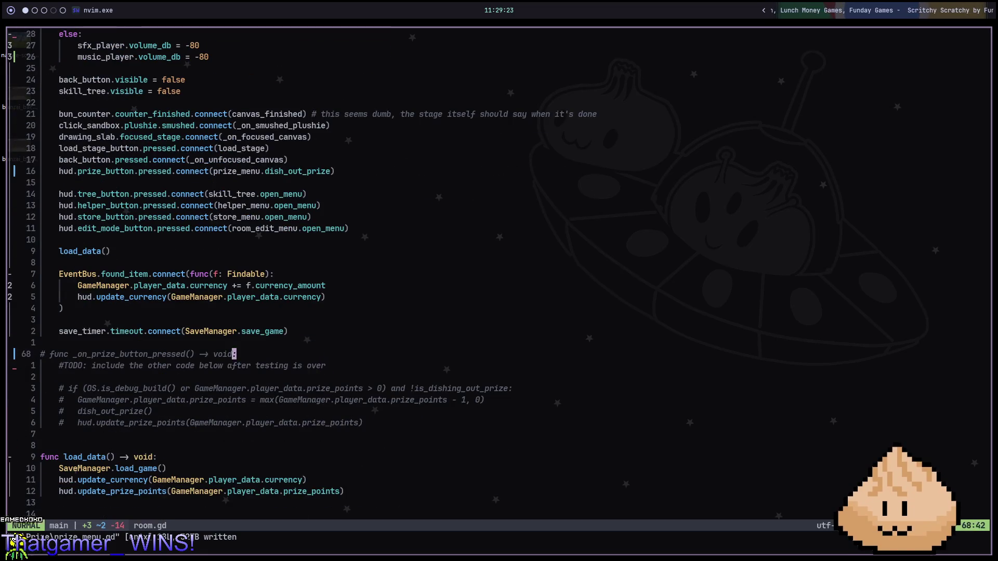
key("3")
key("d")
key("d")
left_click(328, 365)
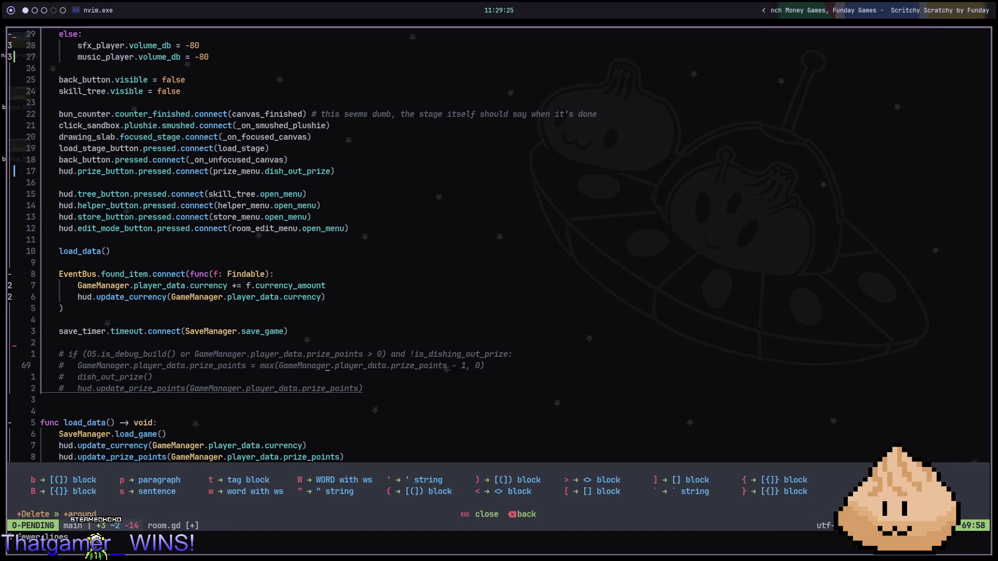
type("dap")
type(":w")
key("Return")
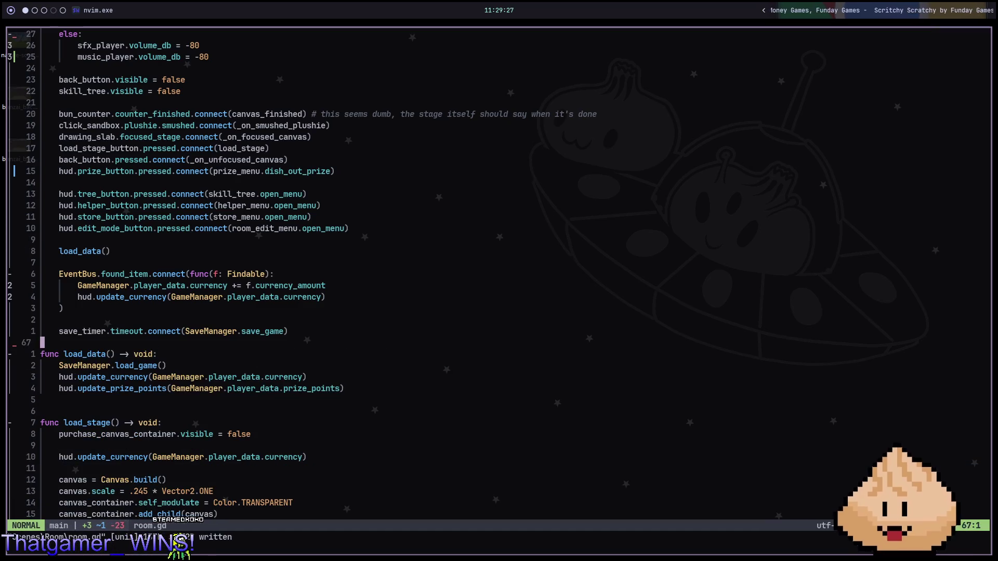
key("ctrl+o")
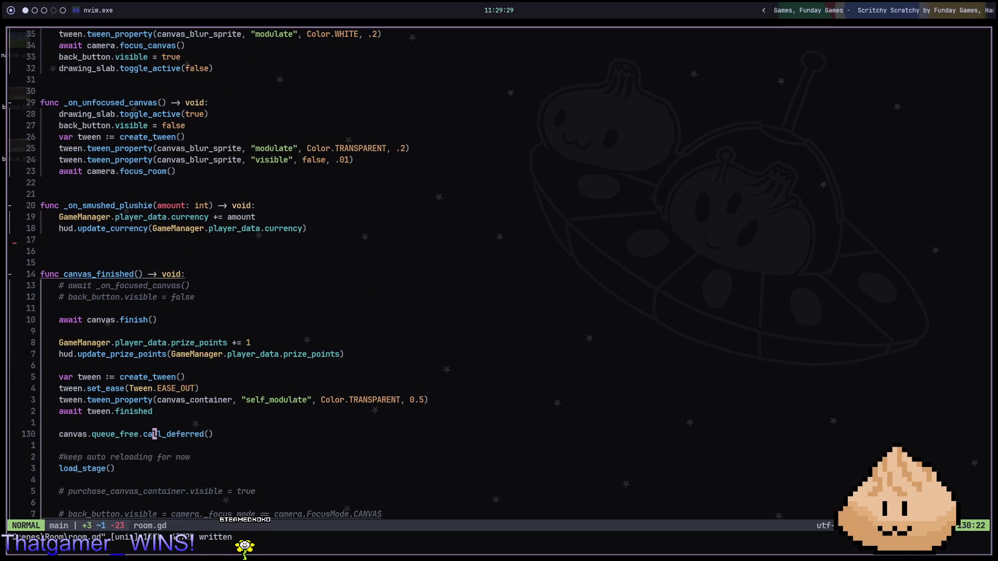
key("ctrl+o")
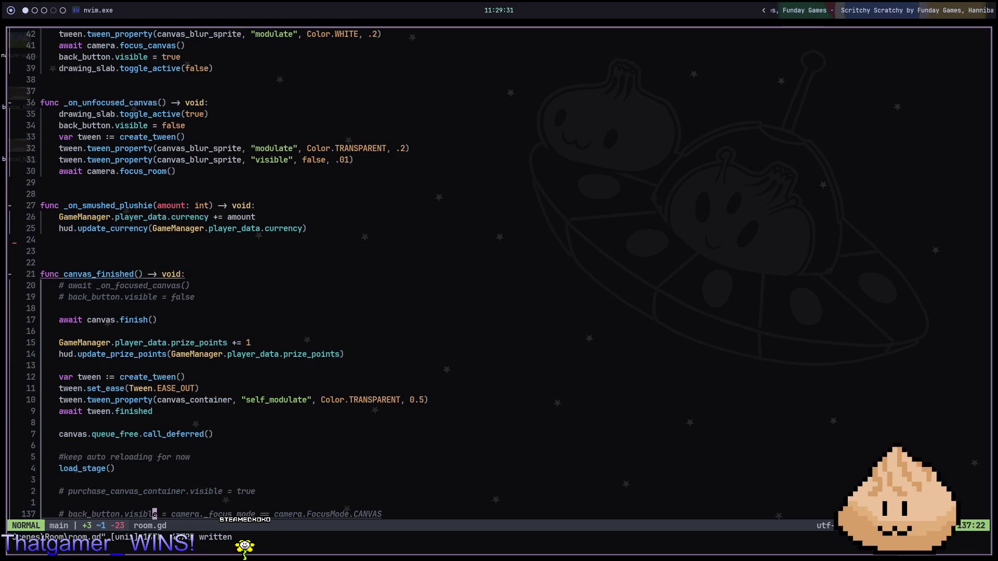
key("ctrl+o")
key("ctrl+o")
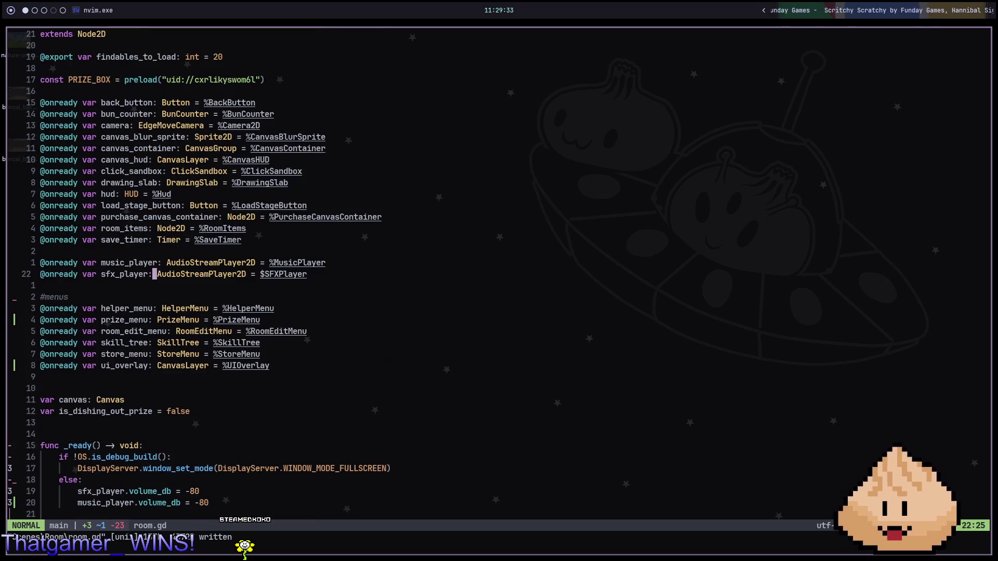
key("ctrl+i")
key("ctrl+o")
key("ctrl+o")
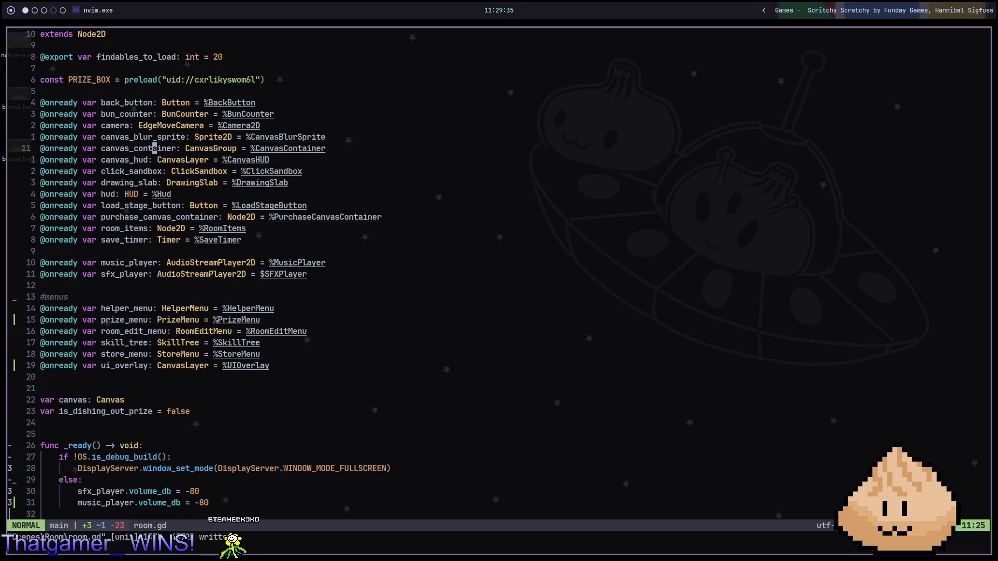
Step: Check the references to back_button, bun_counter and camera
key("g")
key("r")
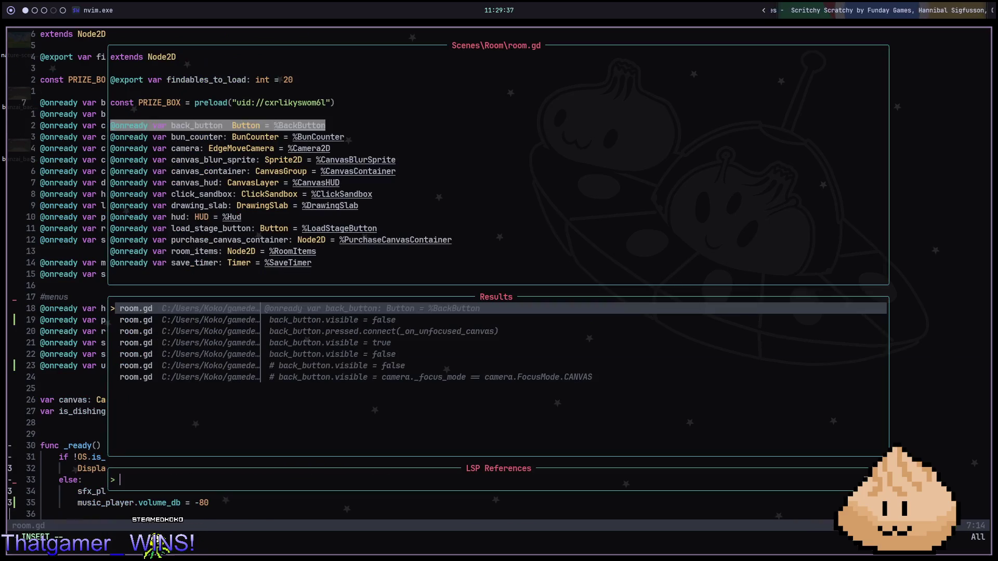
key("Escape")
key("j")
key("g")
key("r")
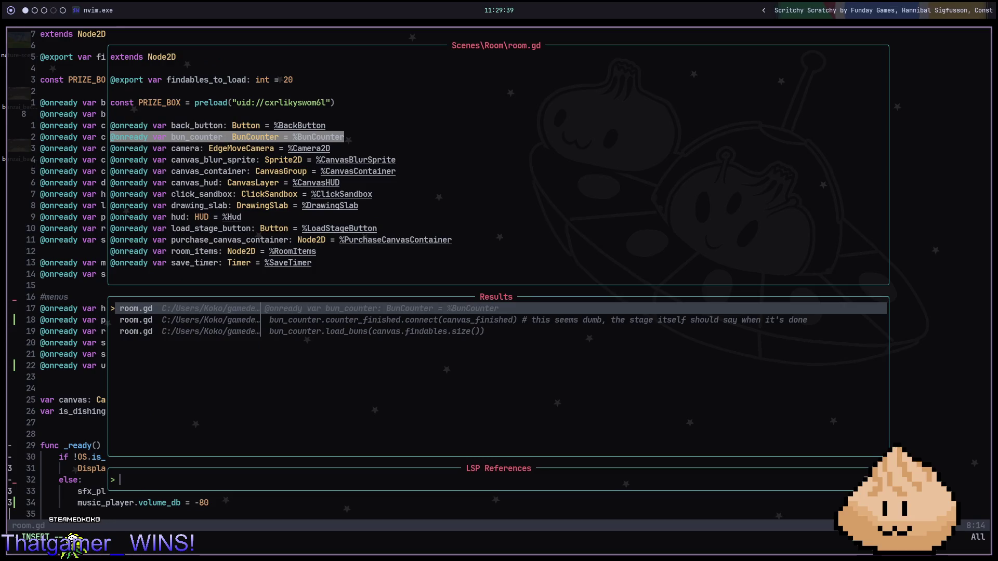
key("Escape")
key("j")
key("g")
key("r")
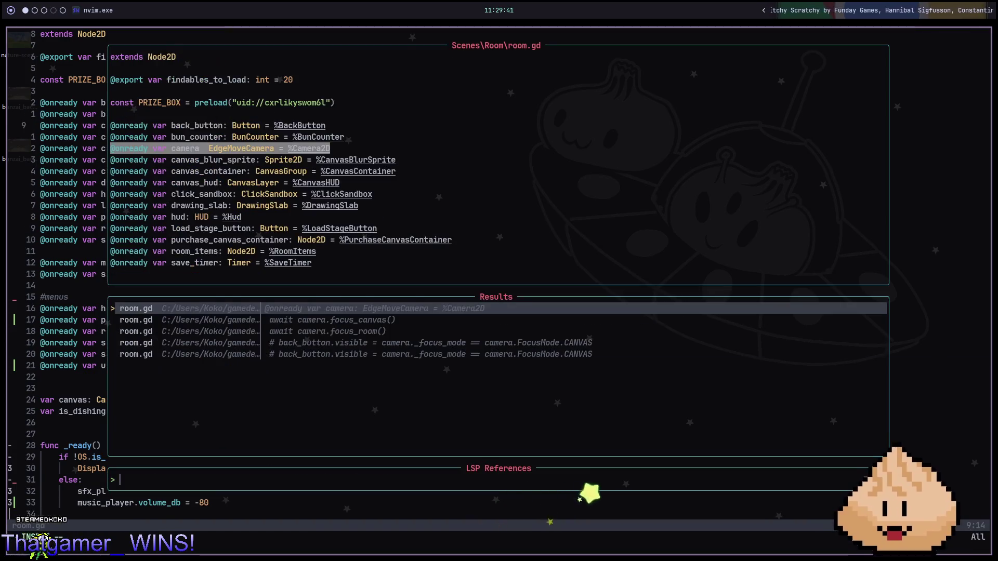
key("Escape")
Step: Check the references to canvas_blur_sprite and canvas_container
key("j")
key("g")
key("r")
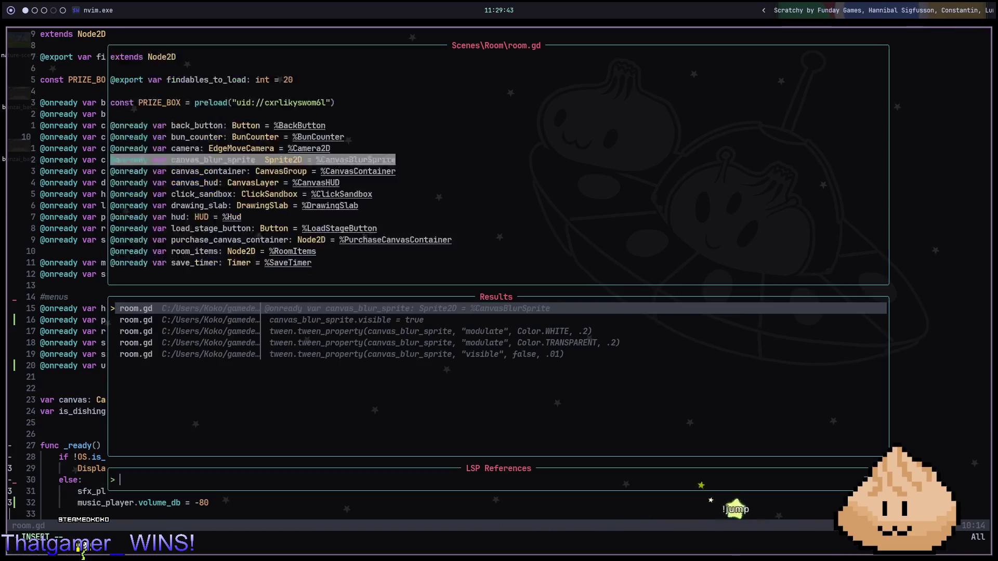
key("Escape")
key("j")
key("g")
key("r")
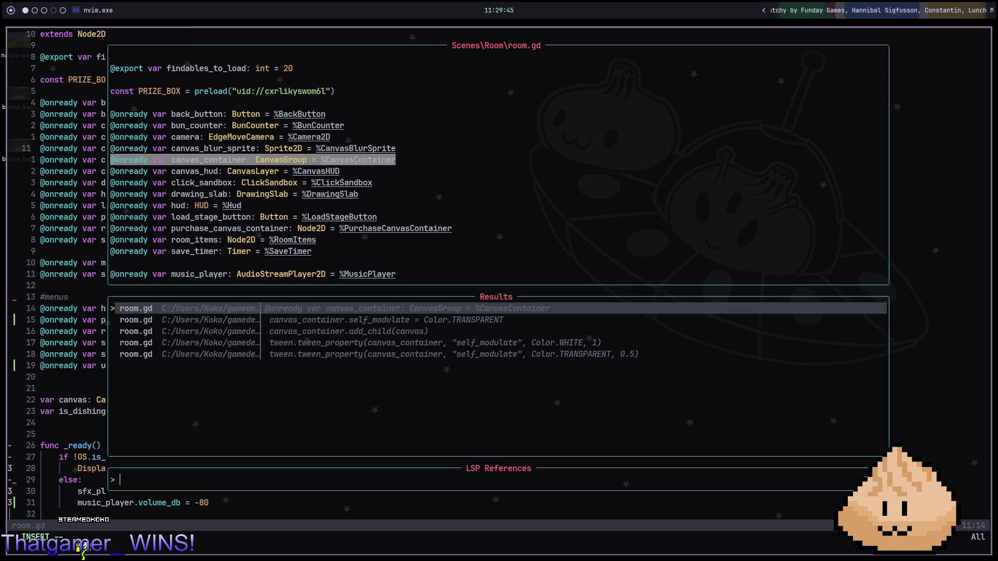
key("Escape")
key("j")
key("g")
key("r")
key("Escape")
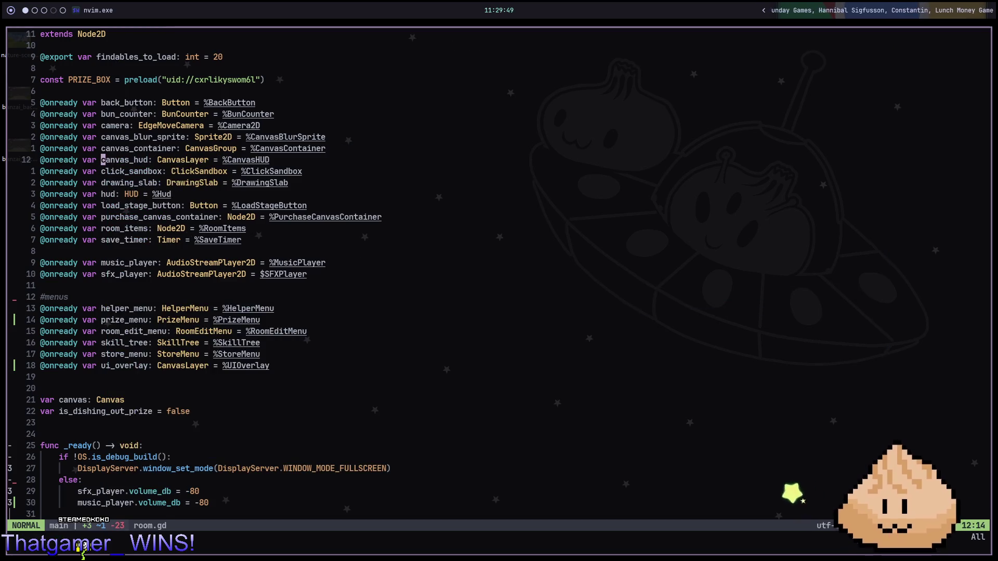
key("d")
key("d")
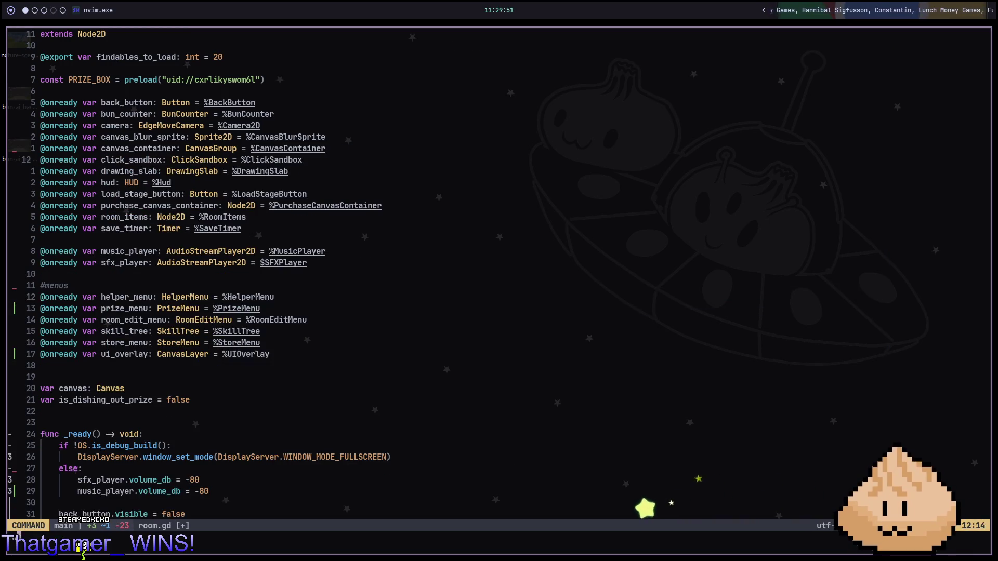
key("alt+2")
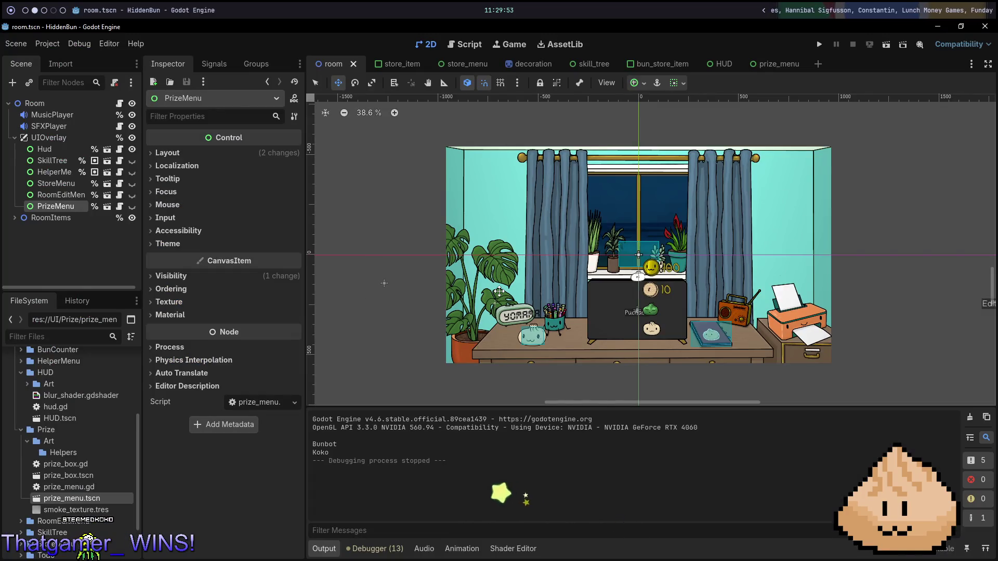
Step: Run the game, purchase the prize, and find two hidden buns in the picture
key("F5")
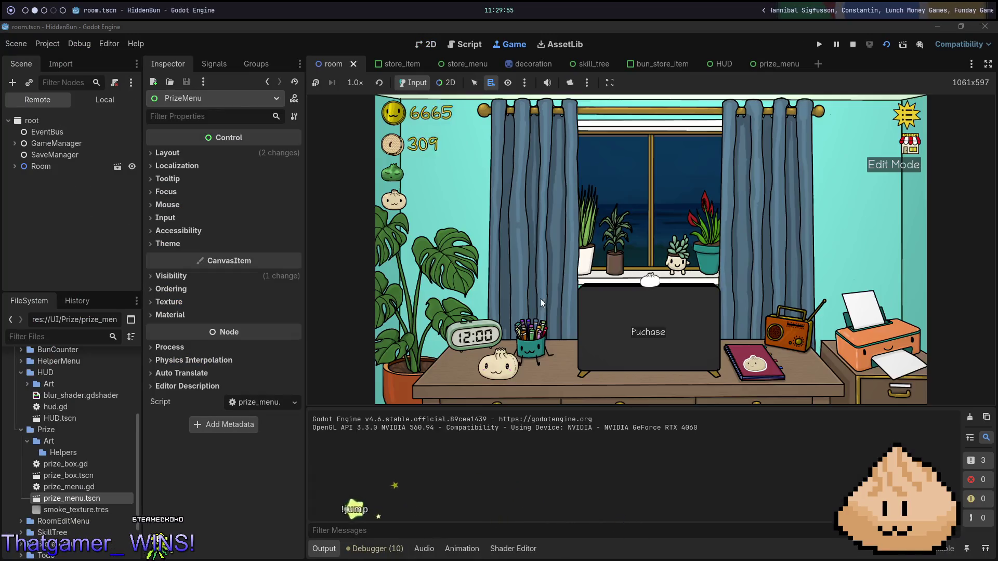
left_click(665, 283)
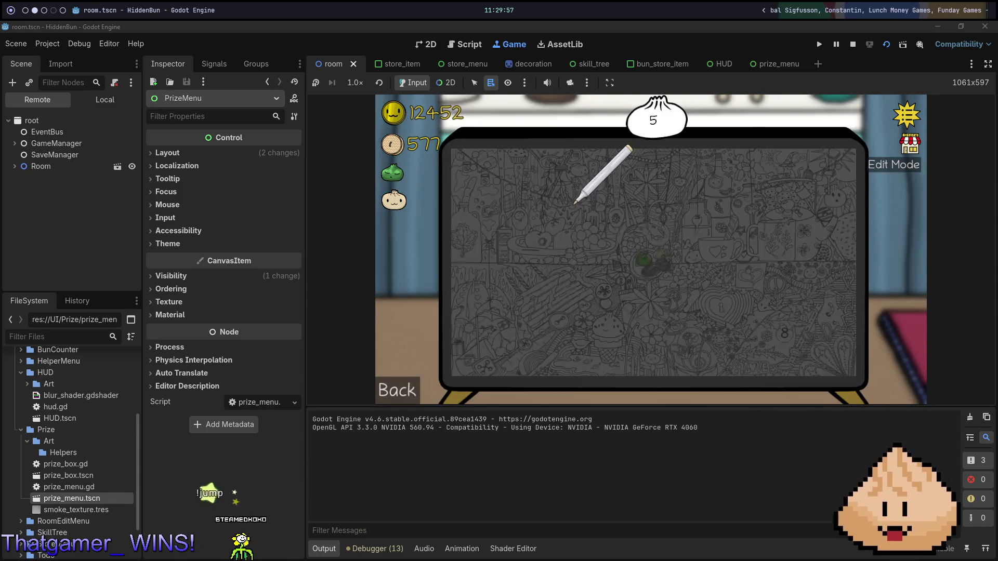
left_click(407, 399)
left_click(665, 320)
key("alt+1")
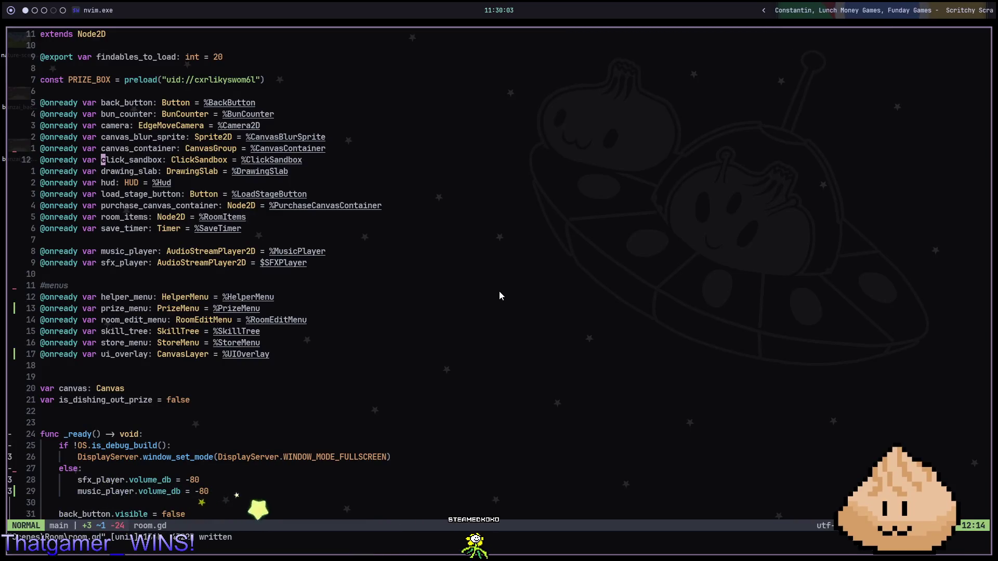
Step: Check references for click_sandbox, drawing_slab, load_stage_button and room_items, then delete the unused room_items line
key("g")
key("r")
key("Escape")
key("j")
key("g")
key("r")
key("Escape")
key("j")
key("j")
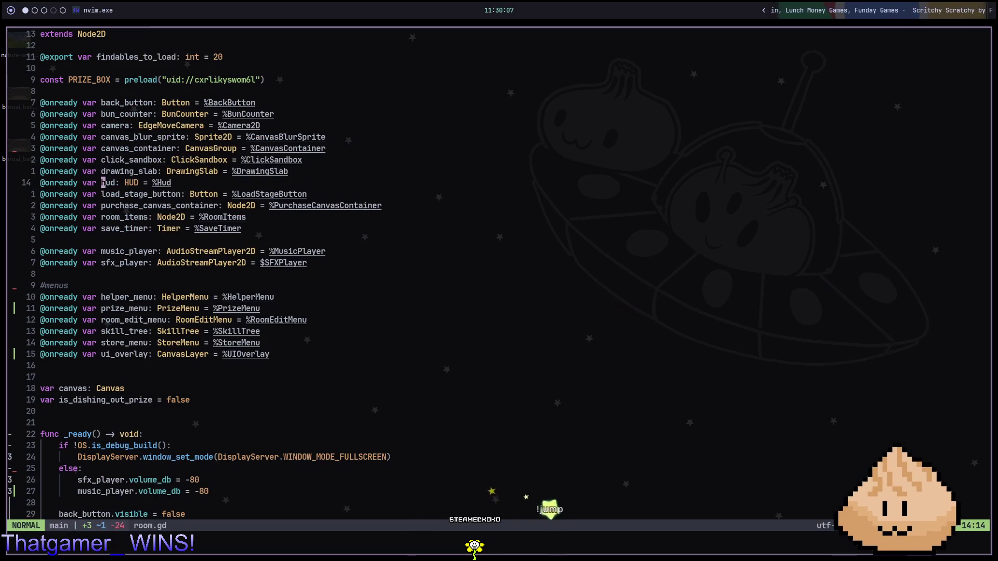
key("g")
key("r")
key("Escape")
key("j")
key("j")
key("g")
key("r")
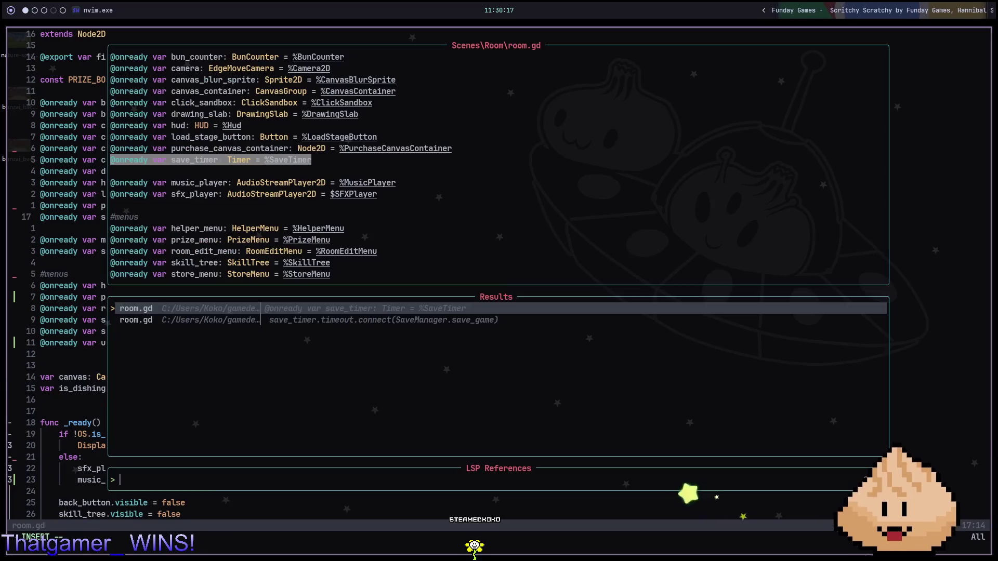
key("Escape")
key("d")
key("d")
Step: Check references for music_player, helper_menu, room_edit_menu and the next menu declaration
key("j")
key("j")
key("g")
key("r")
key("Down")
key("Escape")
key("j")
key("j")
key("j")
key("j")
key("w")
key("w")
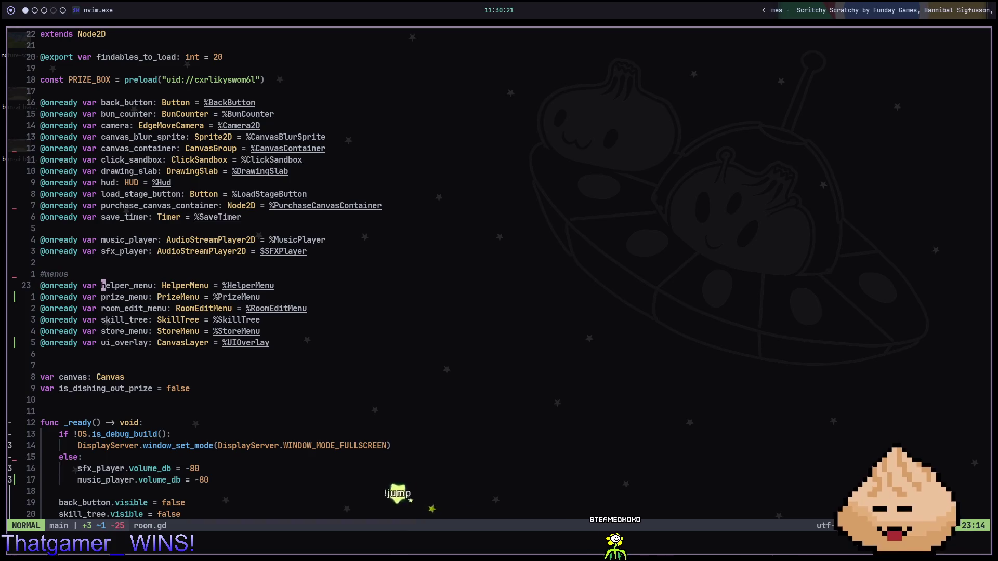
key("g")
key("r")
key("Escape")
key("j")
key("j")
key("g")
key("r")
key("Escape")
key("g")
key("r")
Step: Switch to the Godot workspace and run the game with F5
key("Escape")
key("super+2")
key("F5")
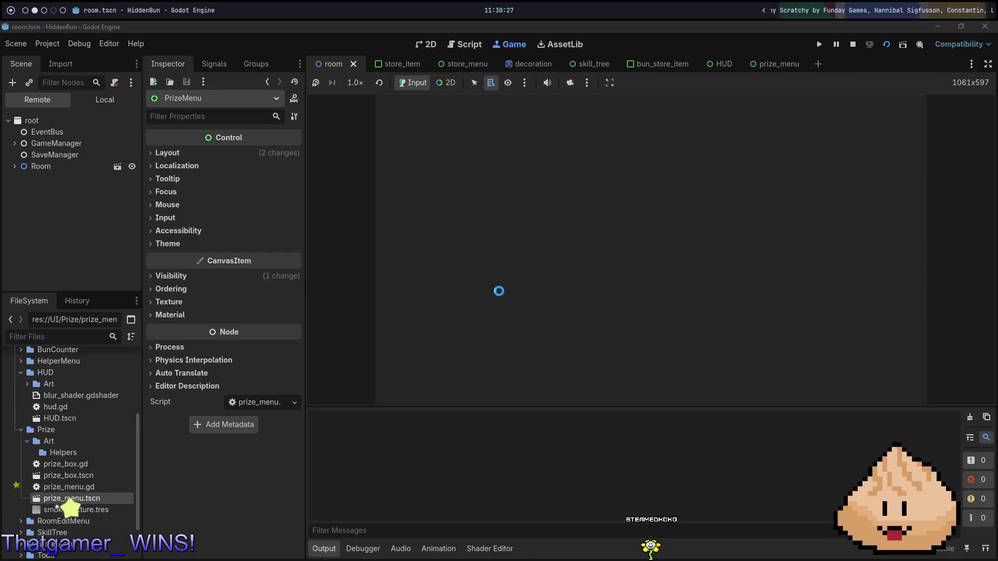
Step: Purchase the prize, return to the room, show the store's Buns category, then close the game
left_click(634, 291)
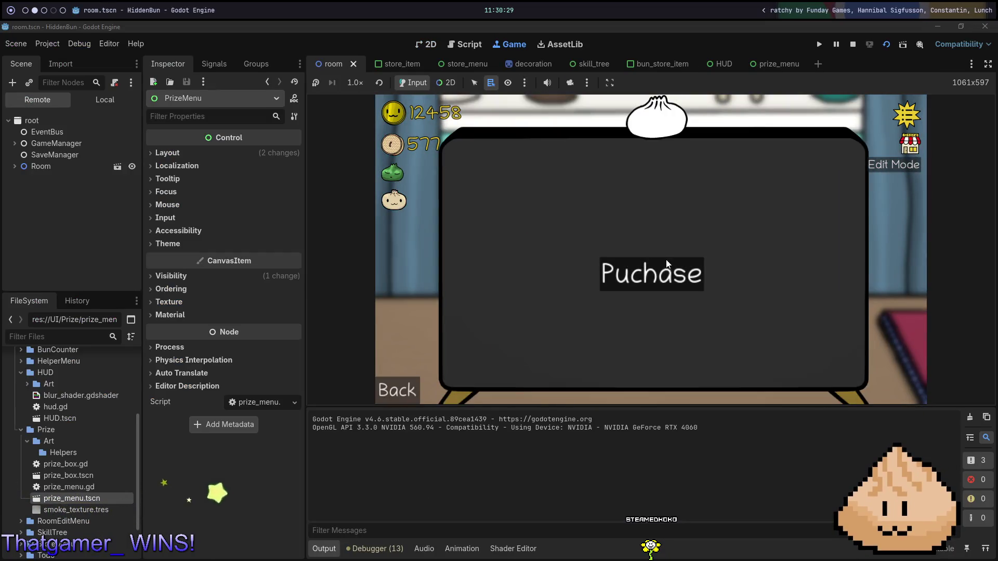
left_click(401, 396)
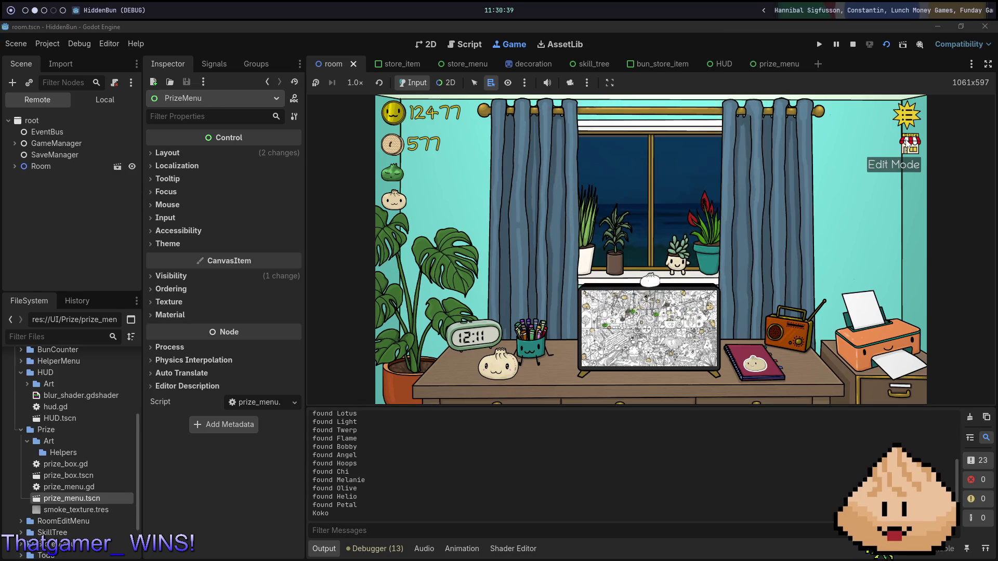
left_click(432, 148)
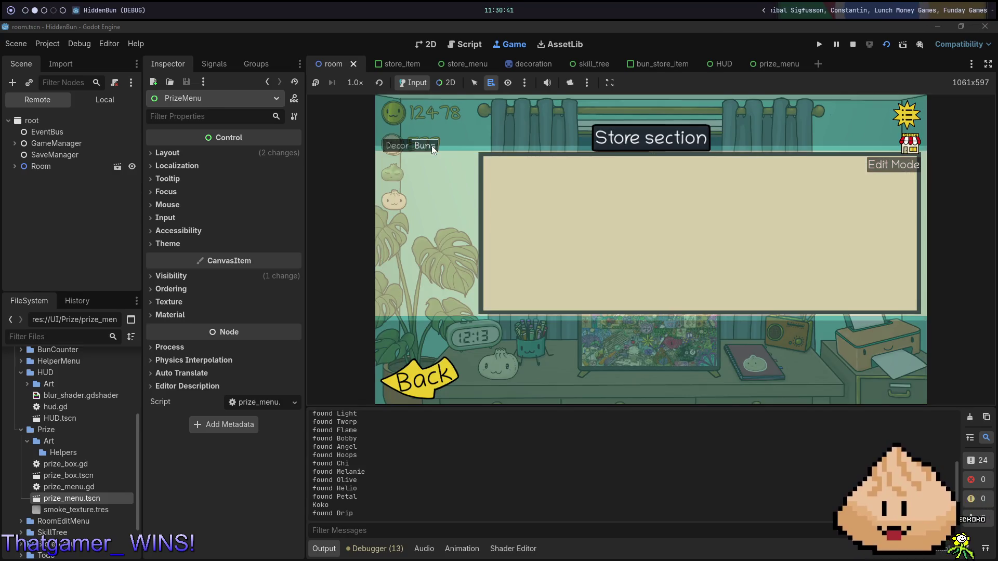
key("alt+F4")
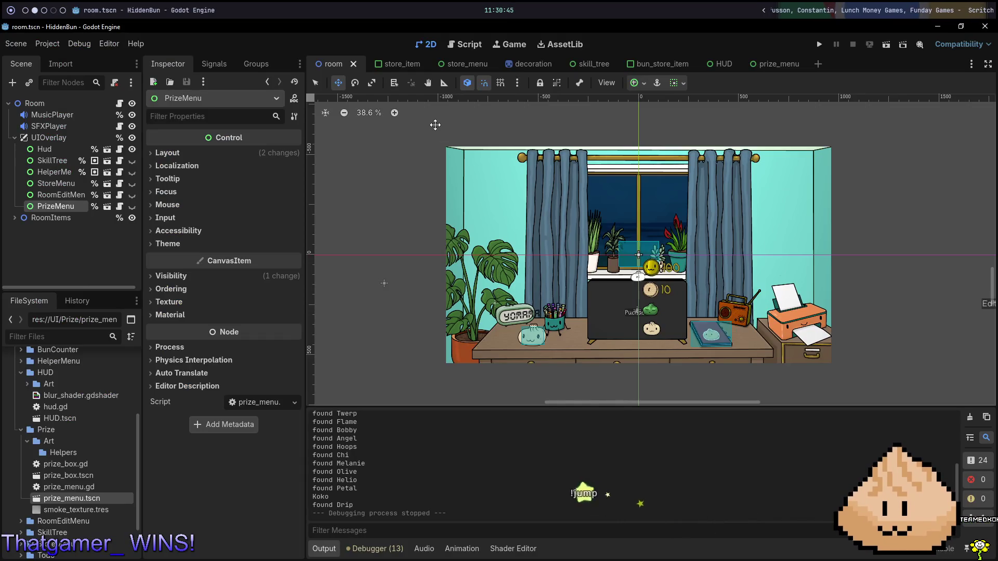
Step: Back in Neovim, open bun_store_item.gd through the project file finder
key("alt+Tab")
key("space")
key("f")
key("f")
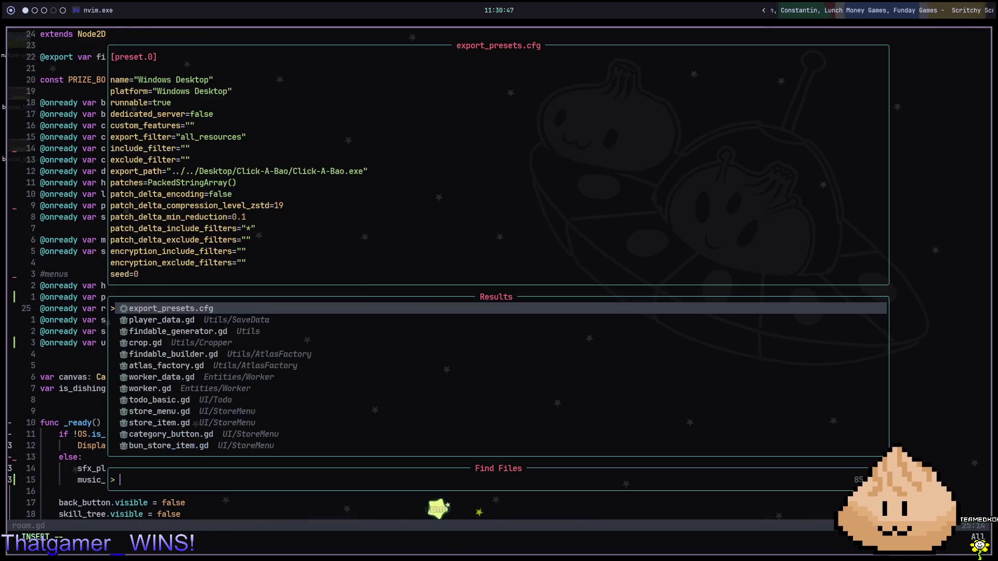
type("bumn")
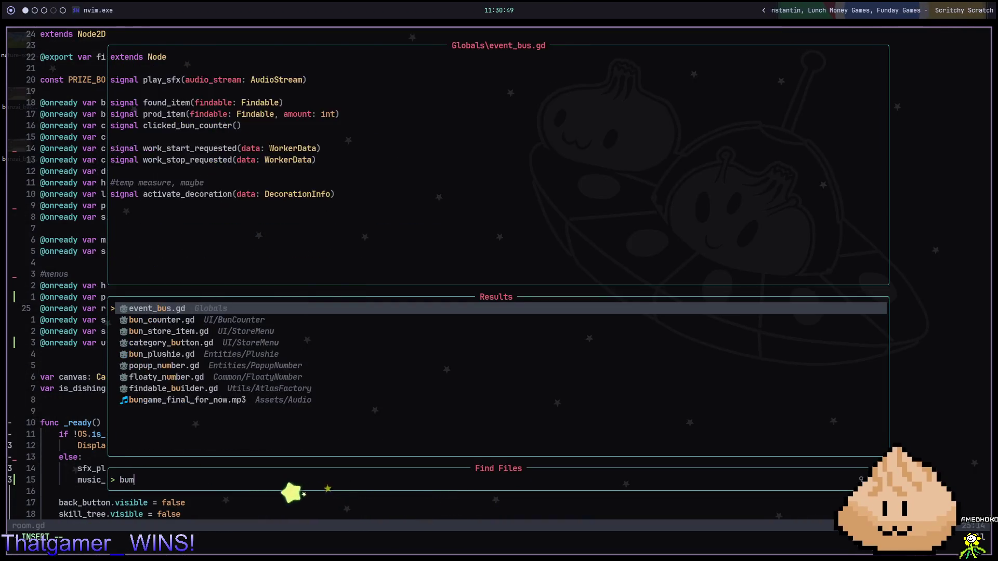
key("BackSpace")
key("BackSpace")
type("nmenu")
key("Return")
Step: Save the file, then add an empty 'func attempt_purchase() -> void:' stub after _ready
key("j")
key("braceleft")
key("k")
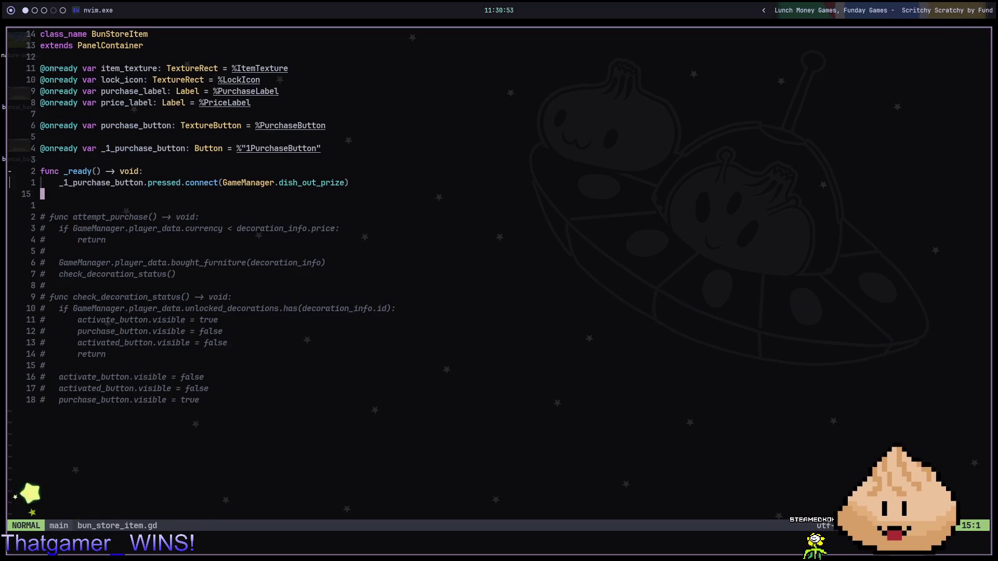
type(":w")
key("Return")
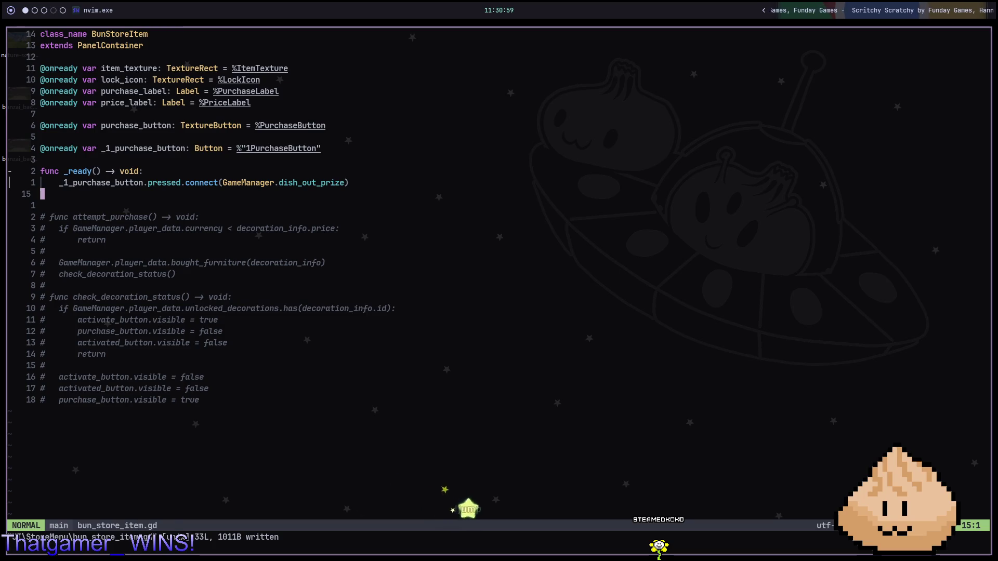
type("ofunc ")
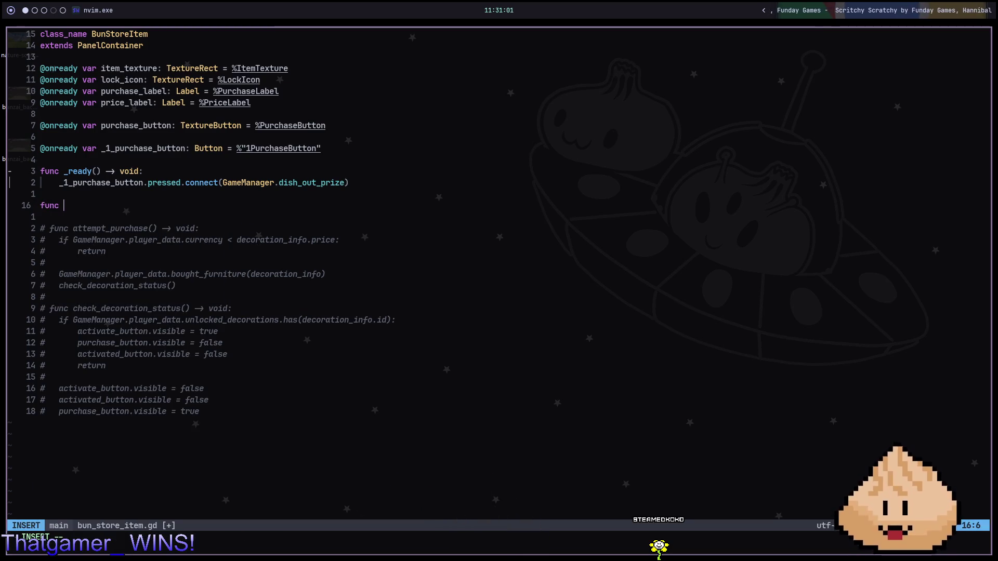
type("attemt")
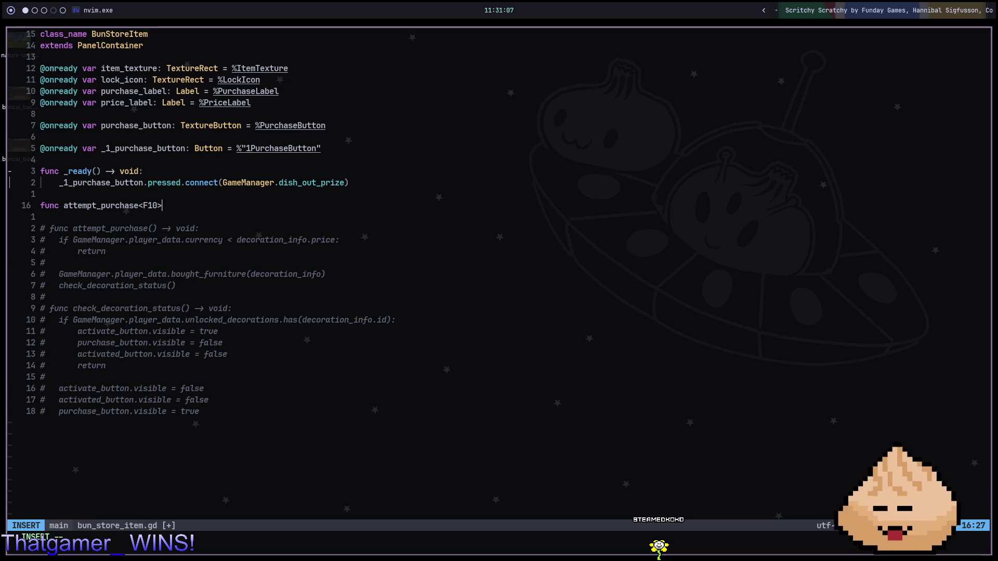
key("BackSpace")
key("BackSpace")
key("BackSpace")
type("> void:")
key("Return")
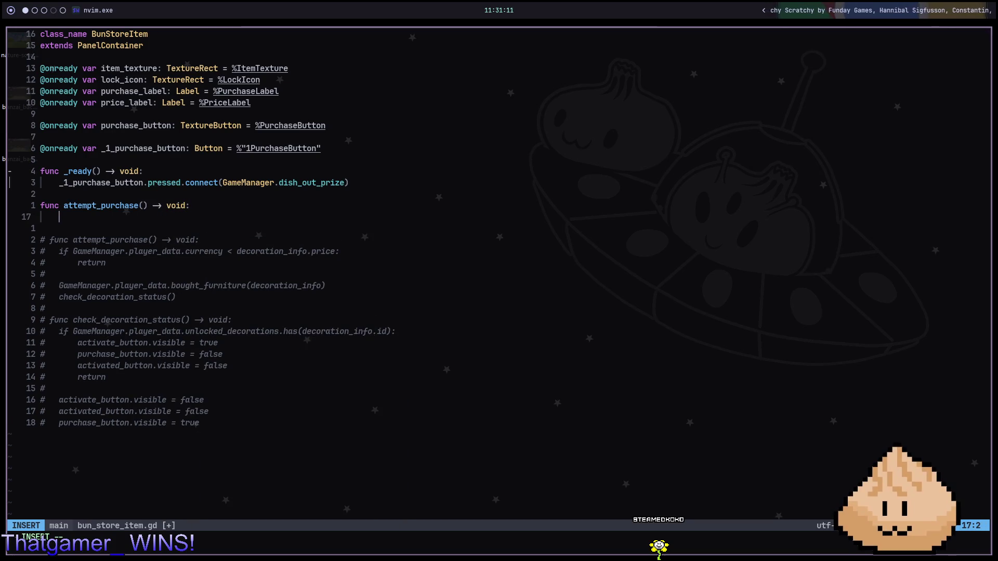
key("Escape")
Step: Clear the argument of the purchase button's connect call and save bun_store_item.gd
key("k")
key("k")
key("k")
key("f")
key("parenleft")
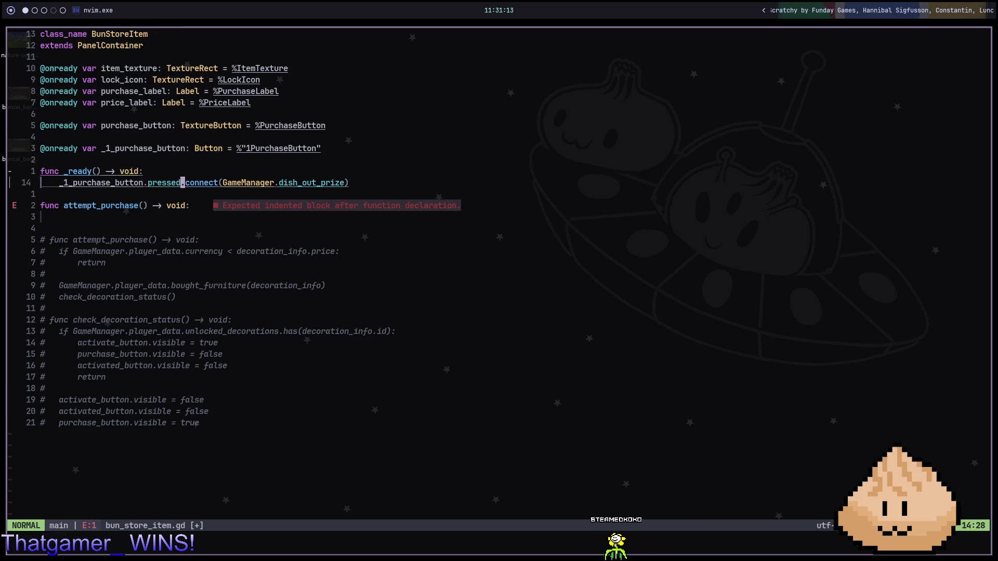
key("c")
key("i")
key("parenleft")
key("Escape")
key("j")
key("j")
key("j")
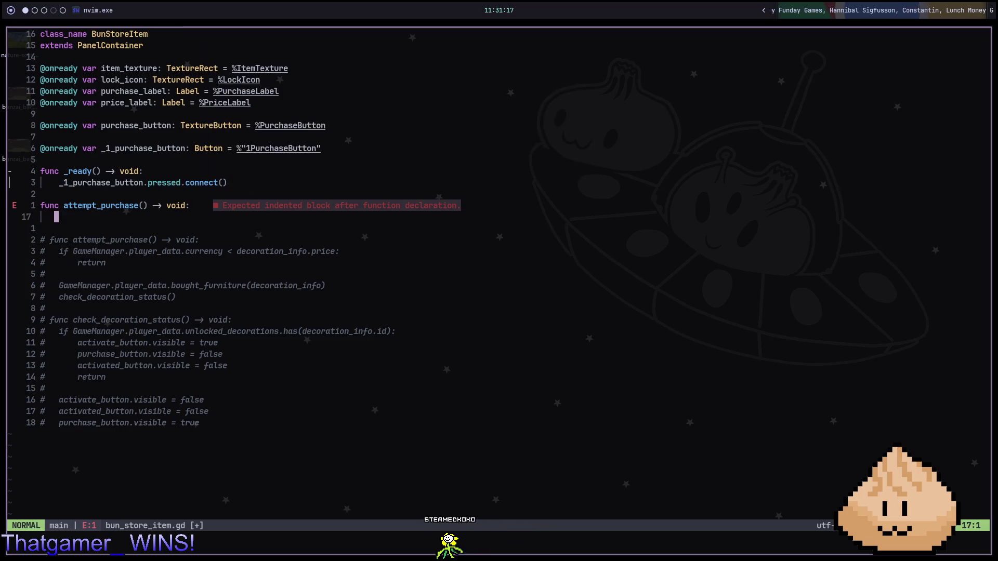
type(":w")
key("Return")
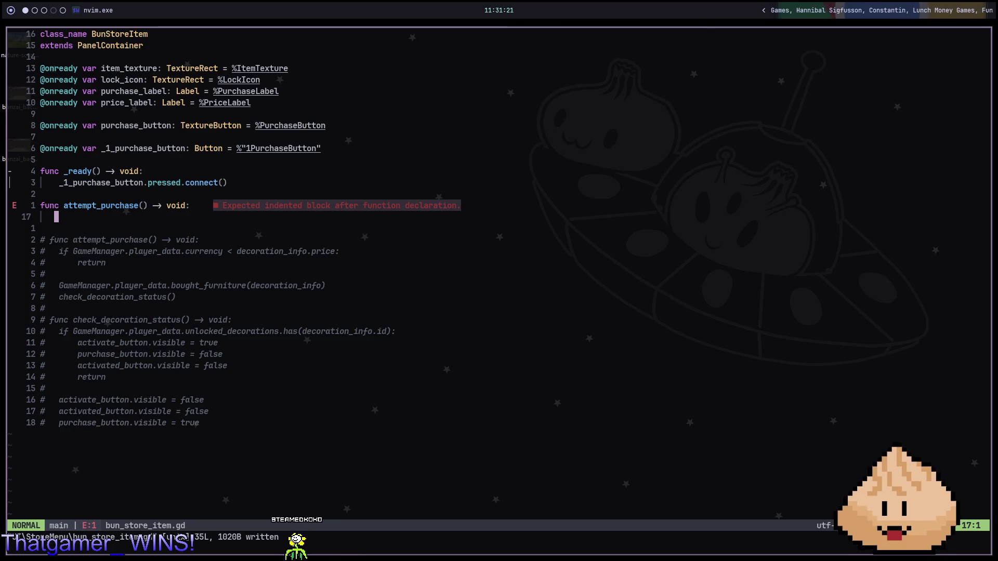
key("space")
Step: Open event_bus.gd via the file finder (searching 'eventbu') and start a new 'signal' line at the end
key("f")
key("f")
type("gameman")
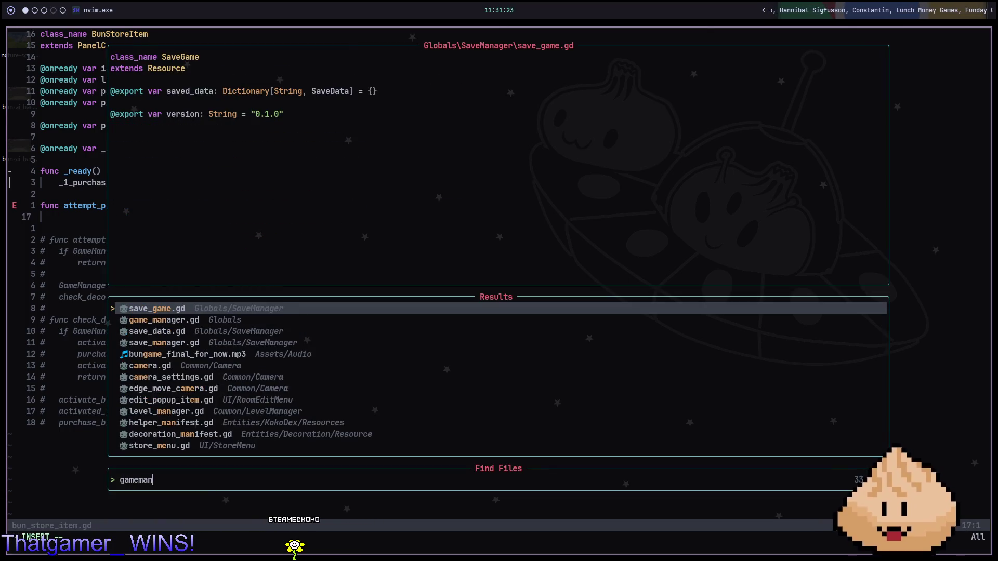
key("Escape")
key("space")
key("f")
key("f")
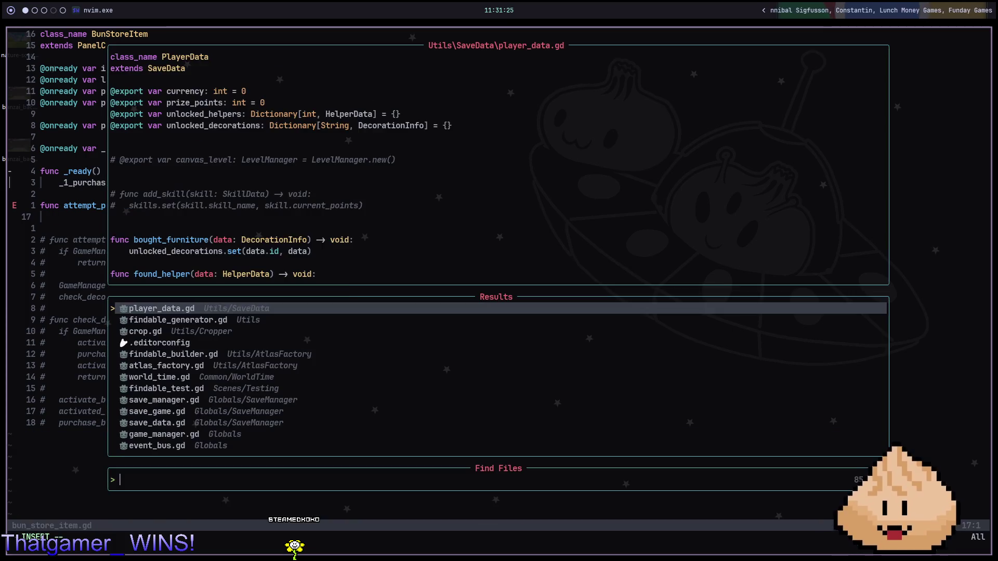
type("eventbu")
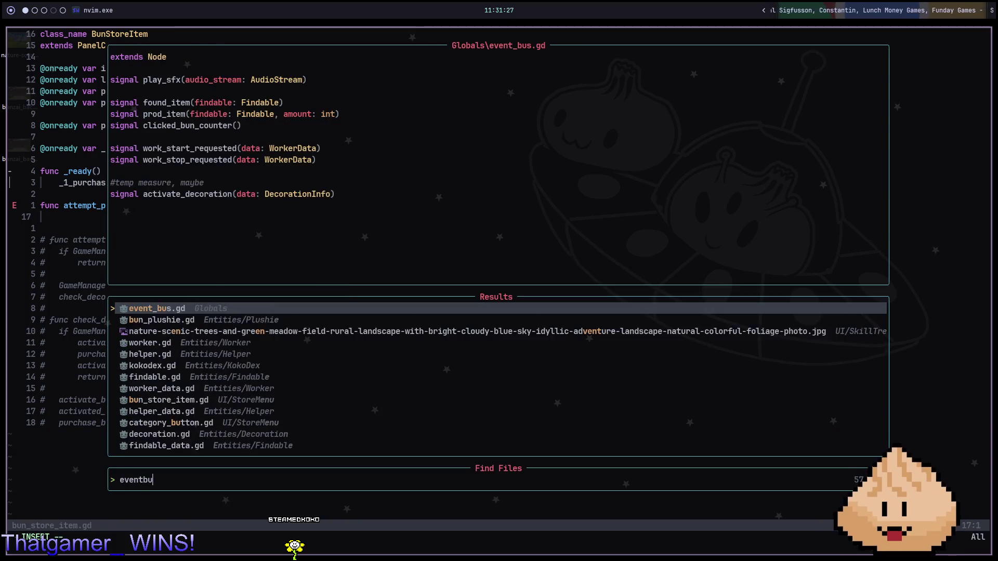
key("Return")
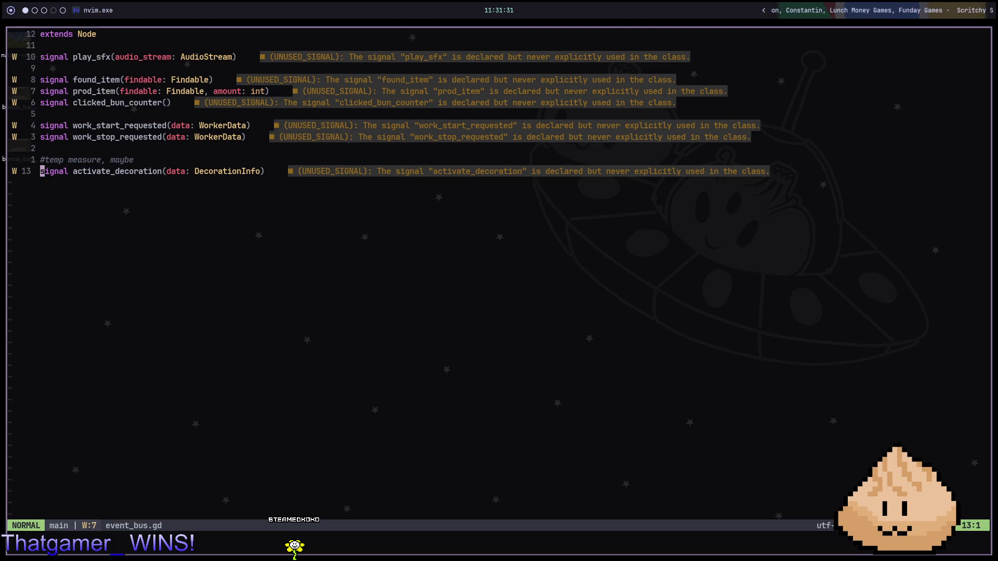
type("osignal p")
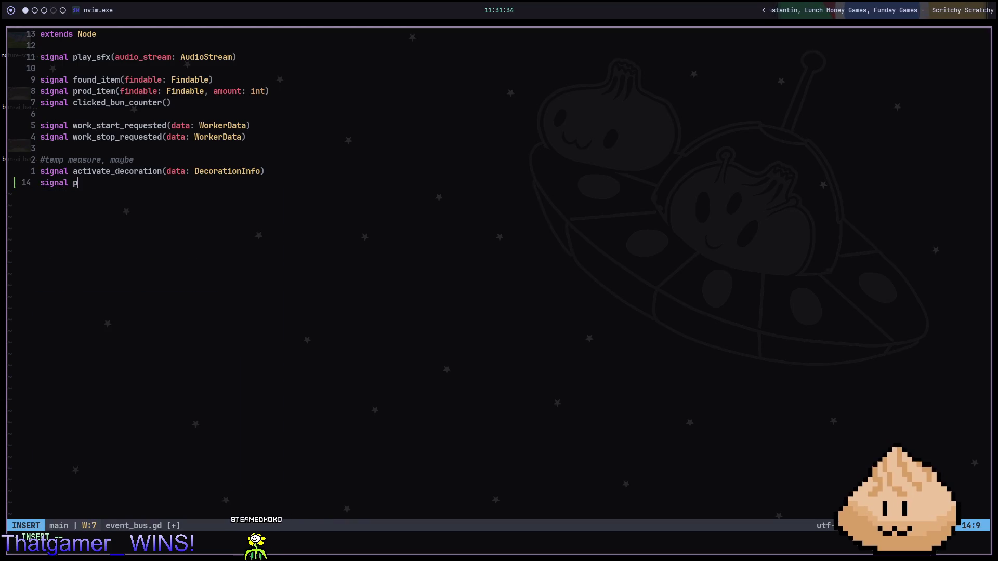
Step: Write the signal as 'aquired_buns(quantity: int, prize_type)'
key("BackSpace")
type("aqui")
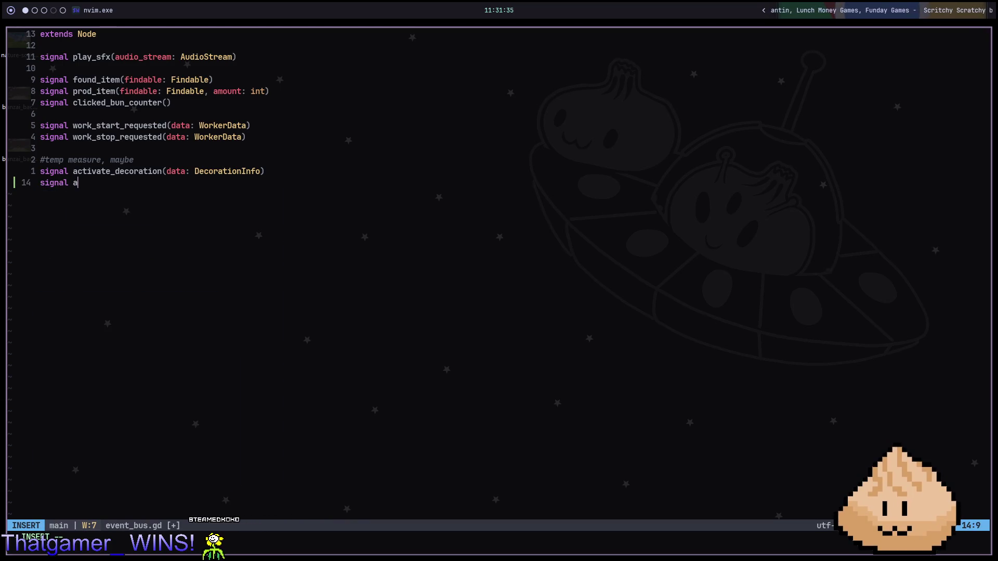
type("red_")
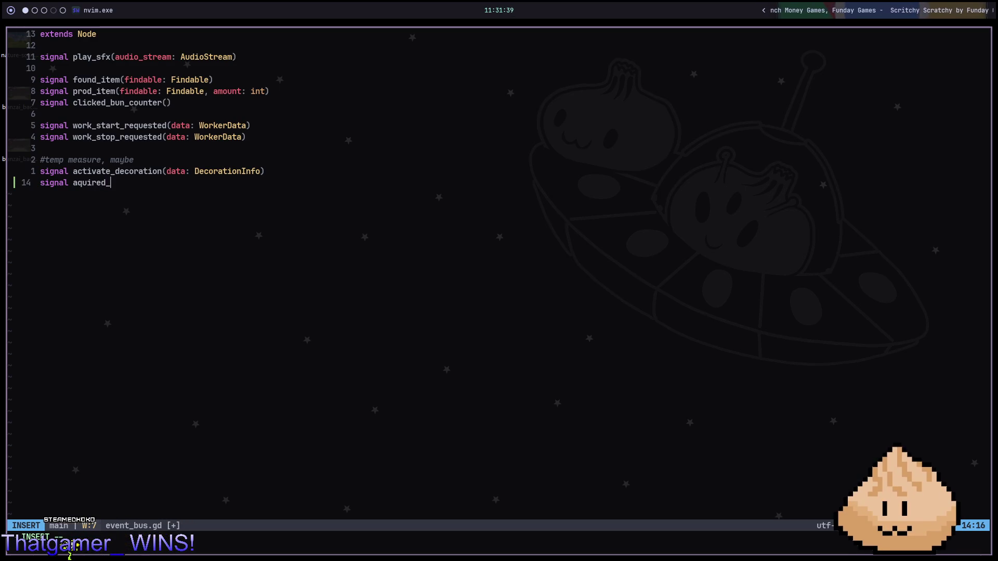
type("buns(")
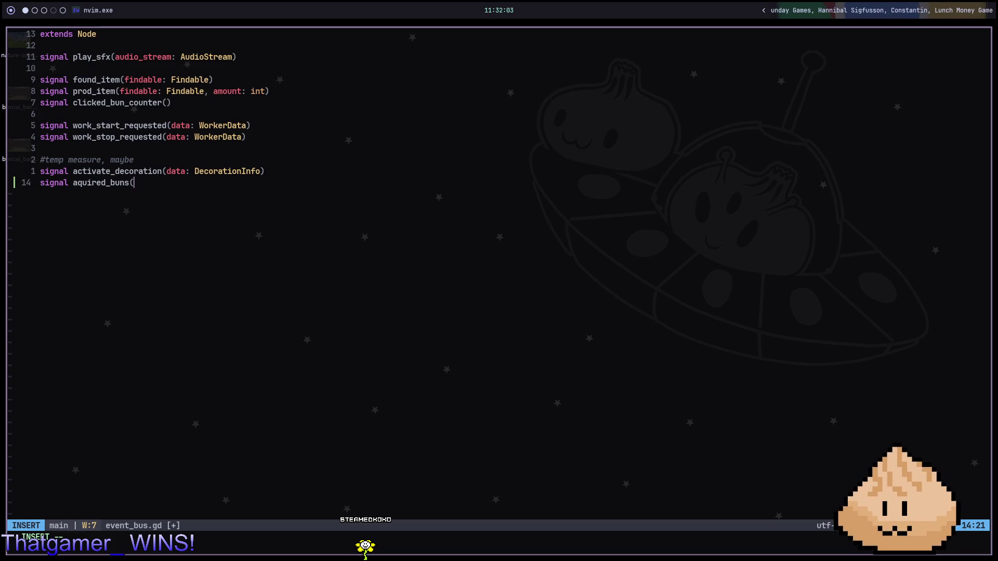
type("prize_type: ")
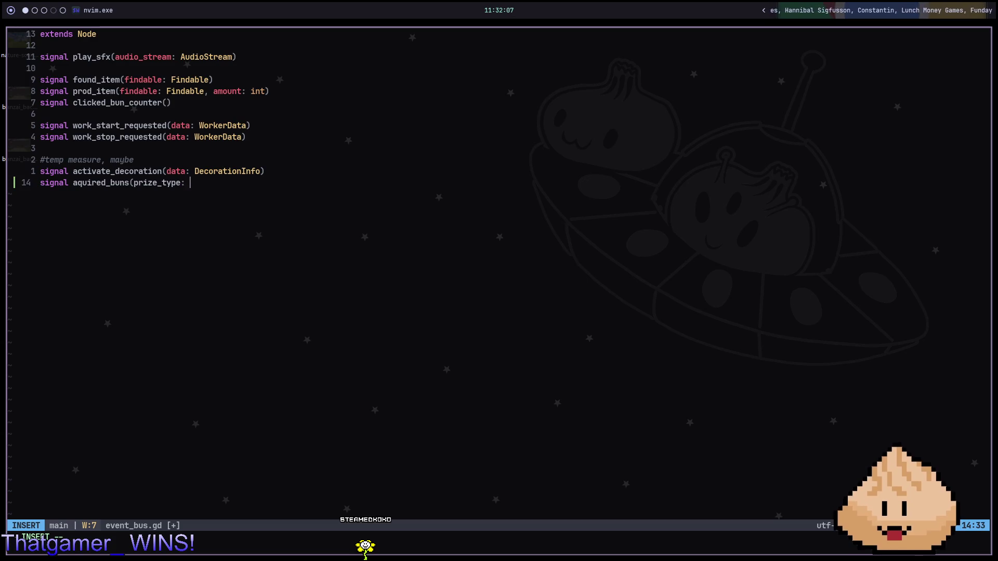
type("Prize")
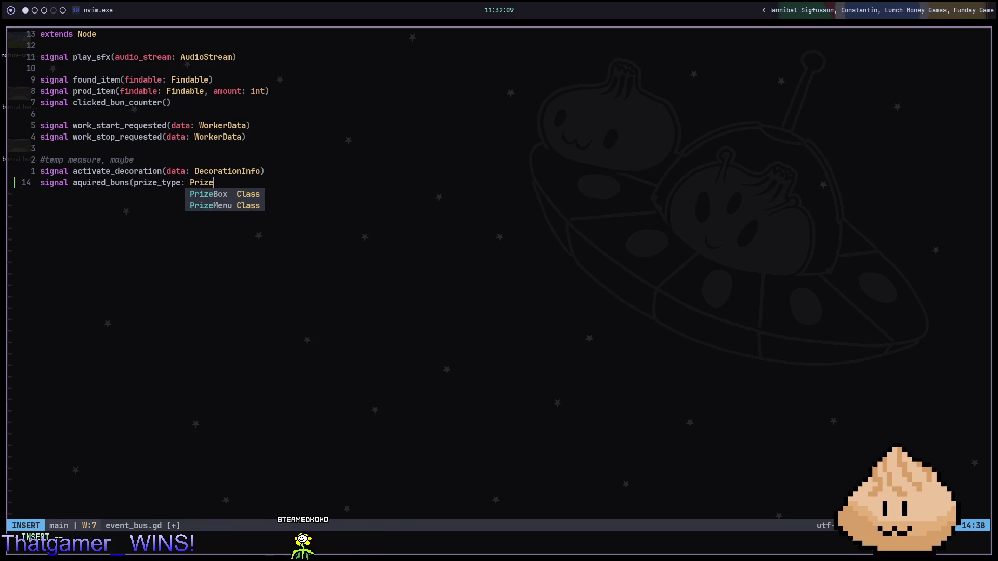
key("Return")
type(".pr")
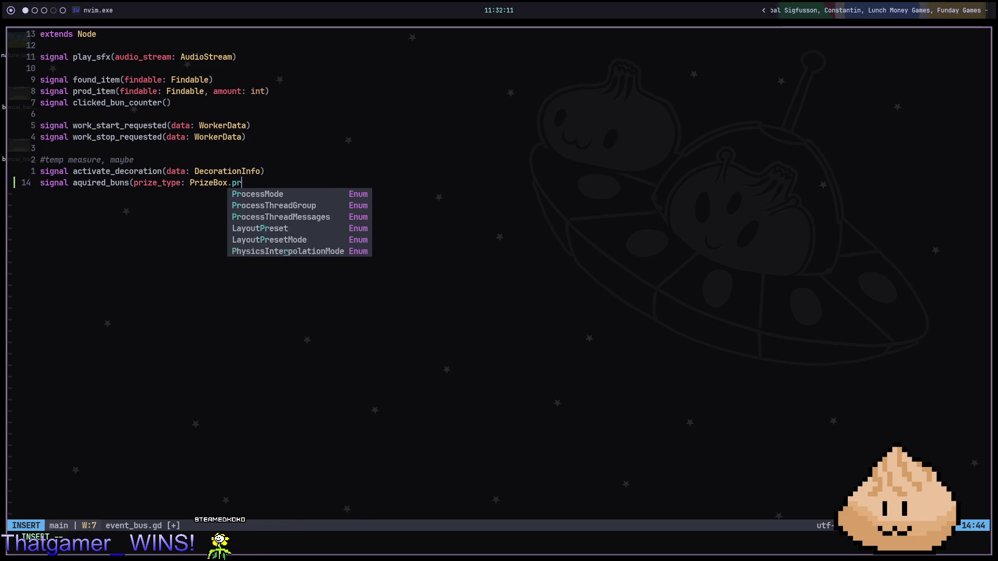
type("ize")
key("BackSpace")
key("BackSpace")
key("BackSpace")
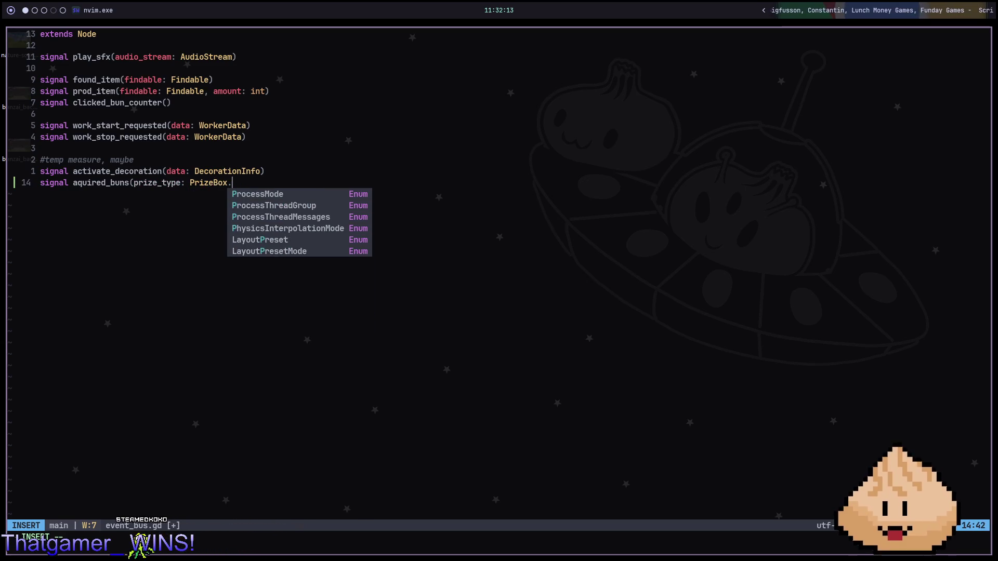
key("Escape")
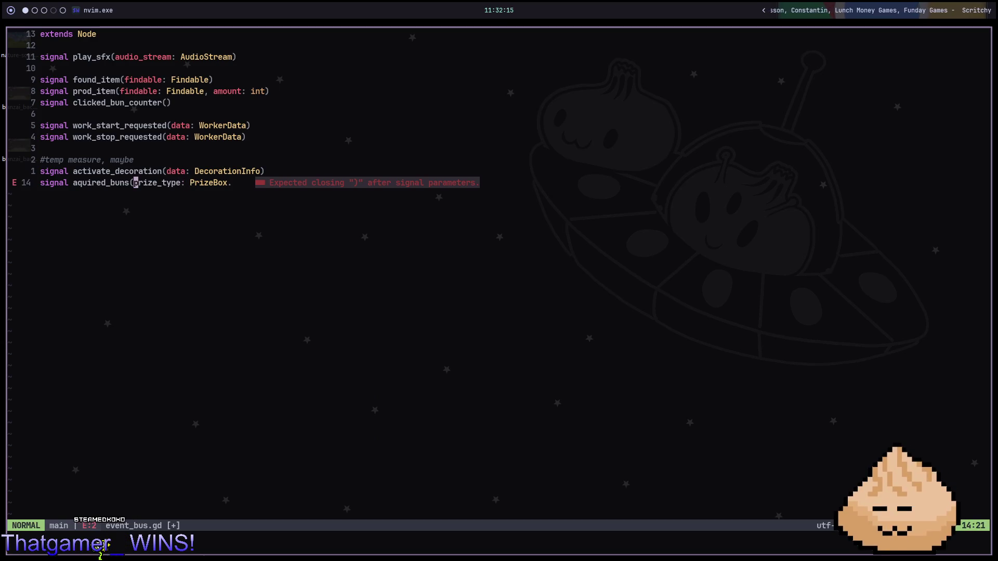
key("shift+c")
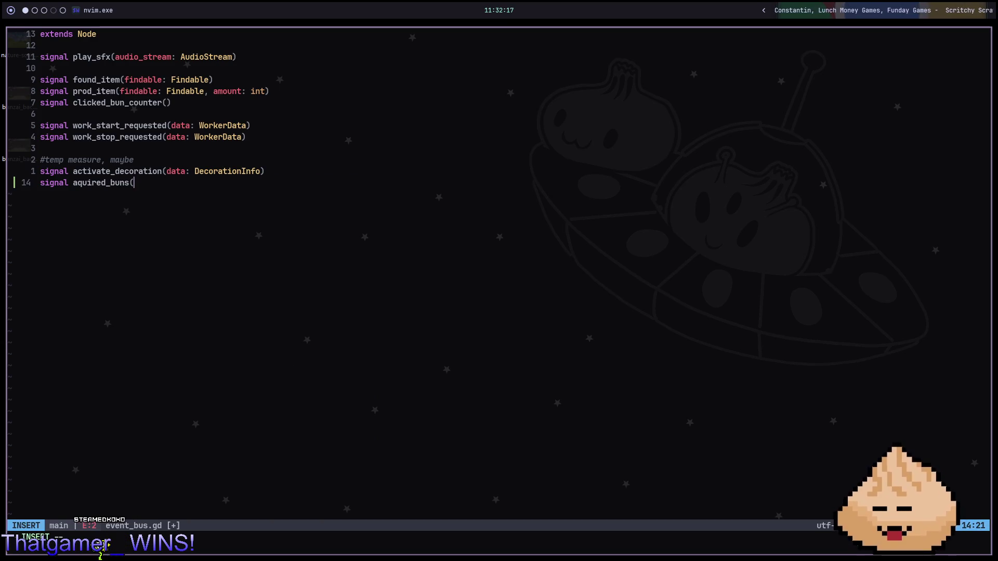
type("quantity:int, prize_type")
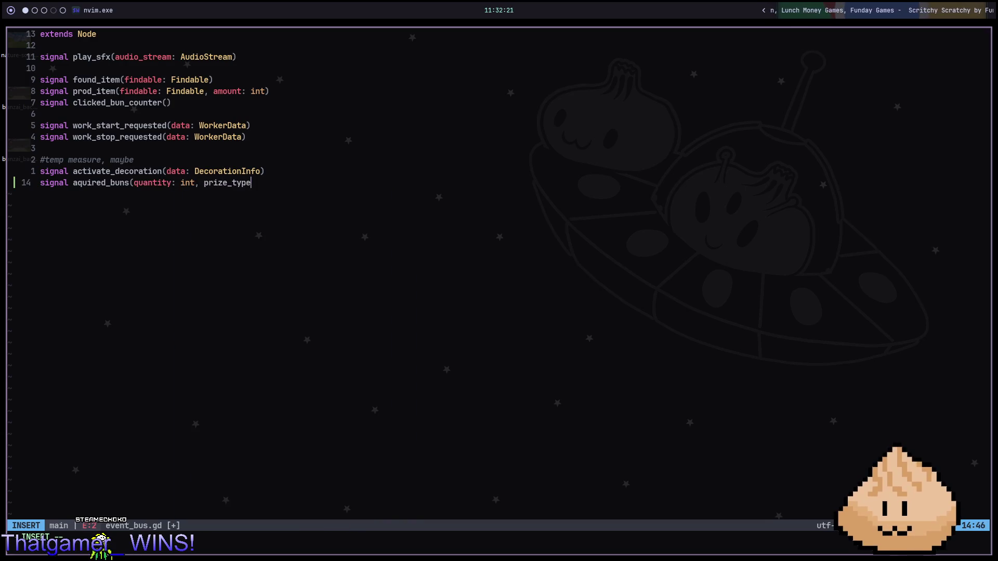
key("Escape")
Step: Save event_bus.gd and open prize_box.gd by searching 'prize'
key("space")
type("sf")
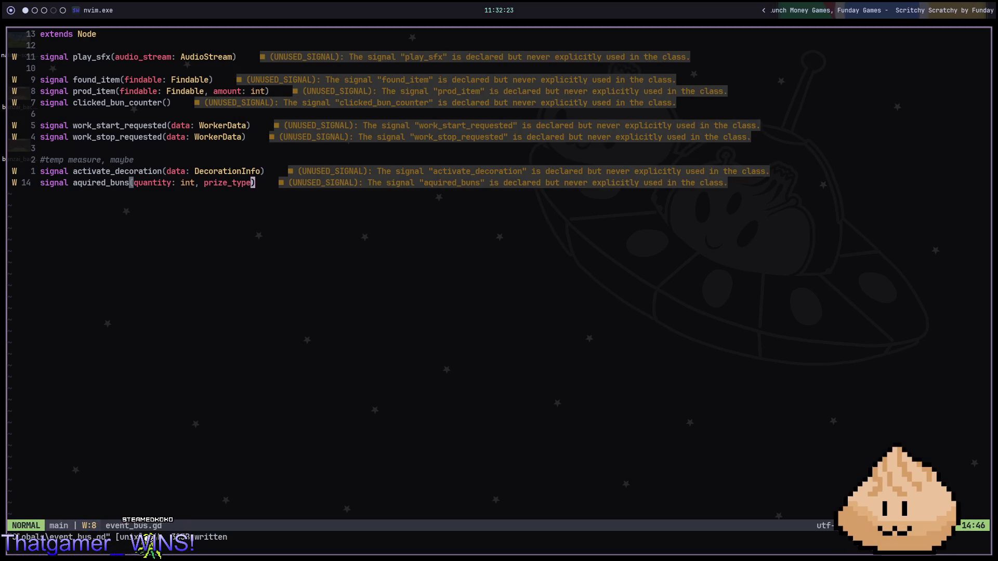
type("prize")
key("Return")
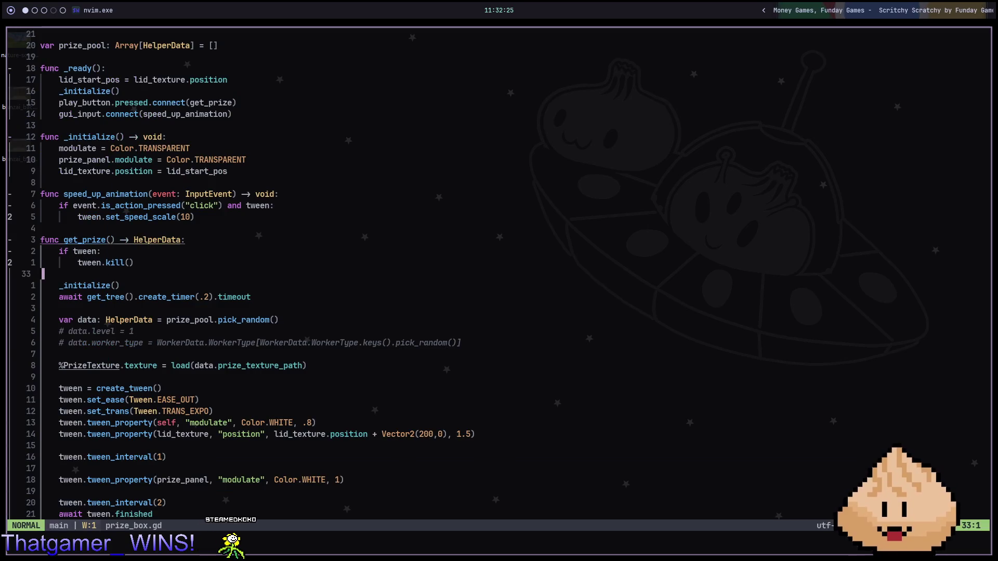
key("9")
key("j")
key("O")
key("Return")
key("Up")
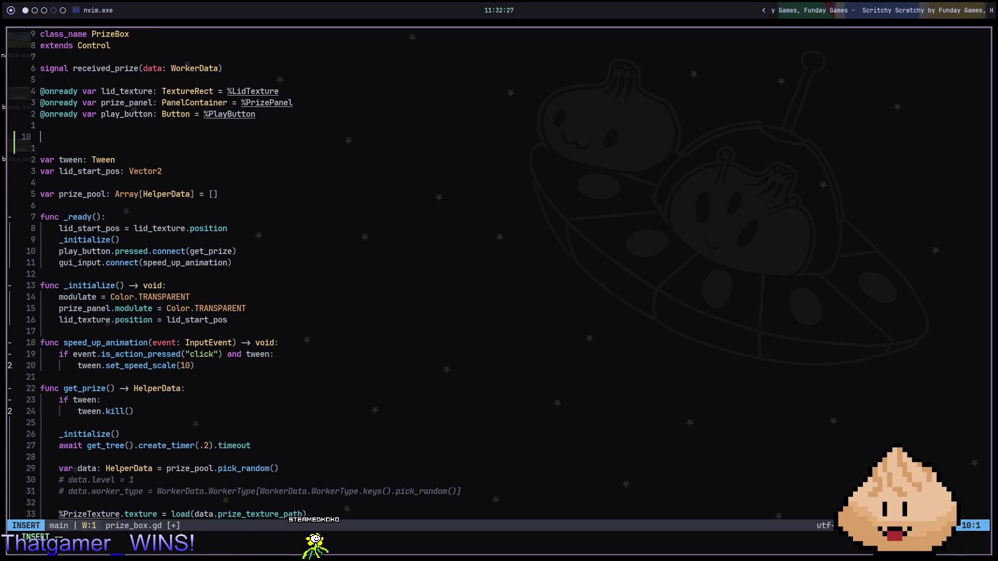
type("enum")
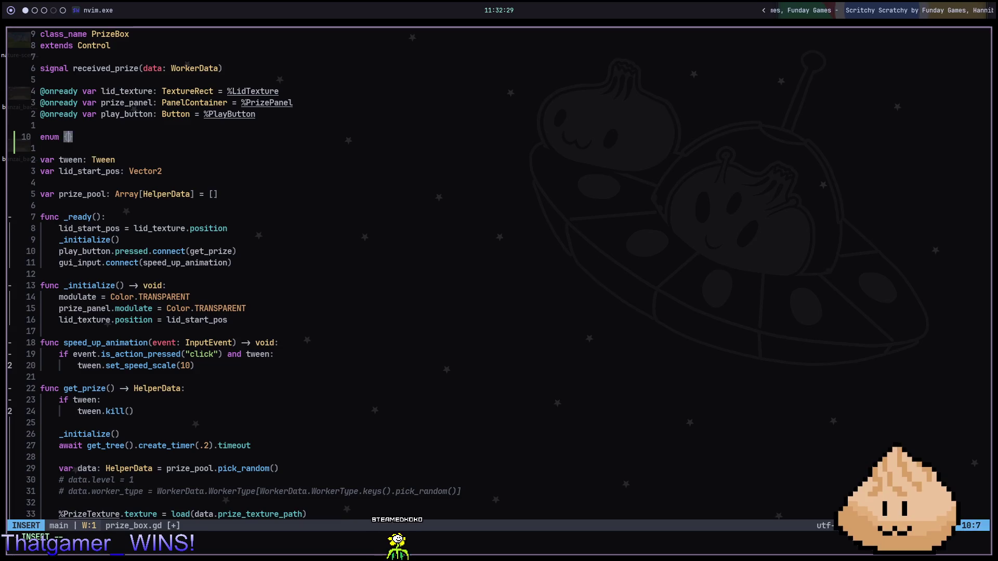
type("{")
type("riz")
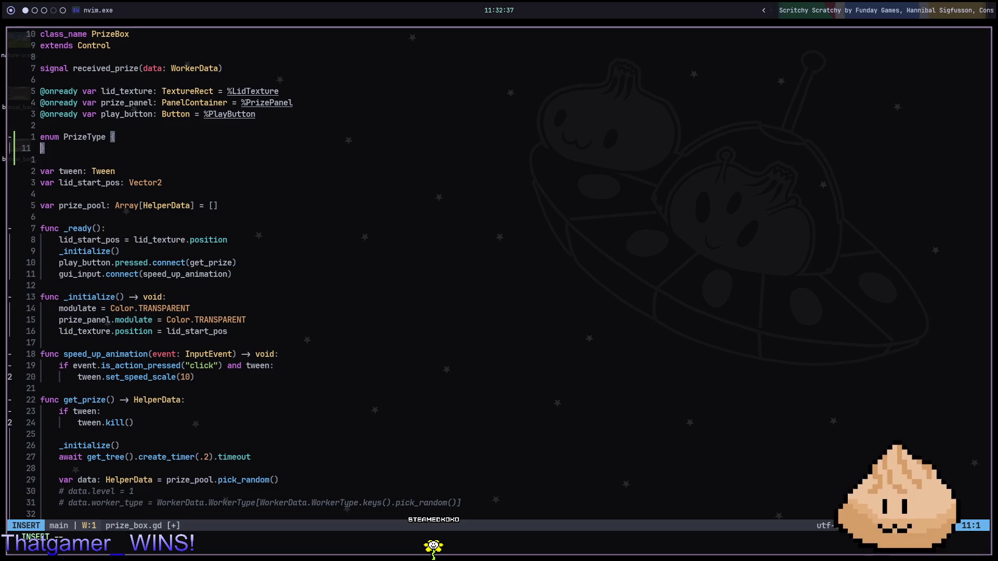
key("O")
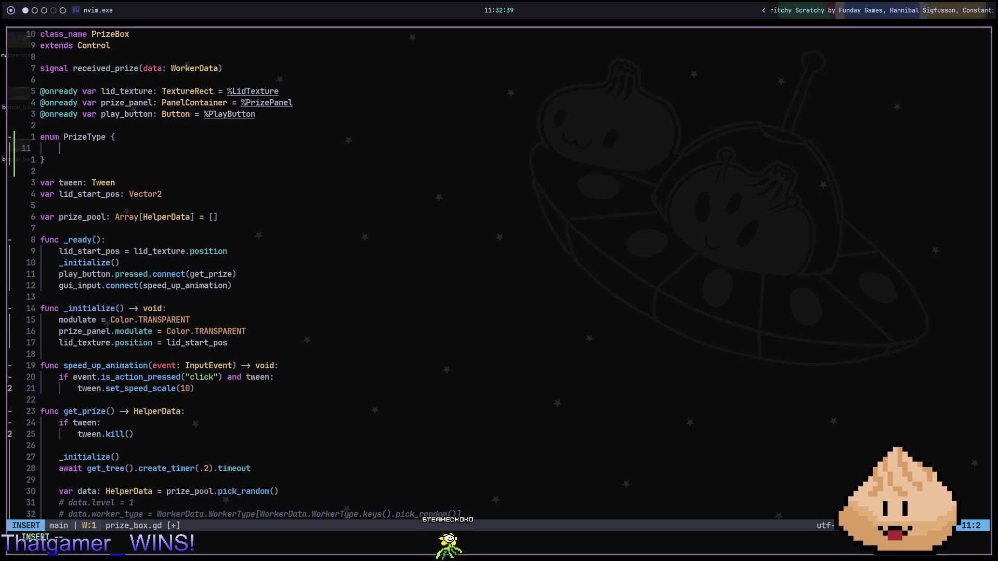
key("Tab")
type("Common,")
key("Return")
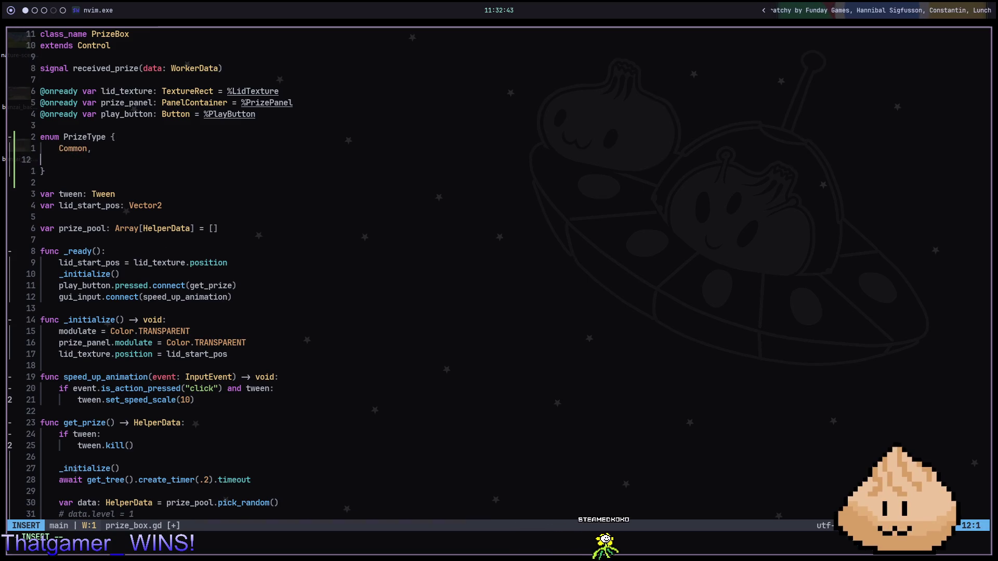
key("Escape")
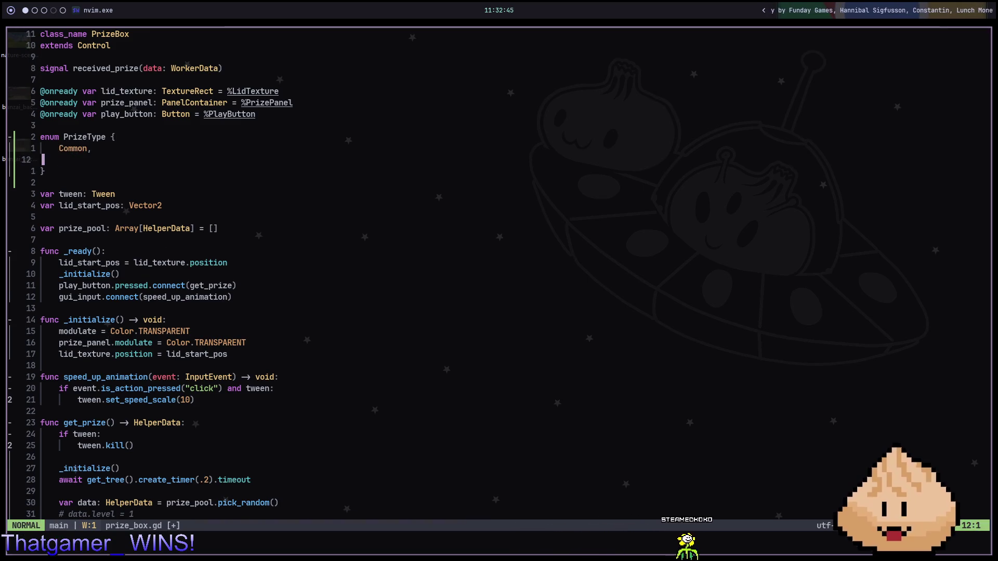
Step: Delete the empty line inside the enum, save prize_box.gd, and move to get_prize
key("d")
key("d")
type(":w")
key("Return")
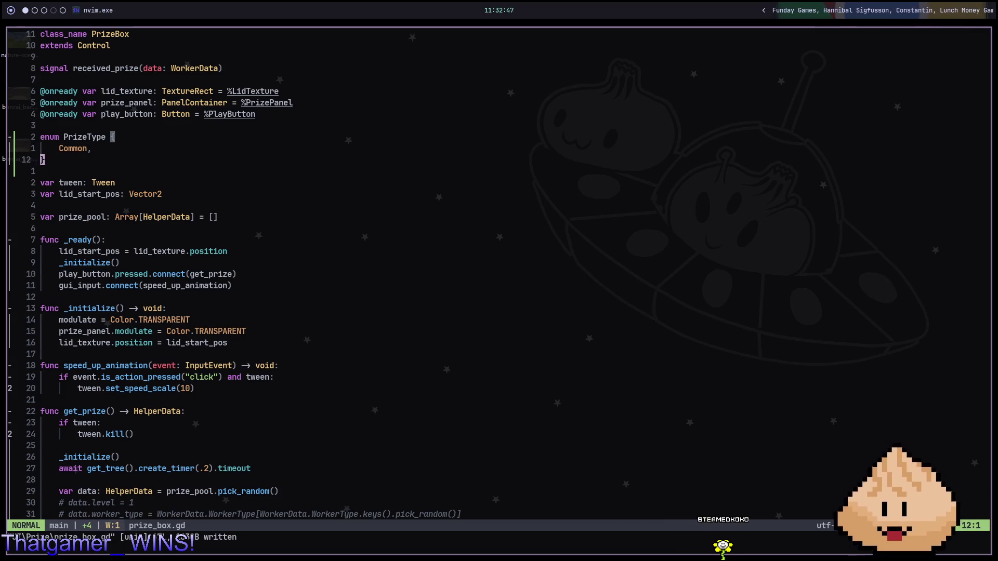
key("2")
key("4")
key("j")
key("space")
Step: Open and dismiss the project file finder several times without picking a file
key("f")
key("f")
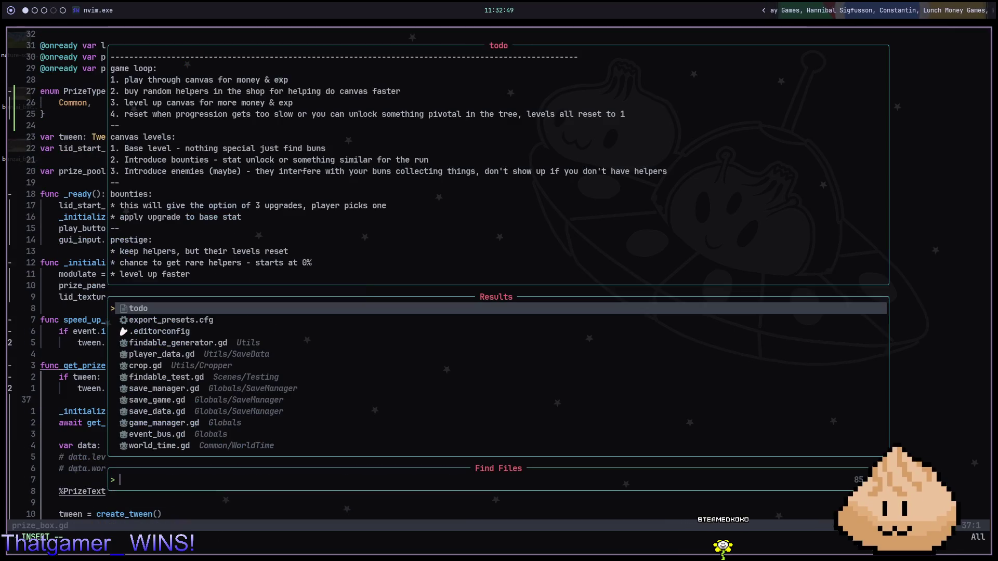
key("Escape")
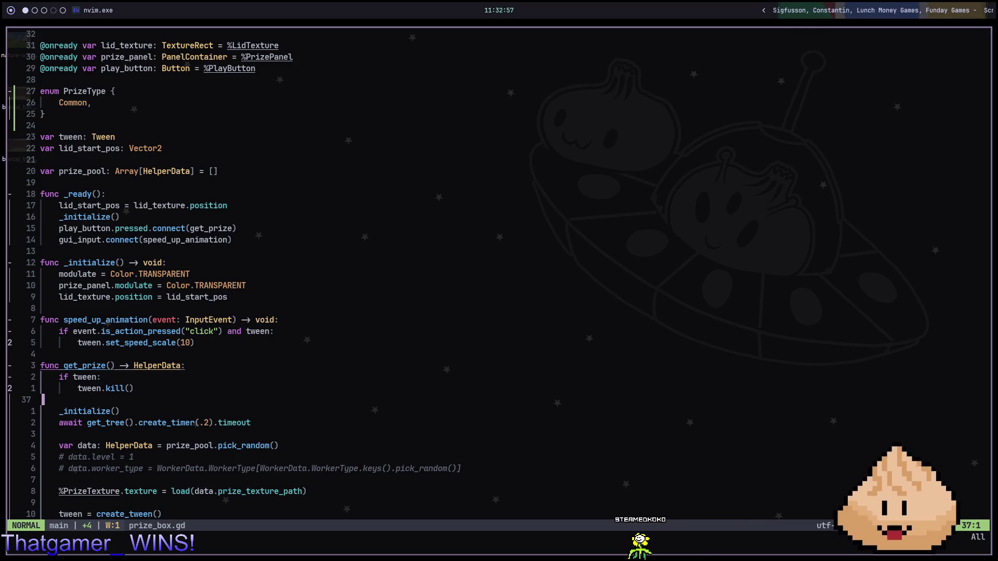
key("k")
key("k")
key("k")
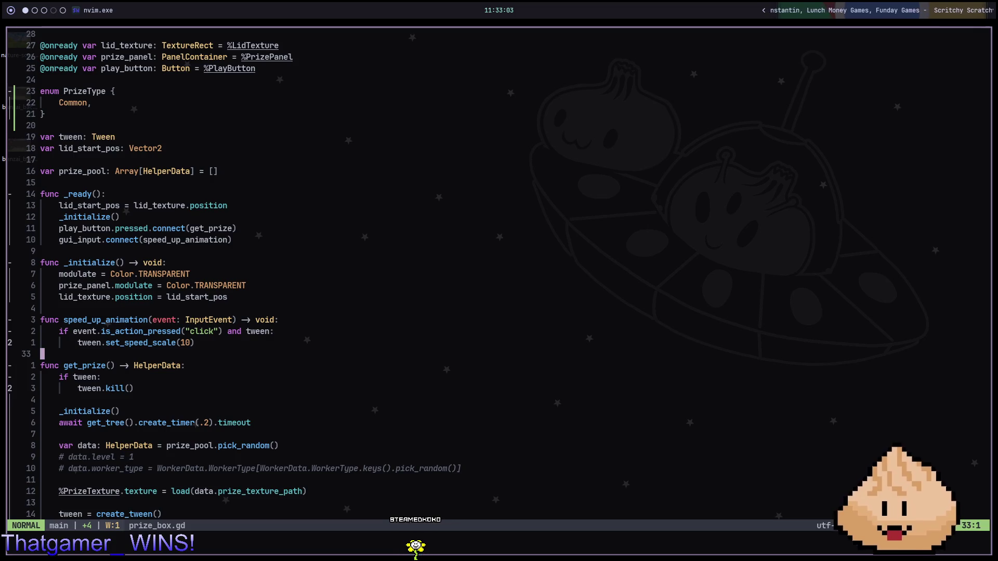
key("space")
key("f")
key("f")
key("Escape")
key("space")
key("f")
key("f")
key("Escape")
key("space")
key("f")
key("f")
key("Escape")
key("space")
key("f")
key("f")
key("Escape")
key("space")
key("f")
key("f")
key("Escape")
key("space")
key("f")
key("f")
key("Escape")
key("space")
key("f")
key("f")
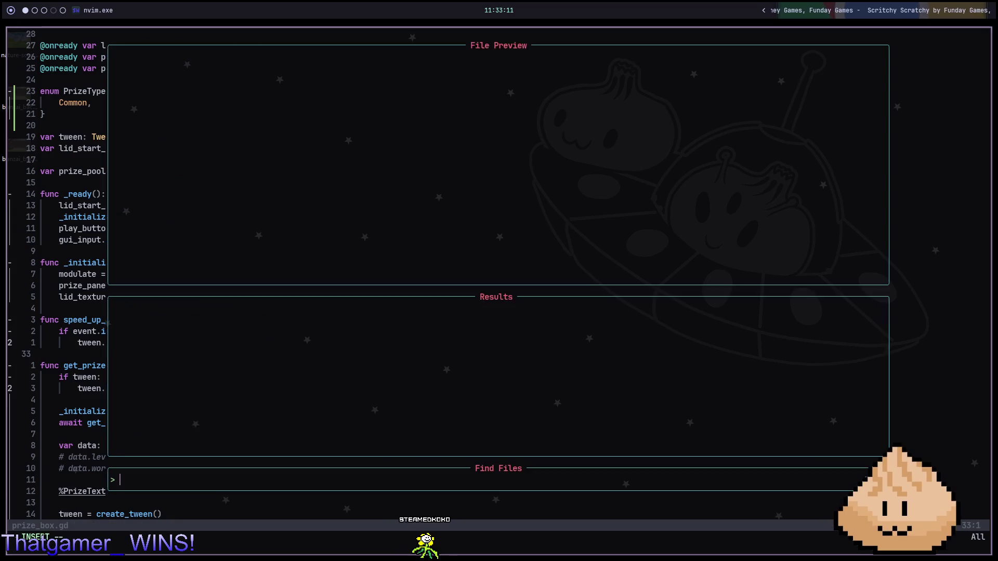
key("Escape")
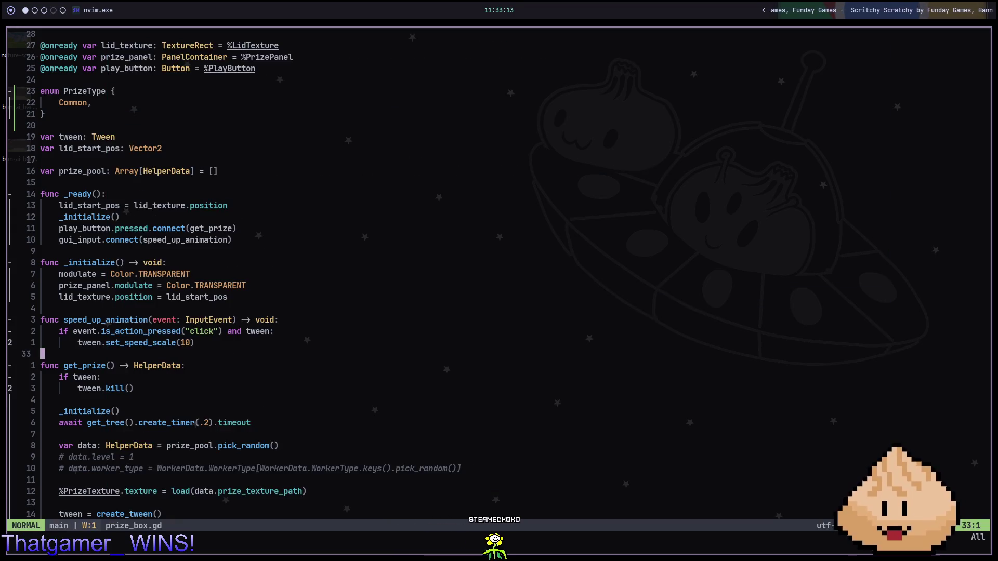
Step: Remove the entries from the Harpoon quick-switch file list
key("ctrl+e")
key("d")
key("d")
key("d")
key("d")
key("d")
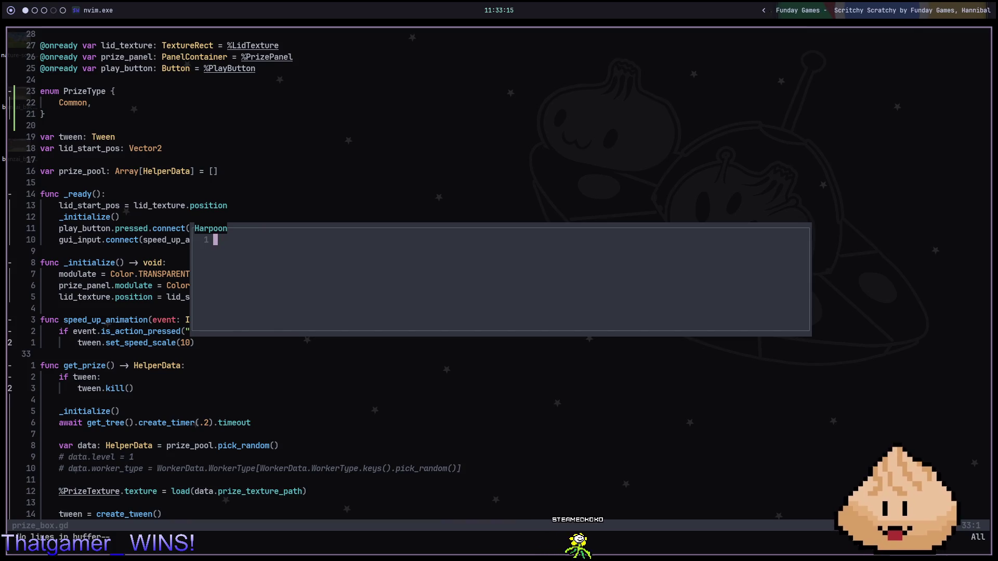
key("Escape")
key("space")
key("a")
Step: Search project files for 'bunmenu' and open bun_store_item.gd
key("ctrl+e")
key("Escape")
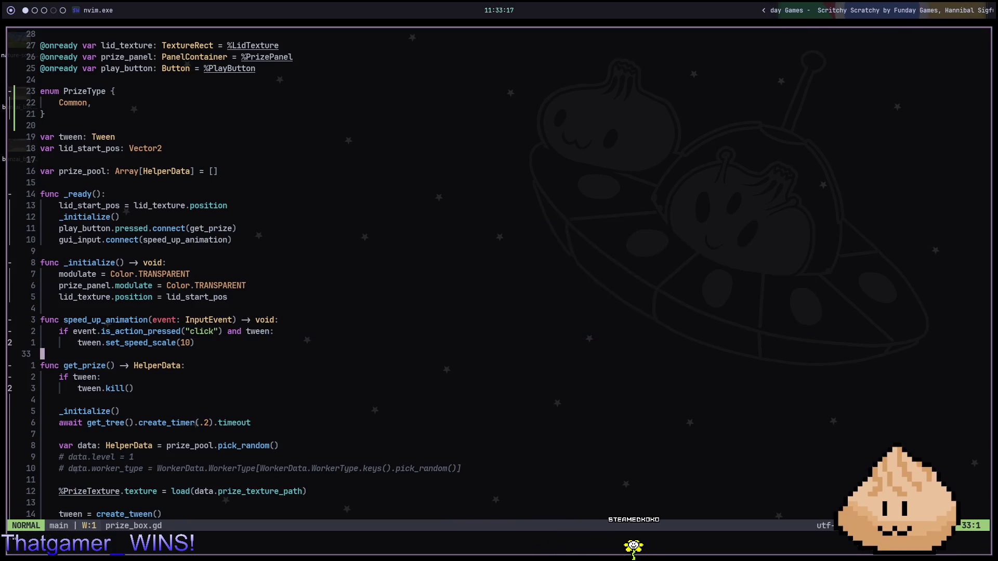
key("space")
key("f")
key("f")
type("bunmenu")
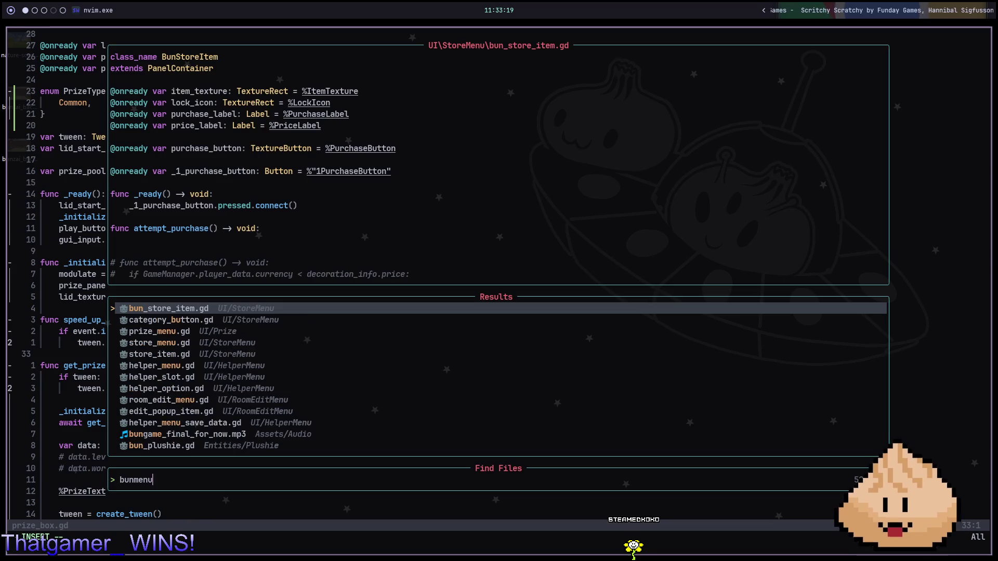
key("Return")
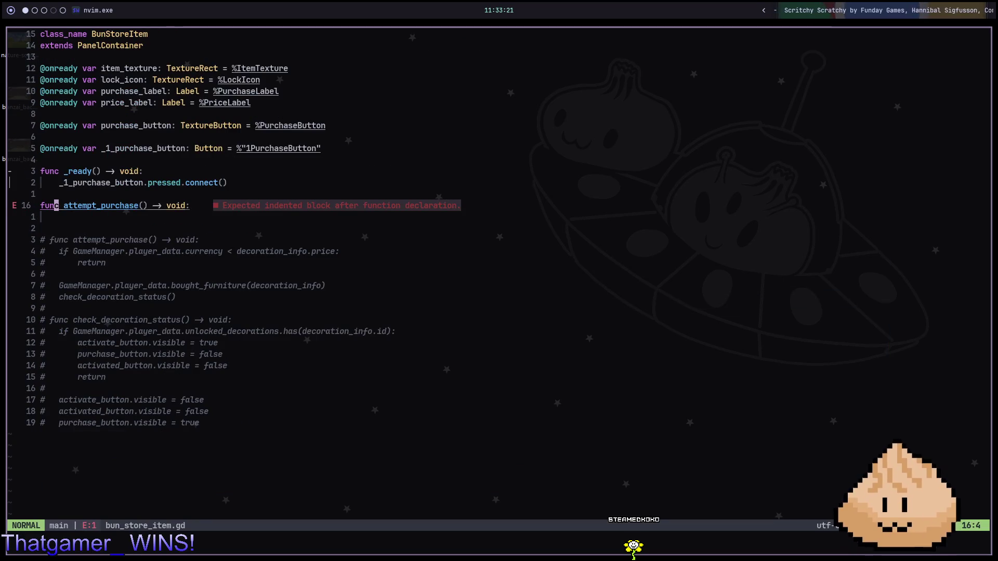
Step: Check the Harpoon list, jump to prize_box.gd, and return to bun_store_item.gd
key("space")
key("Escape")
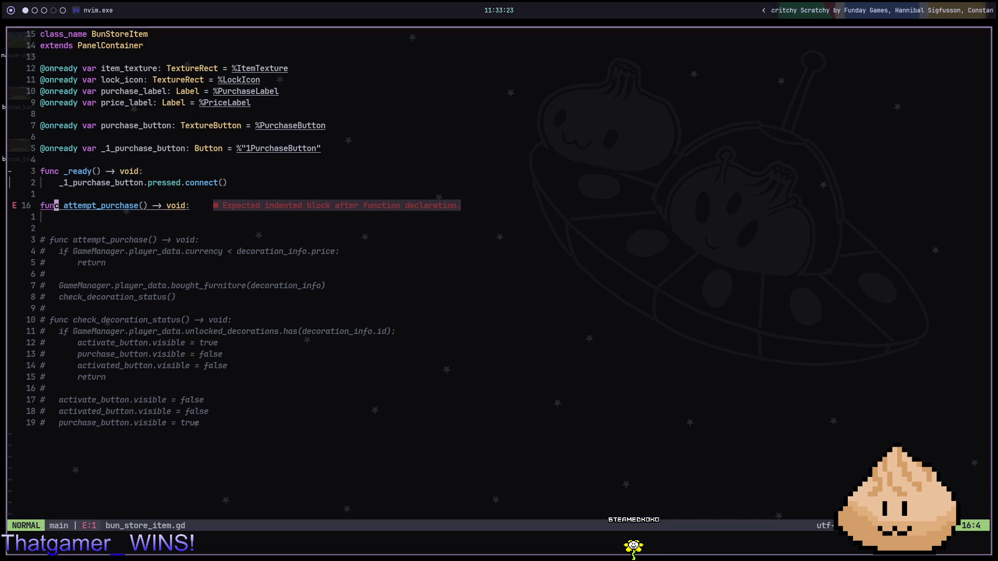
key("ctrl+e")
key("Escape")
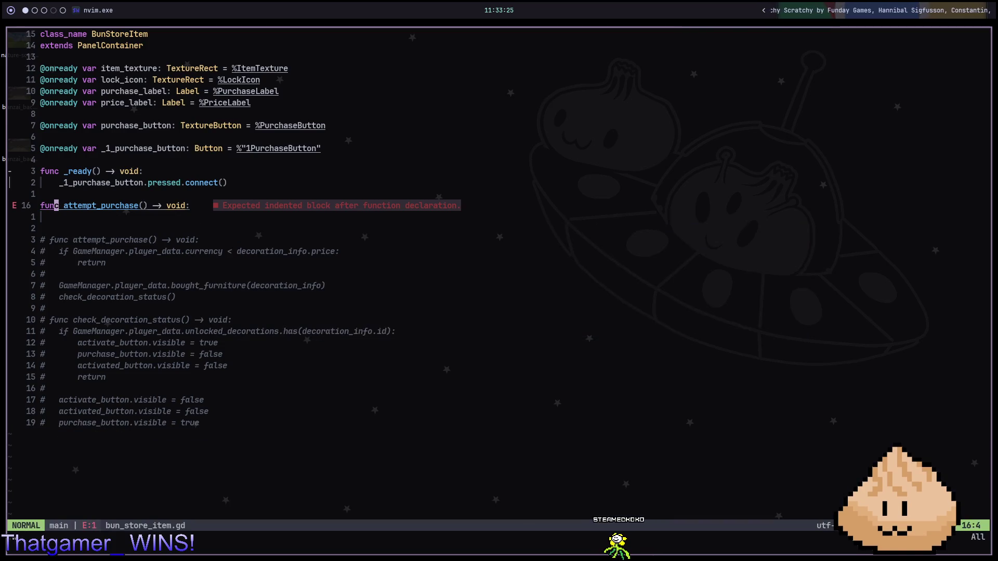
key("ctrl+t")
key("ctrl+h")
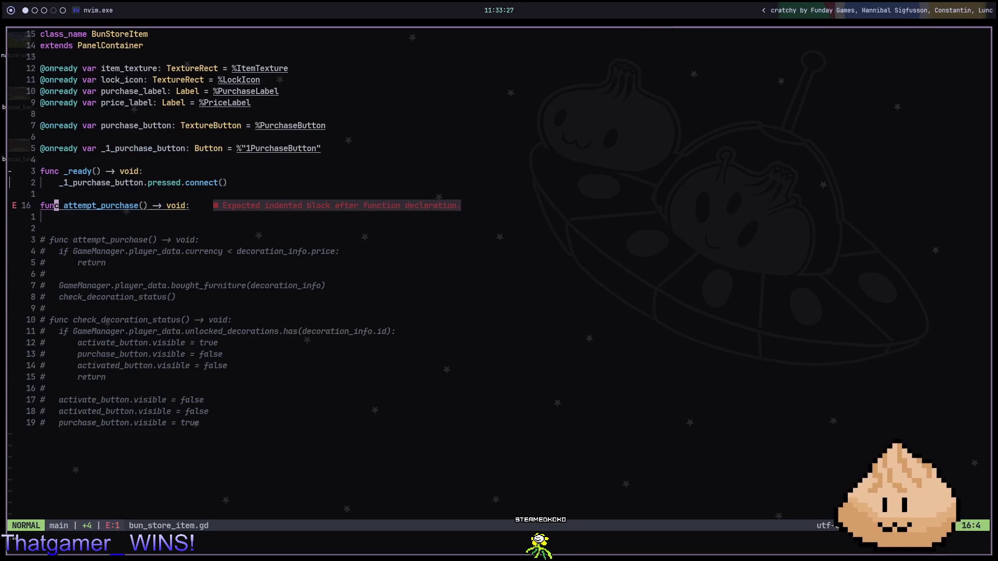
Step: Make the button's connect() call target attempt_purchase
key("o")
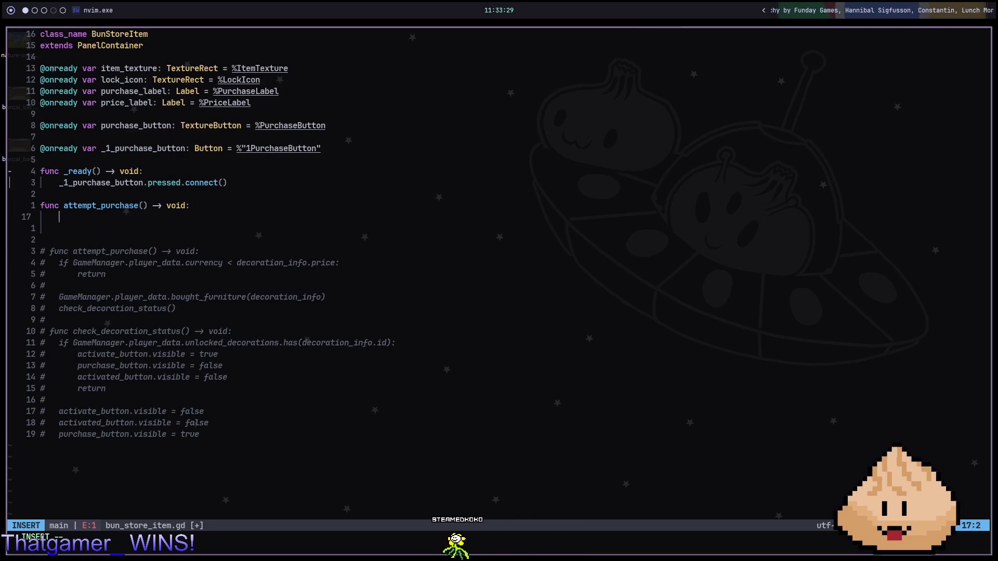
key("Escape")
key("a")
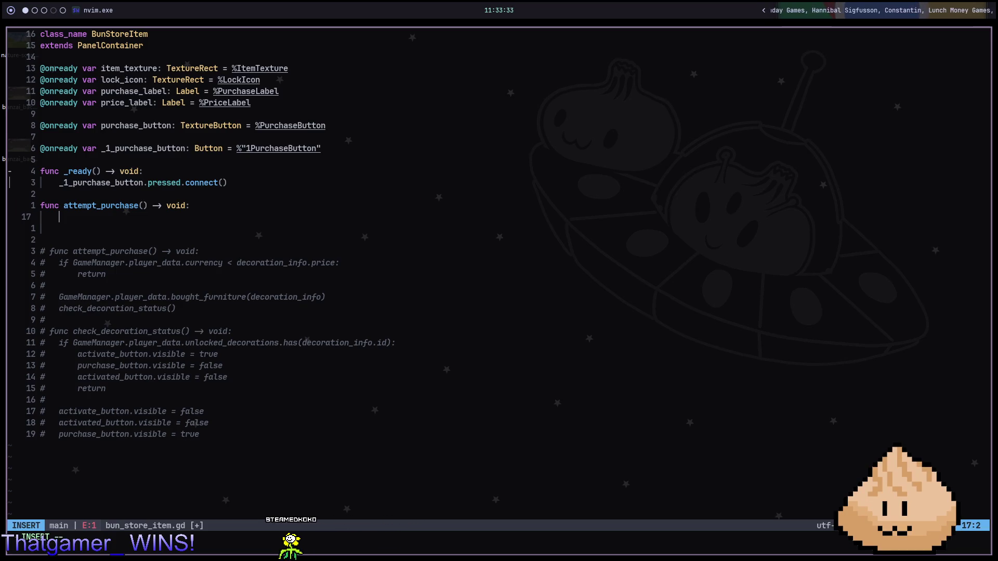
key("Escape")
key("k")
key("k")
key("k")
key("A")
key("Left")
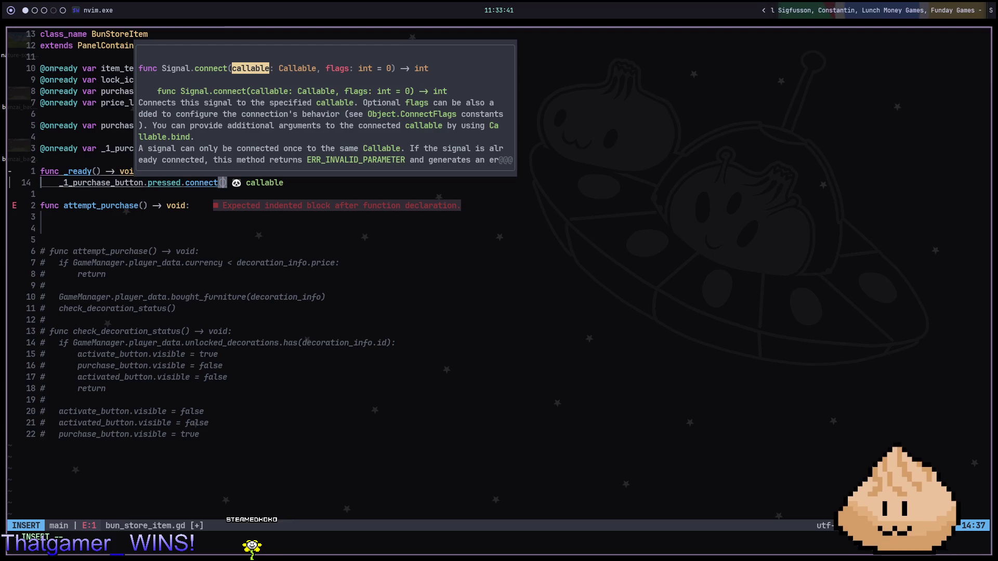
type("attemp")
key("Return")
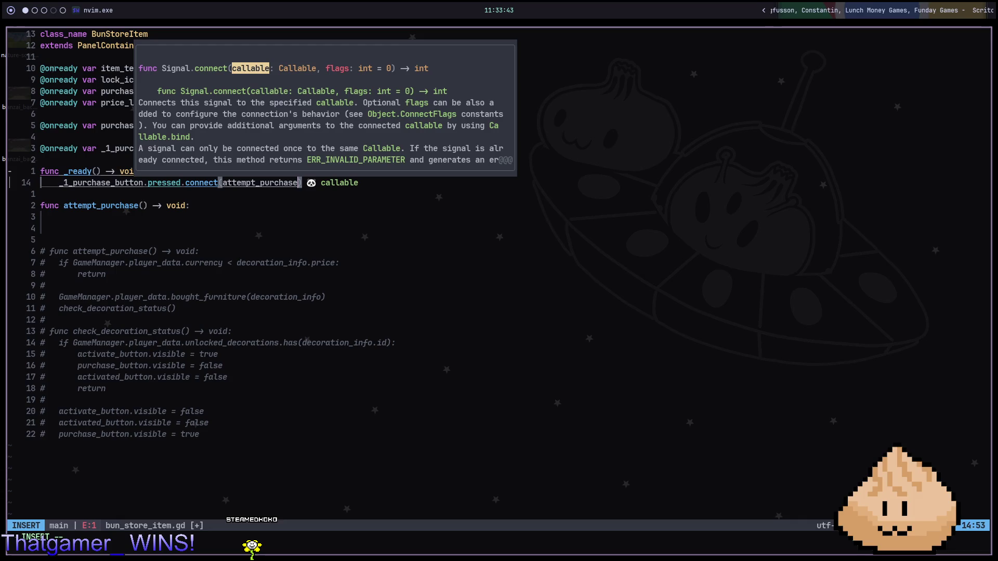
Step: Append .bind(1, PrizeBox.PrizeType.Common) to the connected attempt_purchase callable
type(".bi")
key("Return")
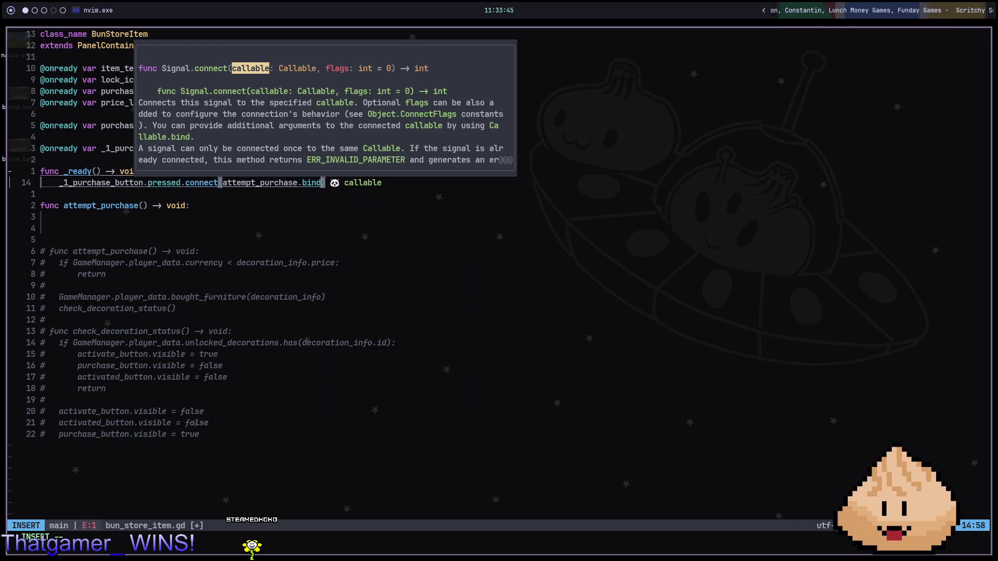
type("(")
key("Escape")
key("a")
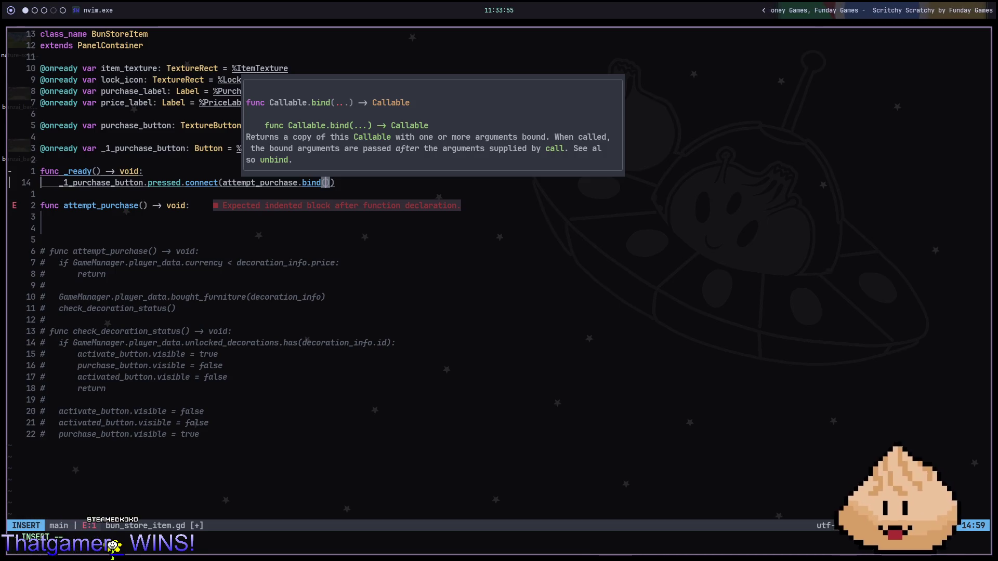
type("1=,")
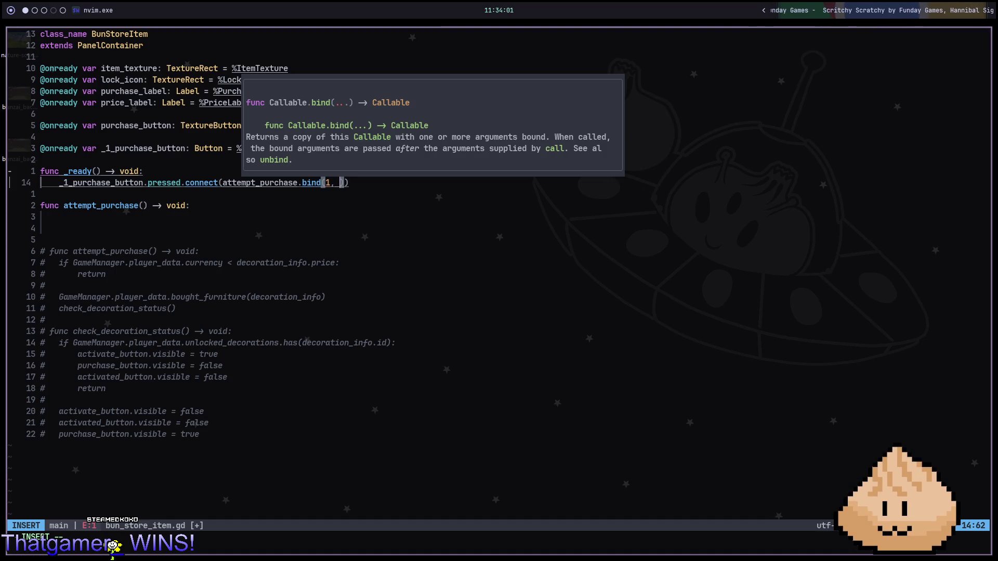
type("PrizeBox.prize")
key("Return")
type(".co")
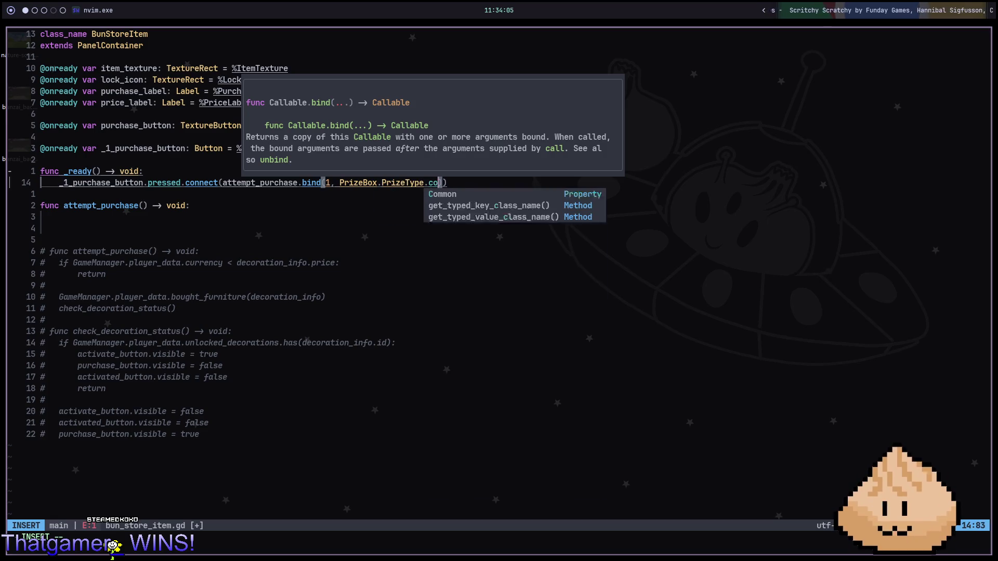
key("Return")
key("Escape")
Step: Write an EventBus.aquired_buns.emit call in the attempt_purchase body
key("j")
key("j")
key("j")
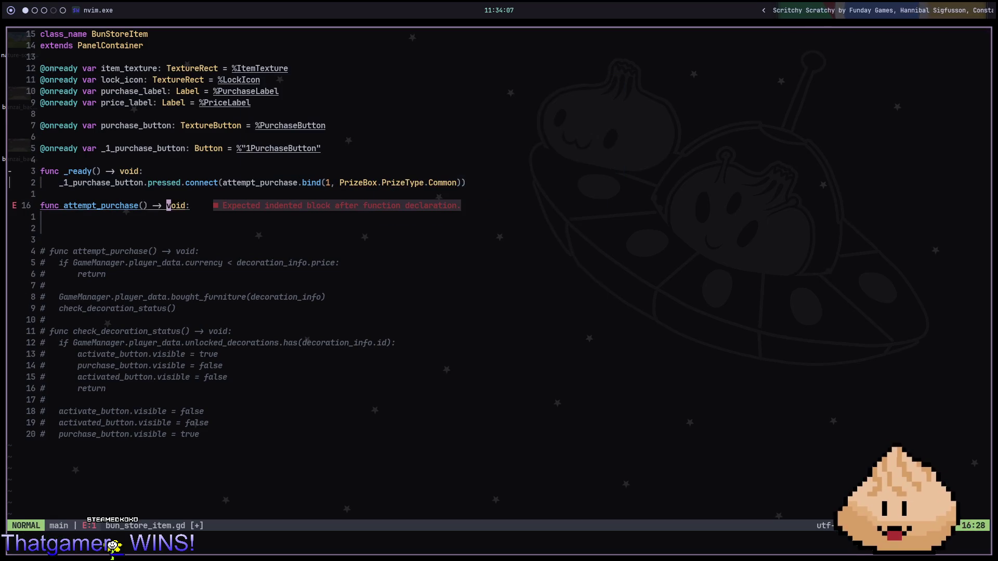
key("b")
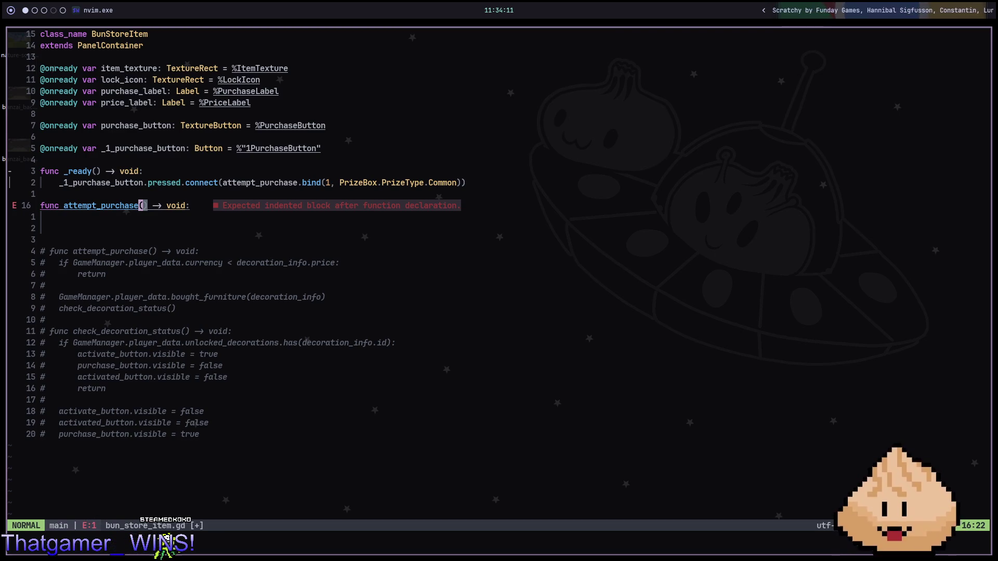
key("j")
key("S")
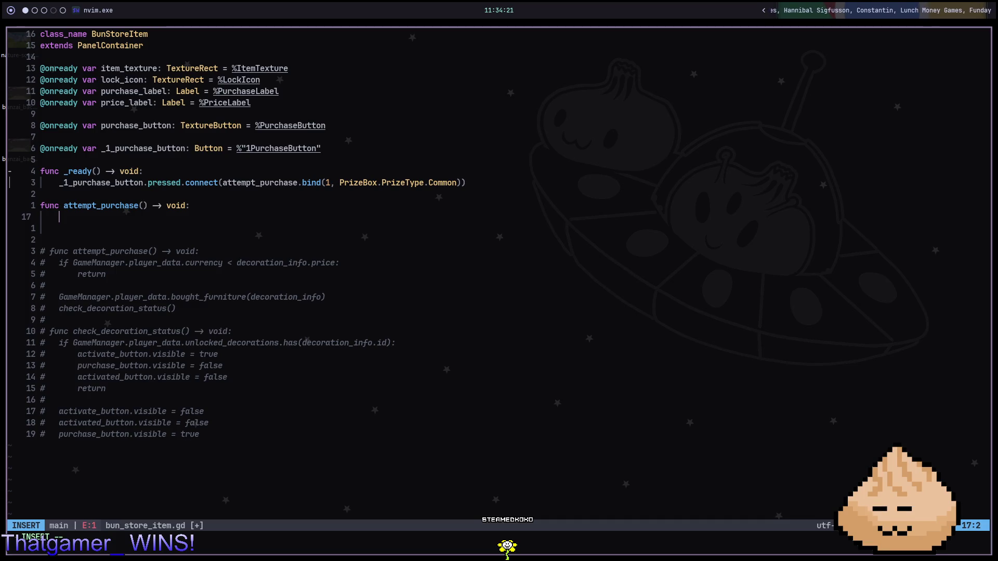
type("EventBus.emit_signal(")
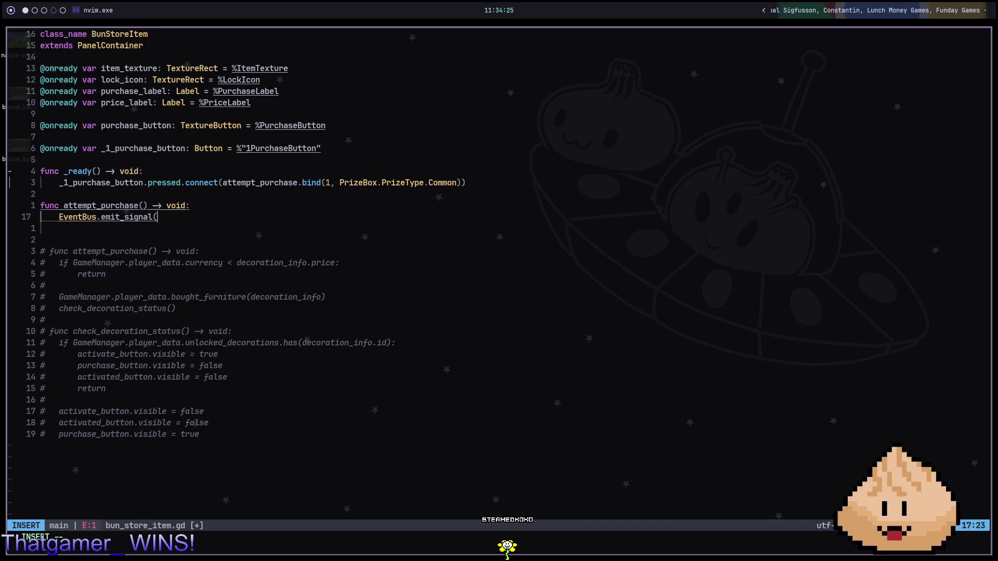
key("Escape")
key("l")
key("shift+c")
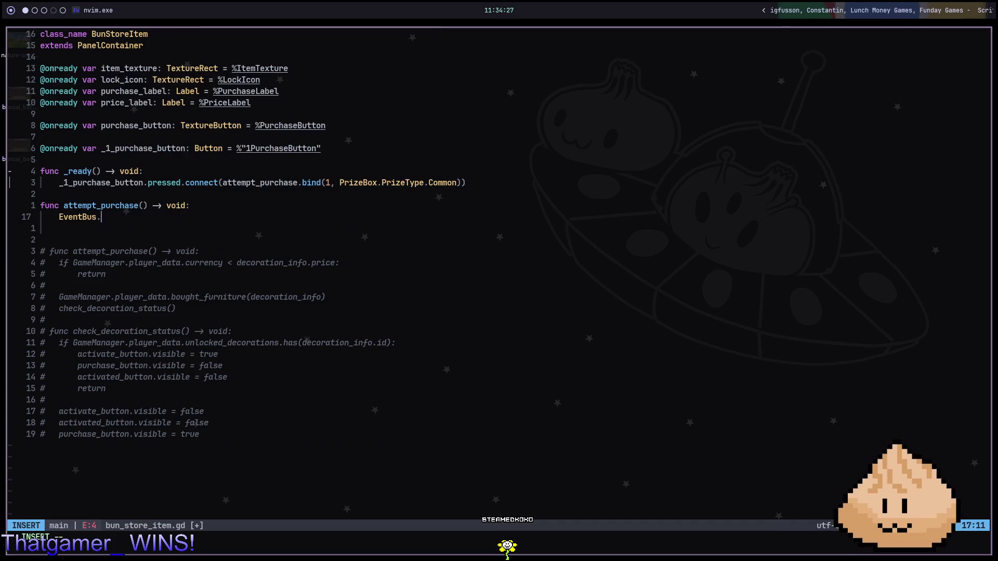
type("aqu")
key("Return")
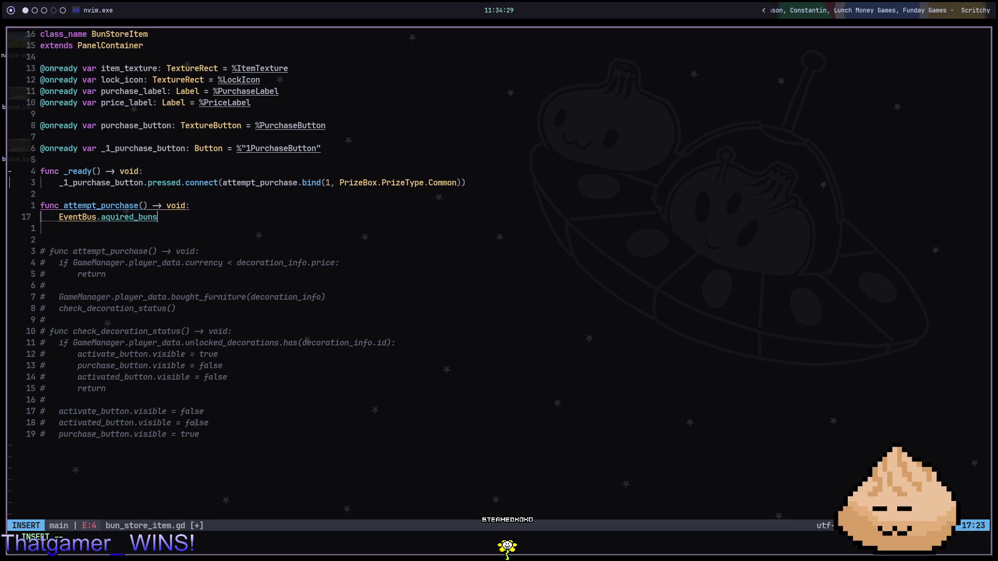
type(".")
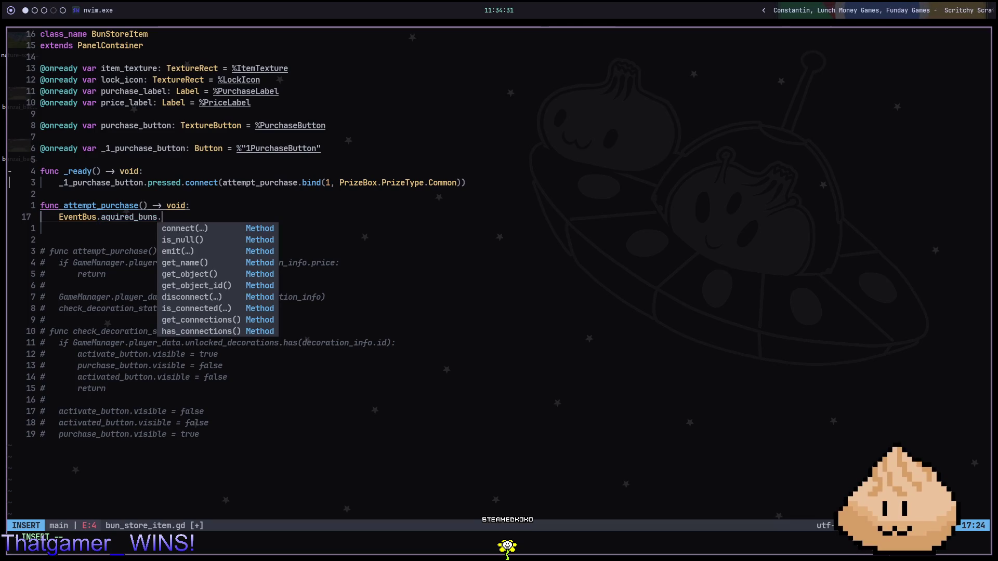
type("em")
key("Return")
key("Escape")
Step: Give attempt_purchase the parameters quantity: int and prize_type: PrizeBox.PrizeType
key("k")
key("F")
key("parenleft")
type("ase(")
type("quantity: ")
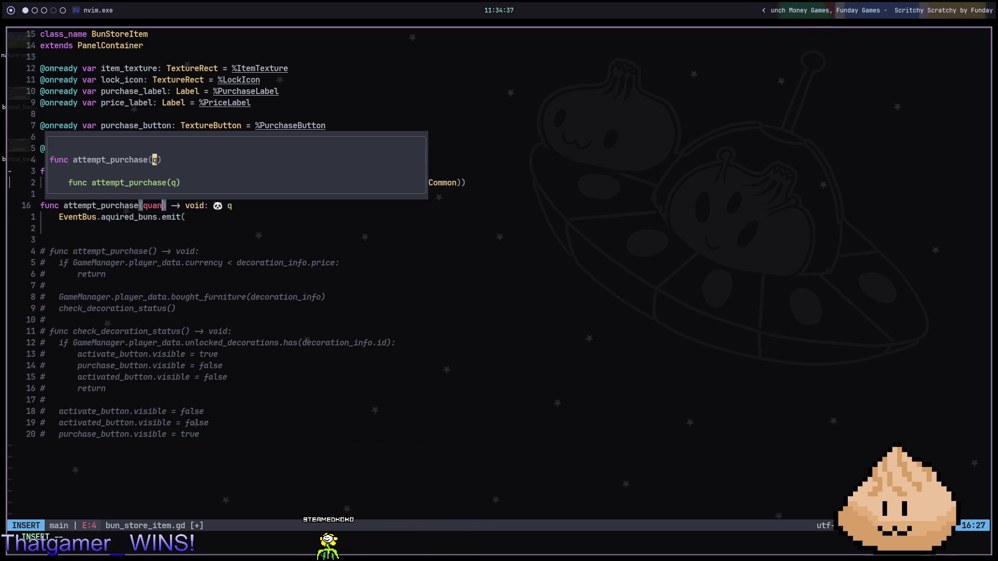
type("int, ")
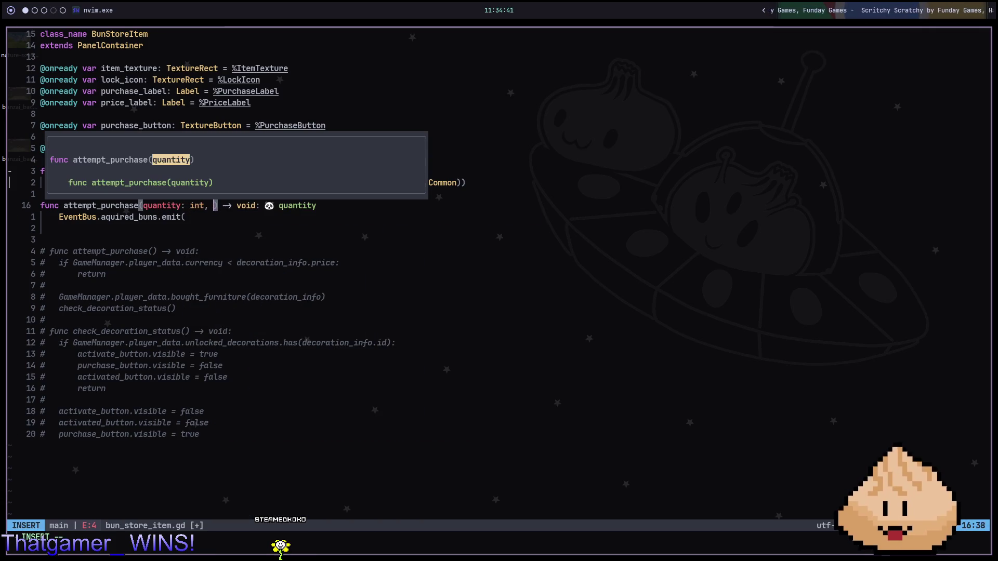
type("prize_typ")
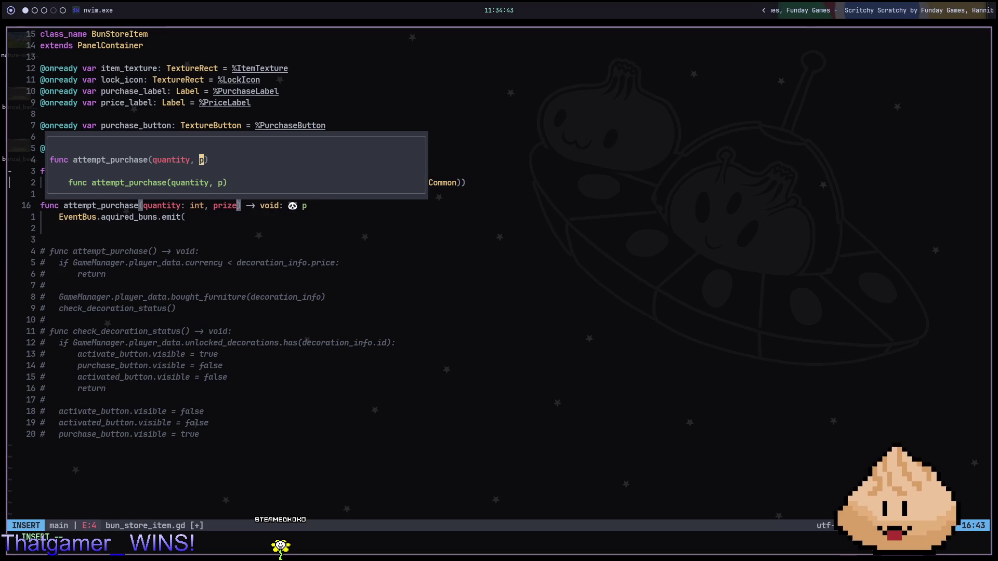
type("e: PrizeBox.pr")
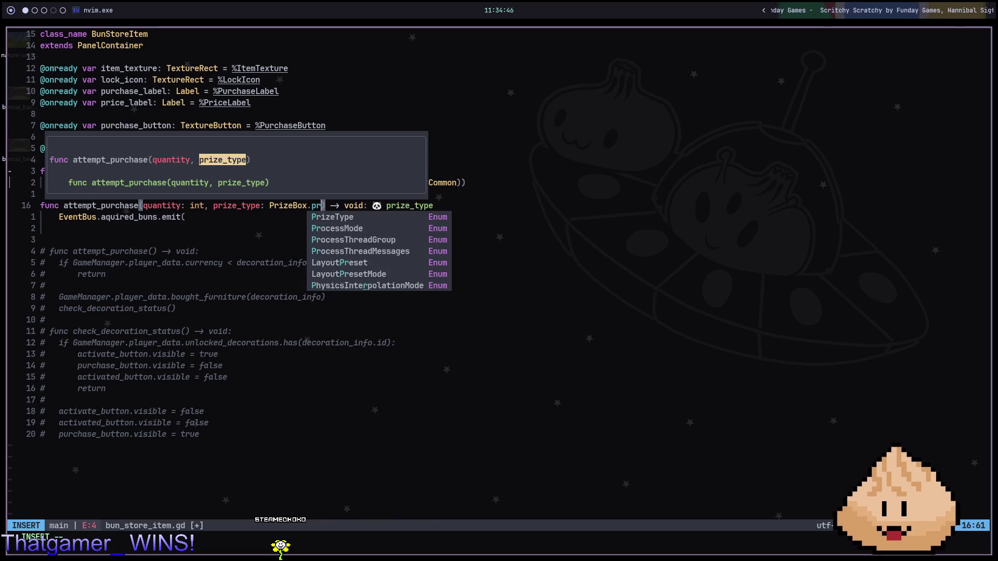
key("Return")
key("Escape")
Step: Pass quantity and prize_type to the emit call and save bun_store_item.gd with :w
key("j")
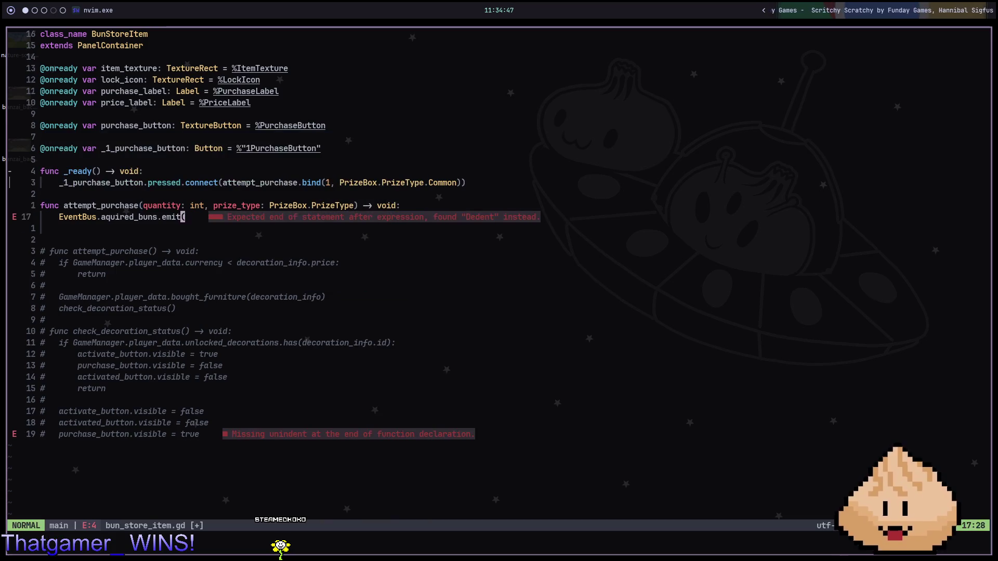
key("a")
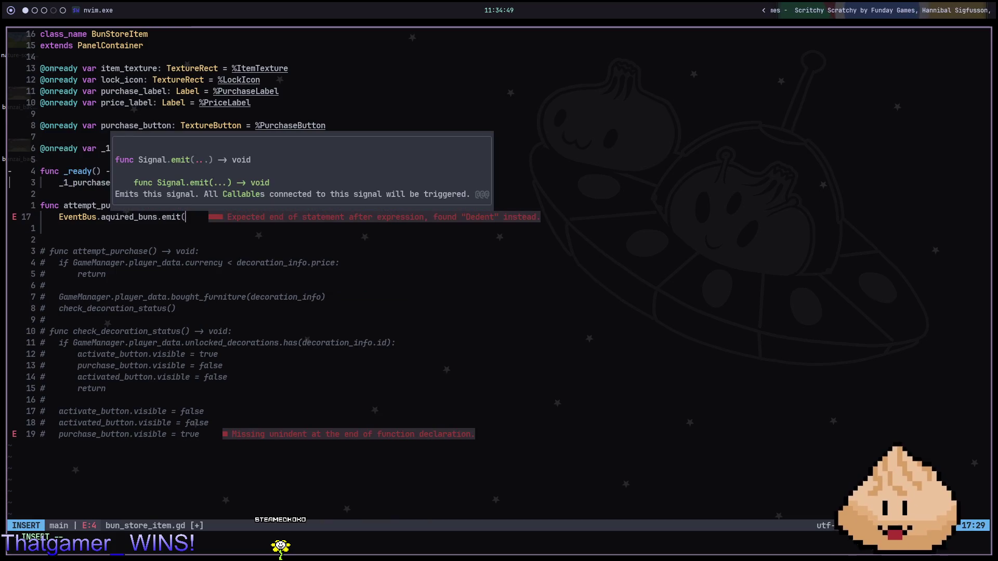
key("Escape")
type("aquired_buns.emit(")
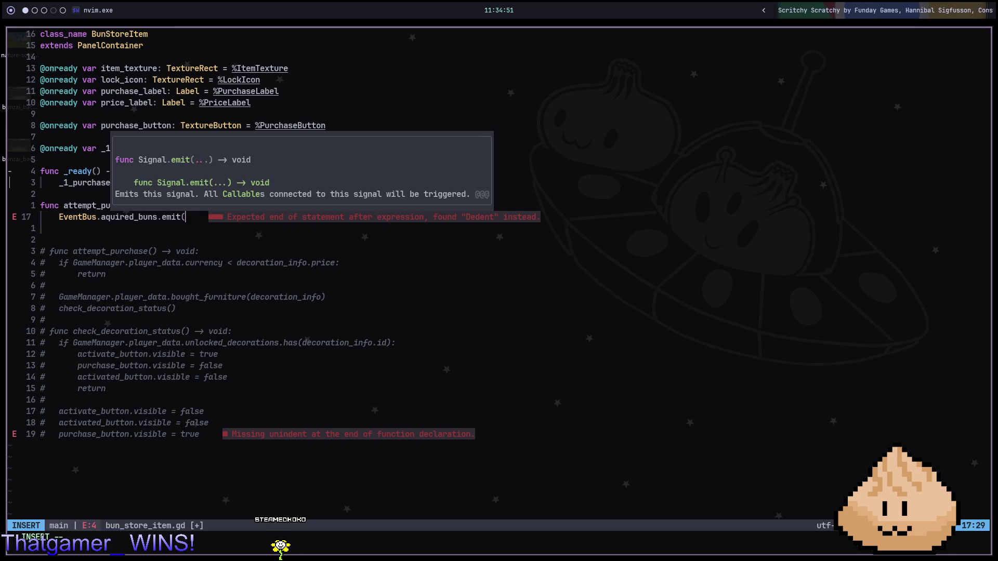
type("quantity, prize_type")
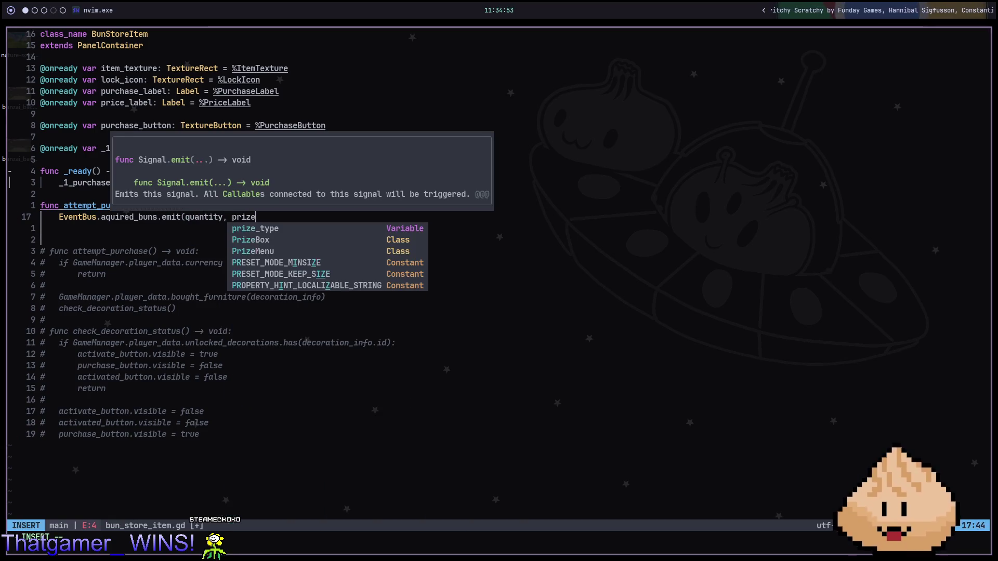
key("Escape")
type(":w")
key("Return")
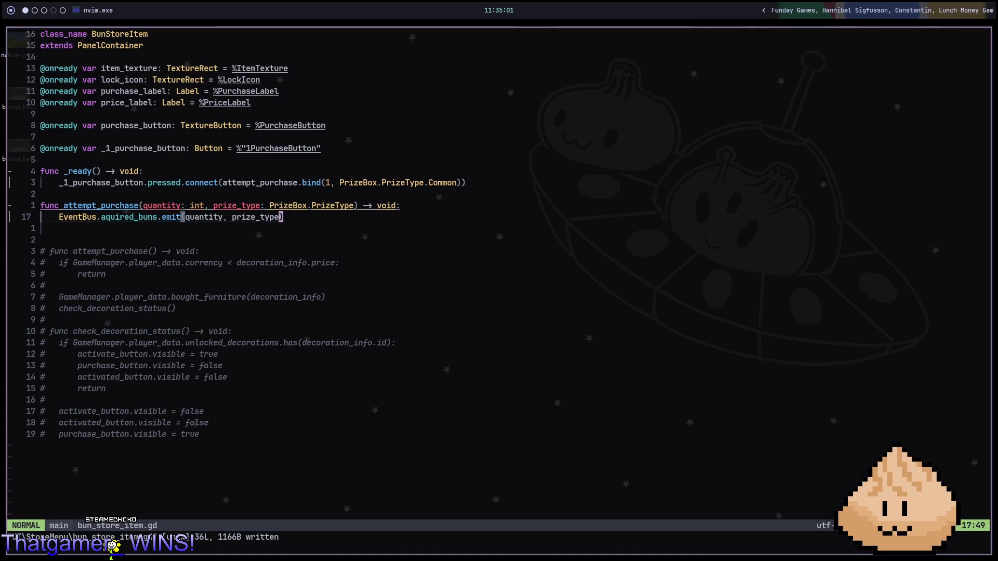
key("space")
Step: Open prize_menu.gd via 'prizemen' and add a _ready() -> void function below the variables
key("f")
key("f")
type("prizemen")
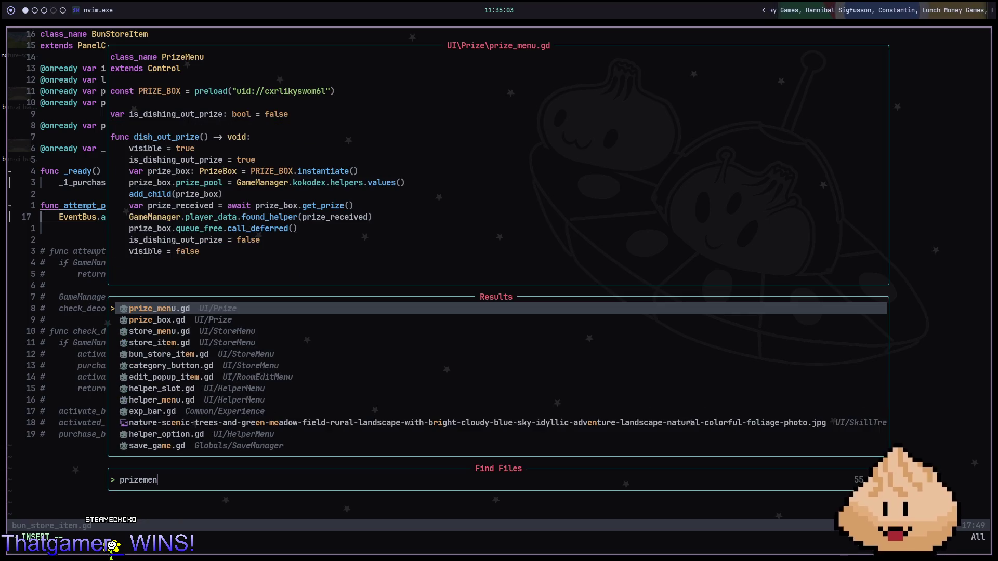
key("Return")
key("4")
key("k")
key("o")
key("Return")
type("func _")
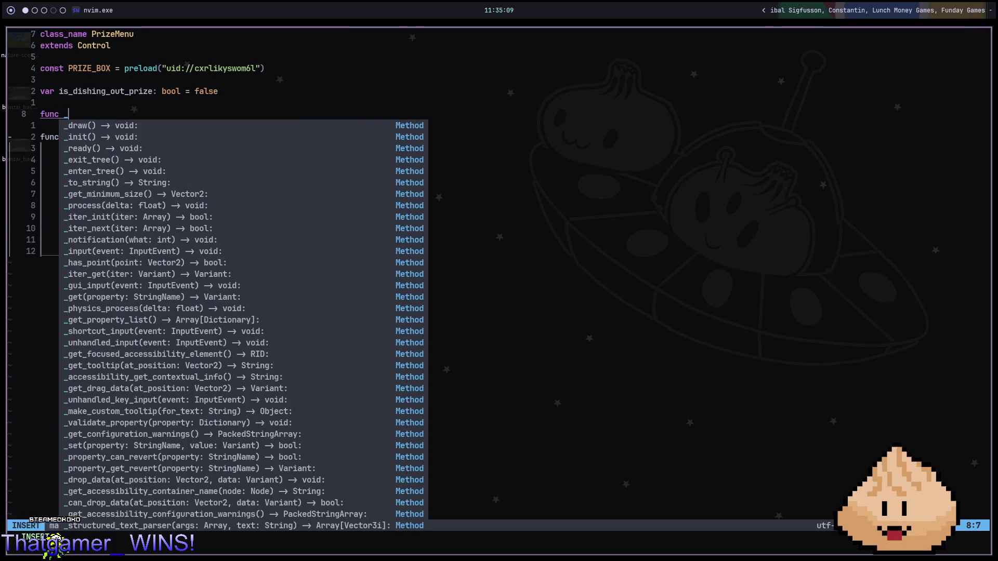
type("read")
key("Return")
key("Return")
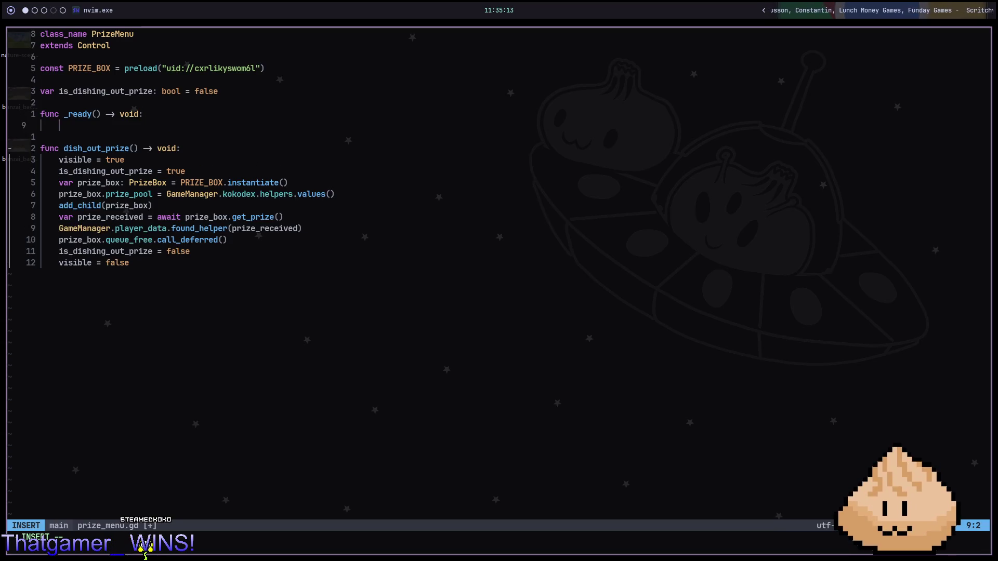
Step: Start an EventBus.aquired_buns.connect( call inside _ready
type("EventBus.")
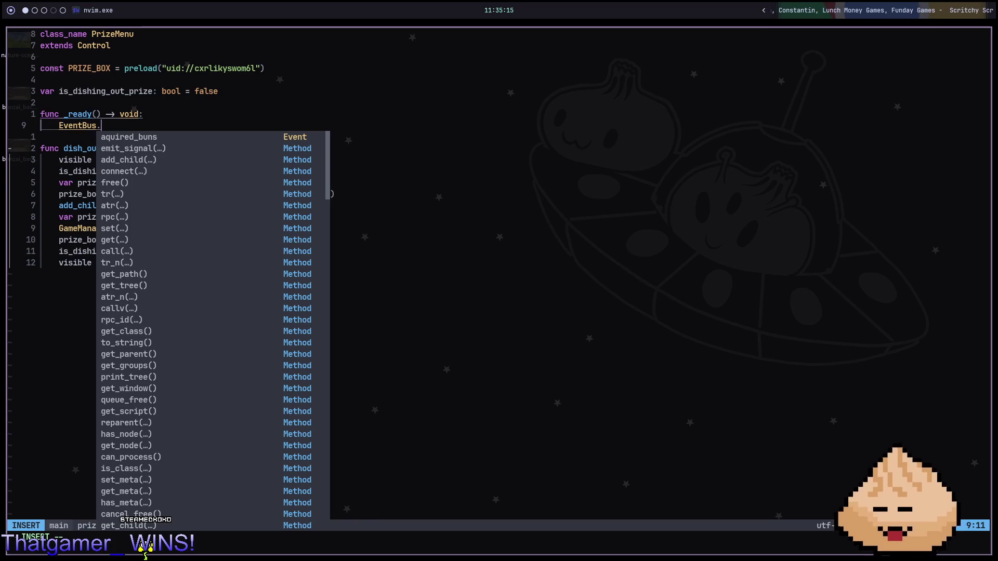
key("Return")
type(".con")
key("Return")
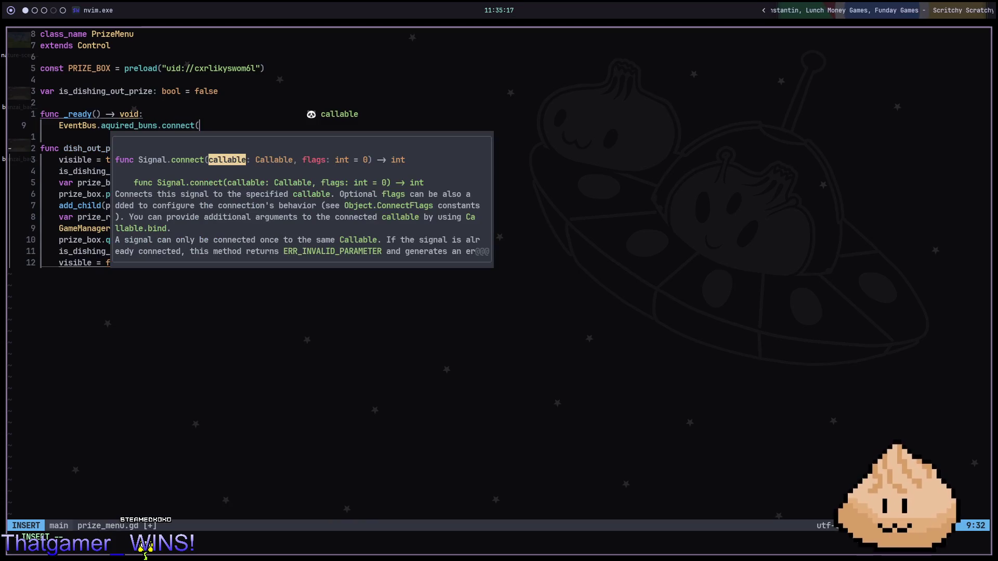
type("disho")
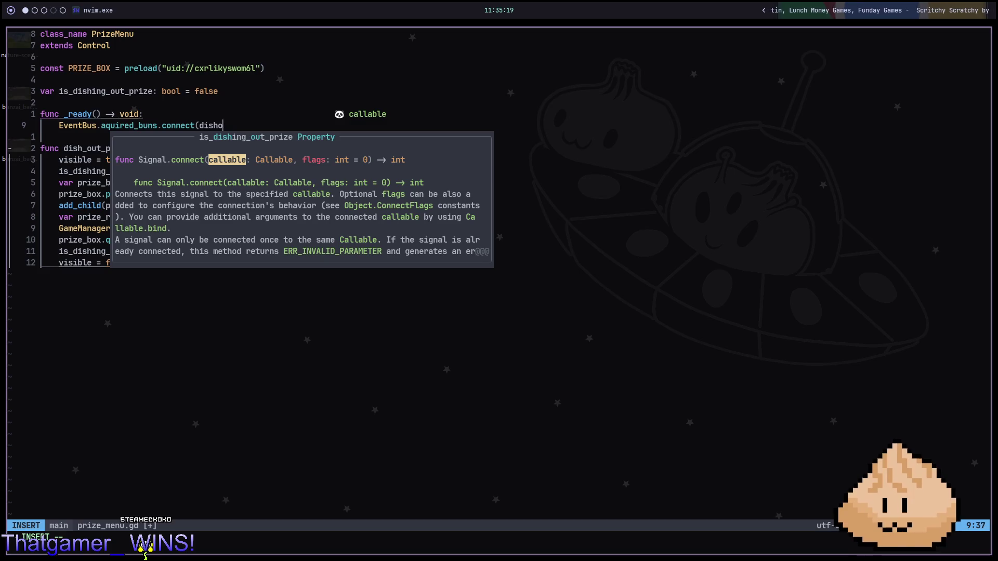
key("BackSpace")
key("BackSpace")
key("BackSpace")
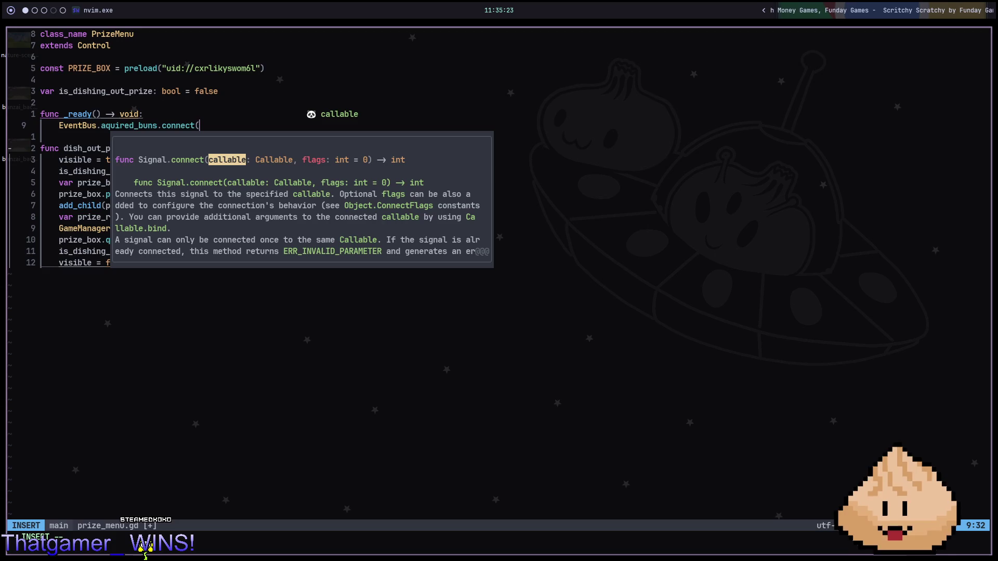
key("Return")
key("Return")
key("Escape")
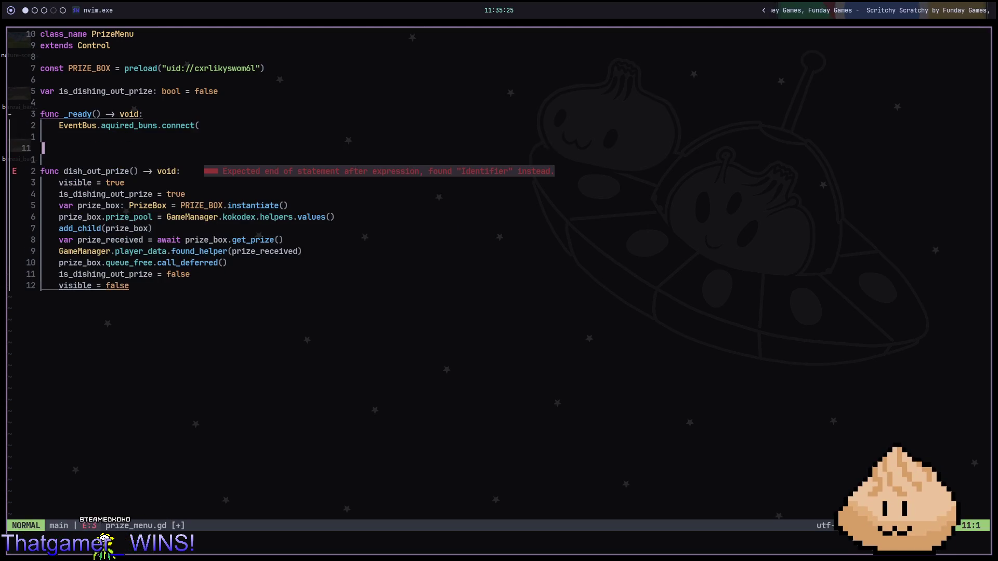
Step: Remove the extra blank lines, finish connect(dish_out_prize), and save prize_menu.gd
key("o")
key("Escape")
key("d")
key("d")
key("k")
key("k")
key("d")
key("d")
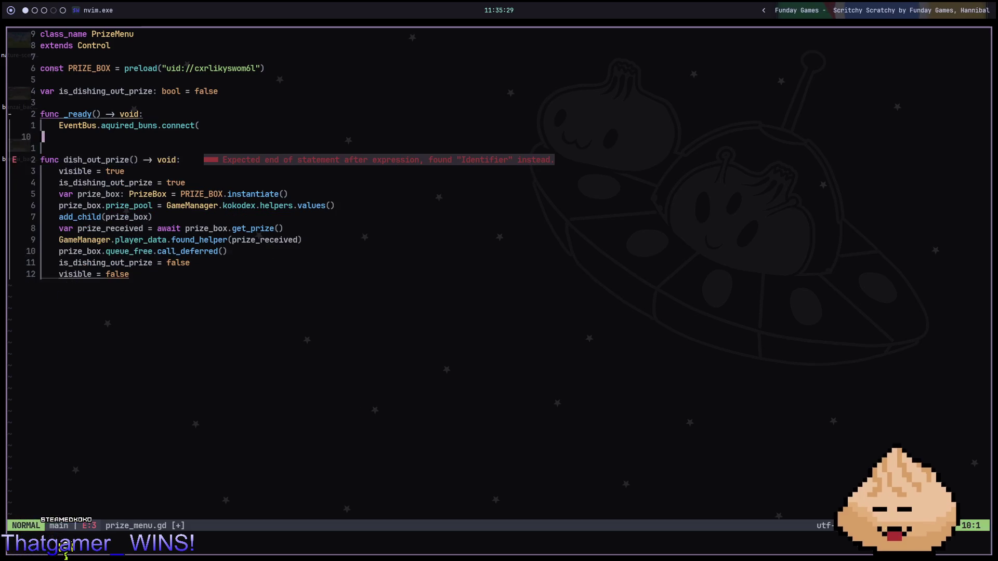
type("di")
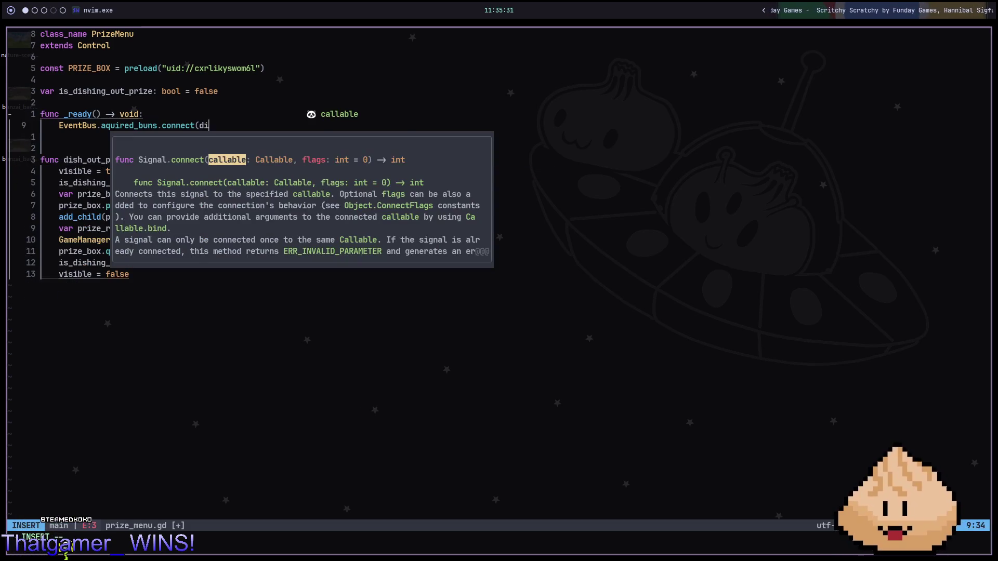
type("sh_out_prize")
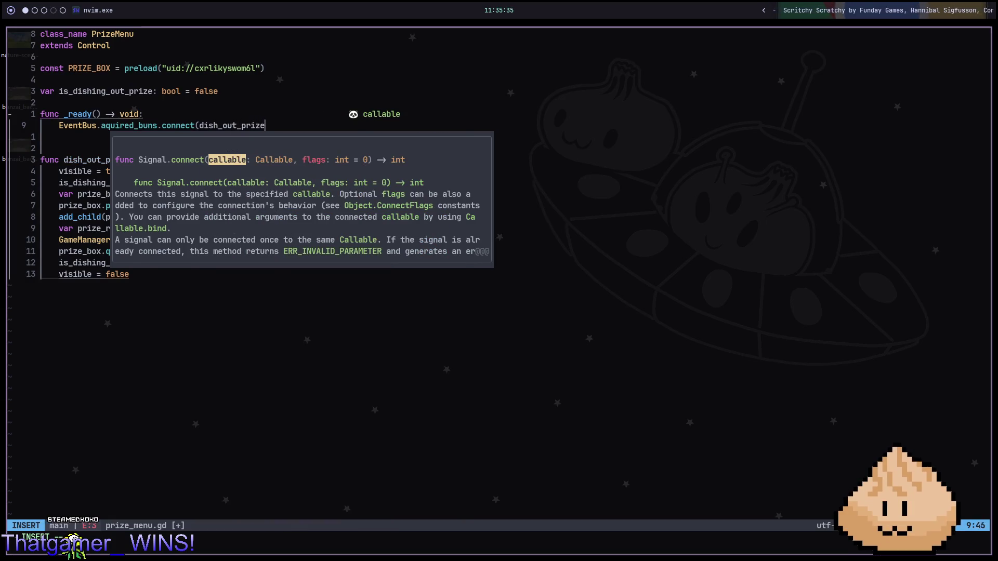
type(")")
key("Escape")
type(":w")
key("Return")
Step: Give dish_out_prize the parameters quantity: int and prize_type: PrizeBox.PrizeType, then save
key("j")
key("j")
key("j")
key("dollar")
key("F")
key("parenright")
key("i")
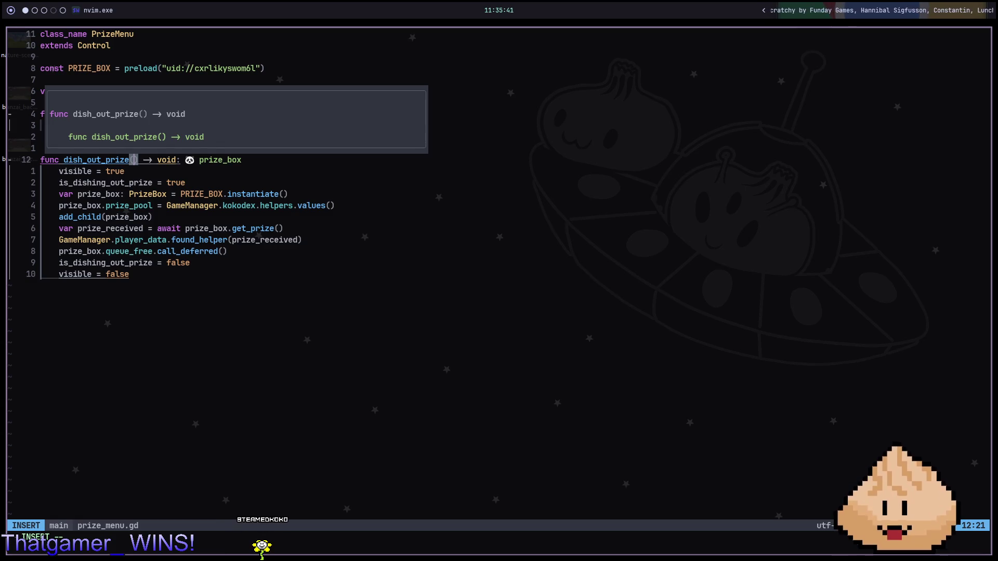
type("quantity")
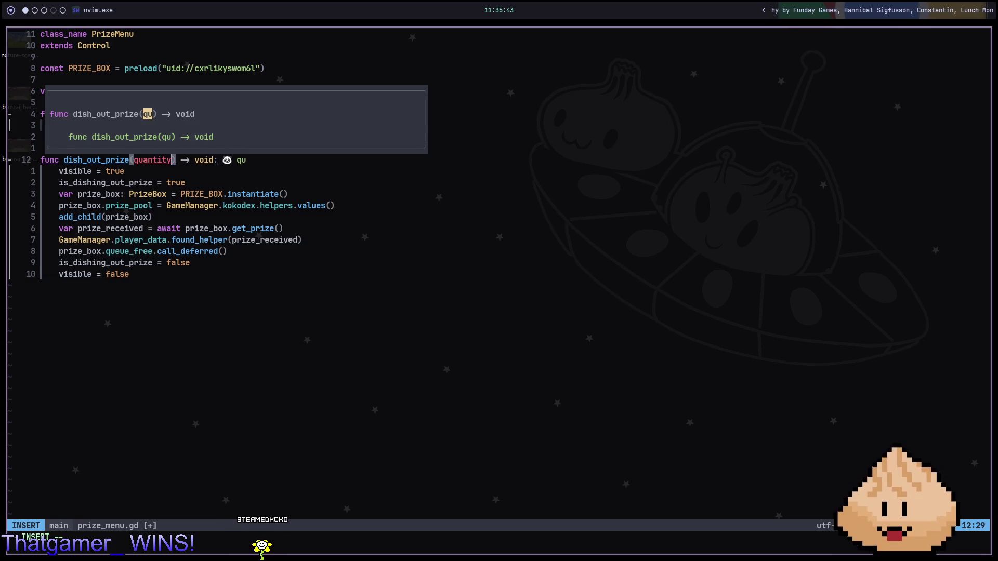
type(": int, pr")
type("ize_type")
type(": Prize")
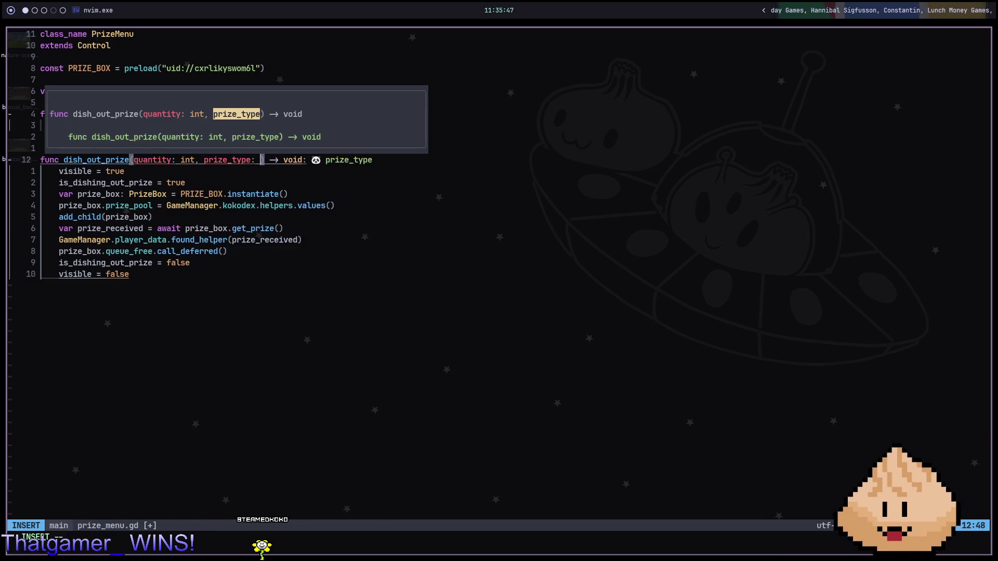
type("Box.PrizeType")
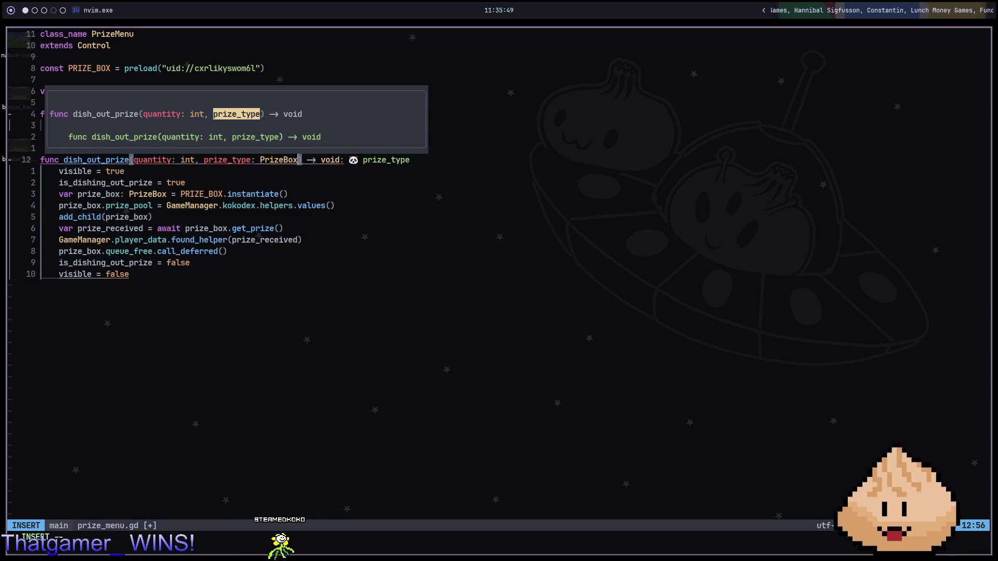
key("Escape")
type(":w")
key("Return")
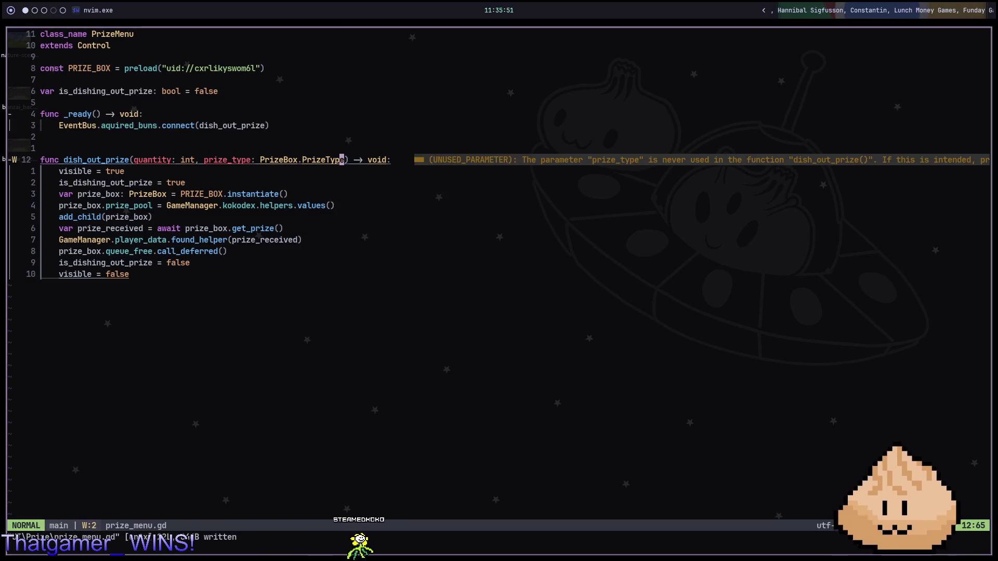
Step: Rename the parameter to _prize_type and save prize_menu.gd
key("B")
key("B")
type("ish_")
key("Escape")
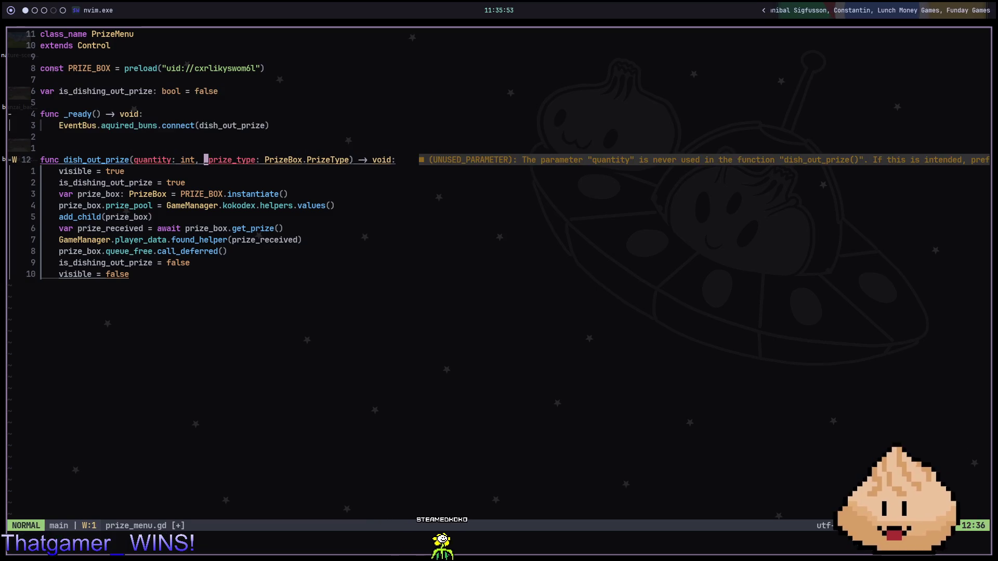
key("b")
key("b")
key("b")
type("ish_")
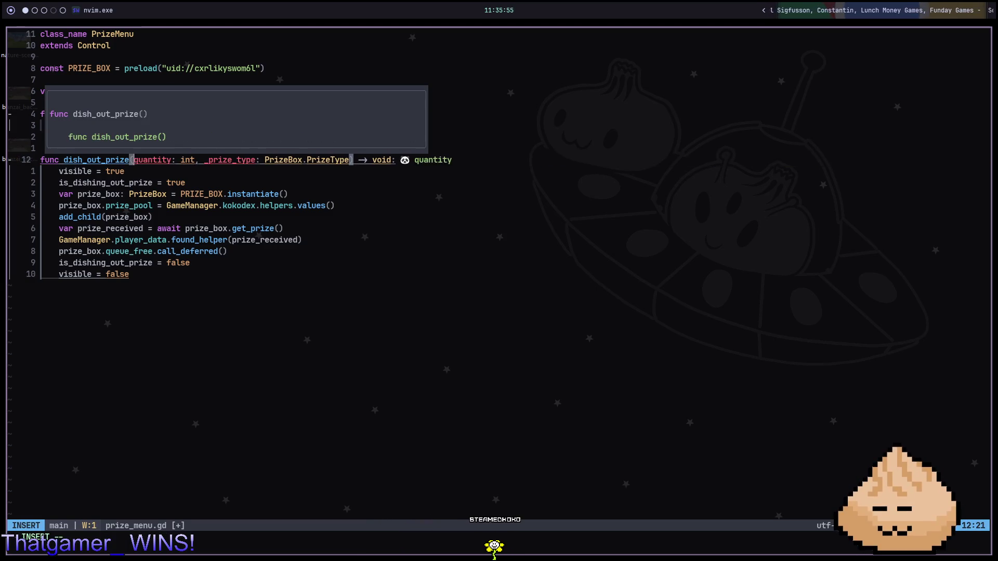
key("Escape")
type(":w")
key("Return")
key("alt+2")
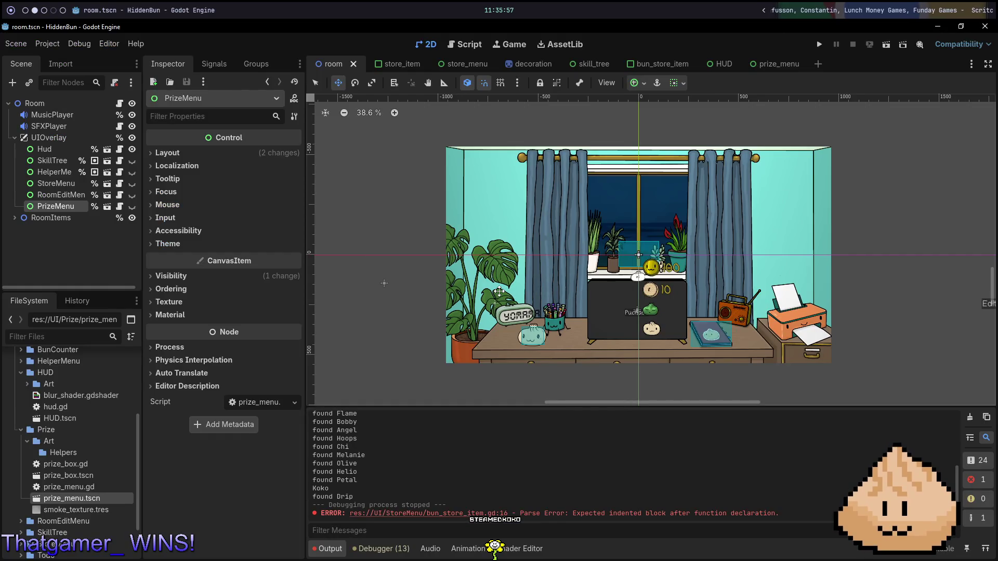
Step: Launch the whole game to test it, then stop the running game
key("F5")
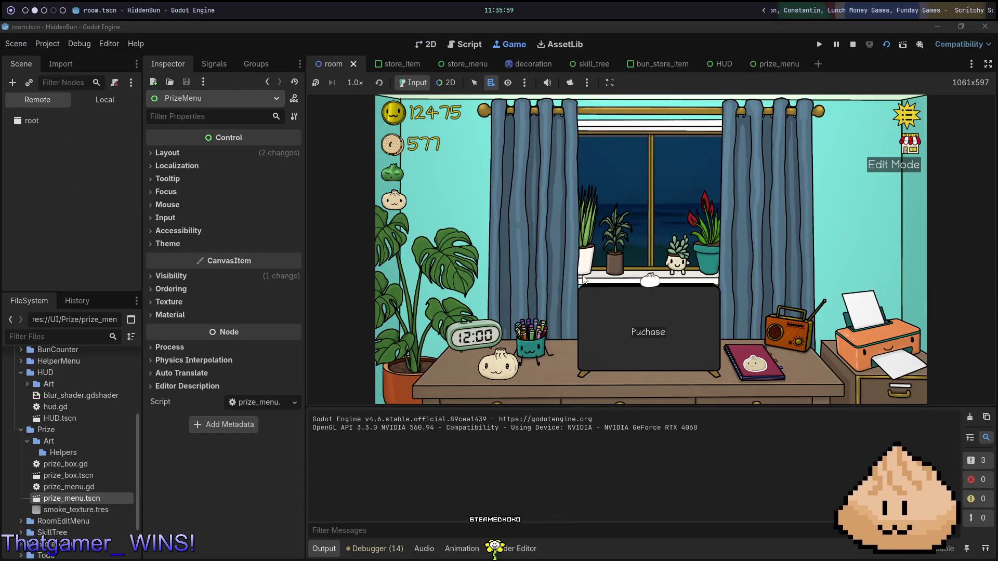
key("alt+1")
key("alt+2")
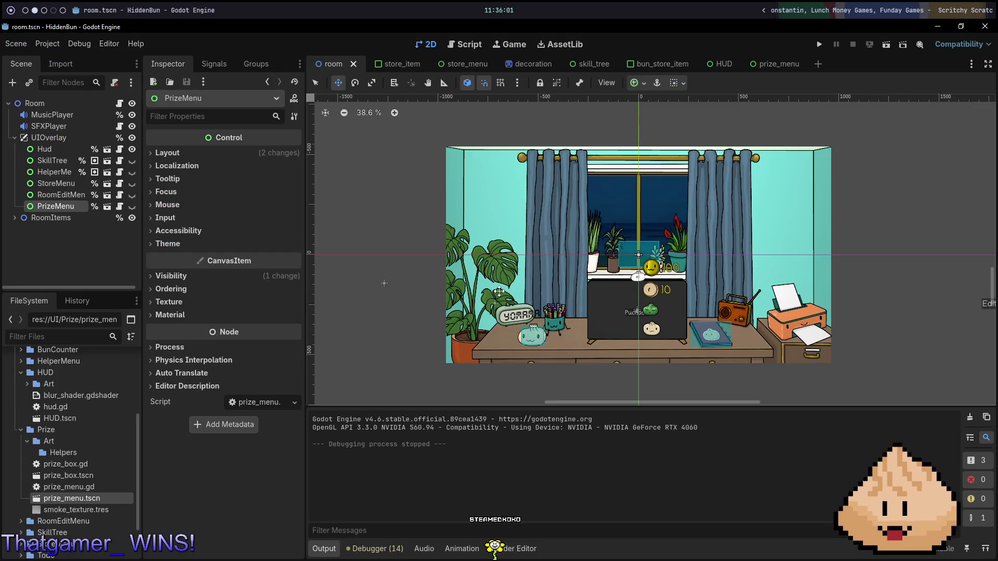
key("ctrl+shift+o")
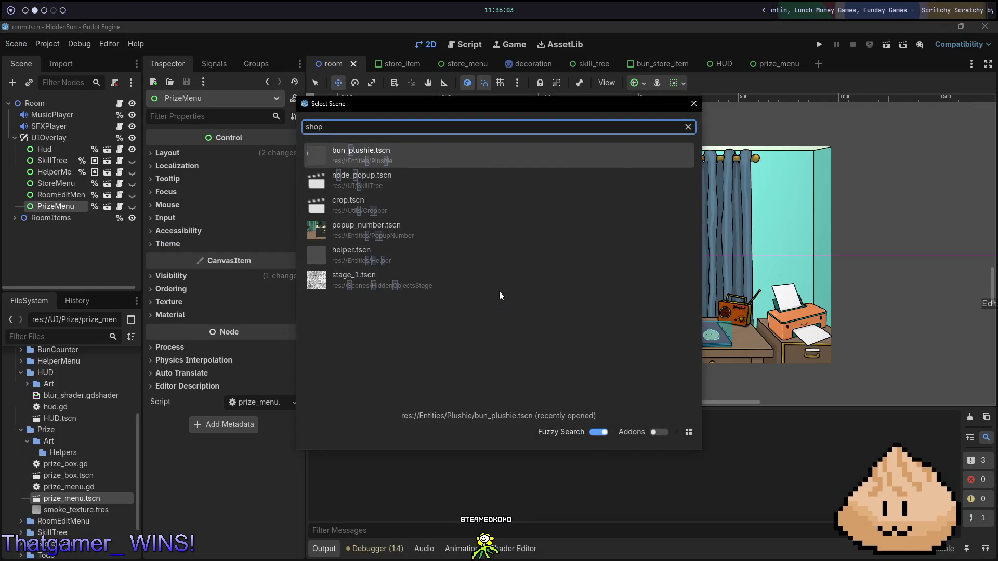
key("Escape")
Step: Open the store_menu.tscn scene and save it
key("ctrl+shift+o")
type("stm")
key("Down")
key("Return")
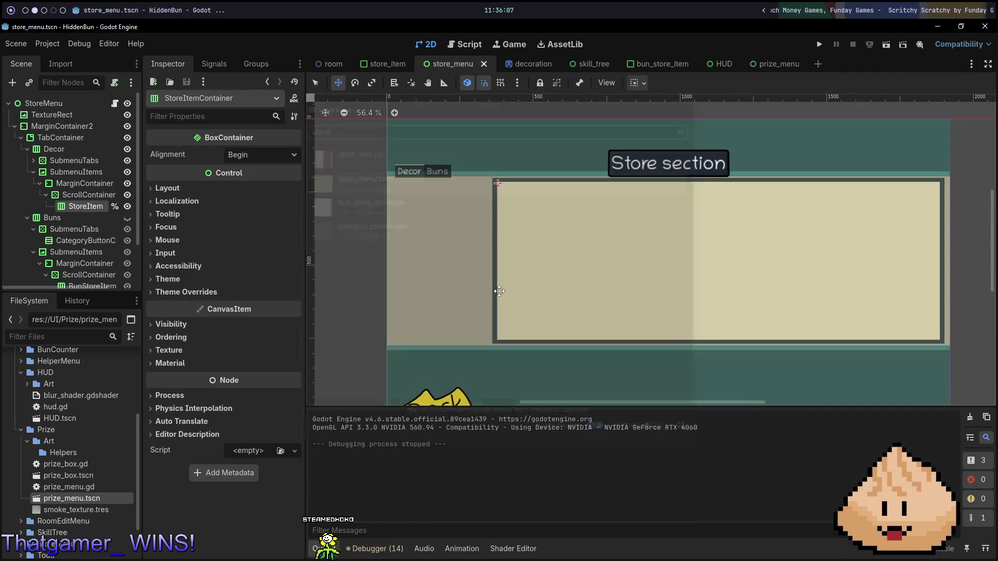
key("ctrl+s")
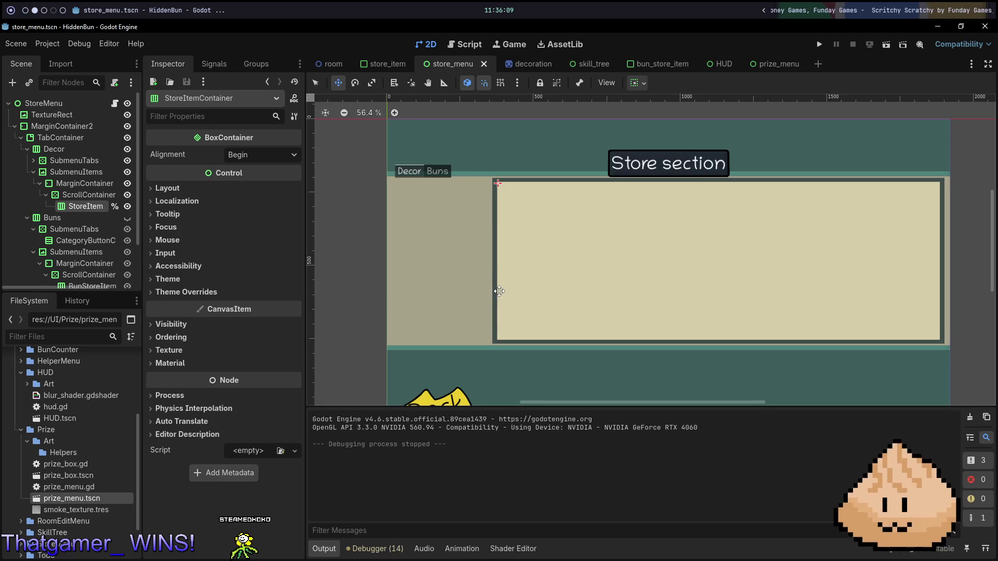
Step: Run store_menu on its own and switch the store to the empty Buns tab
key("F6")
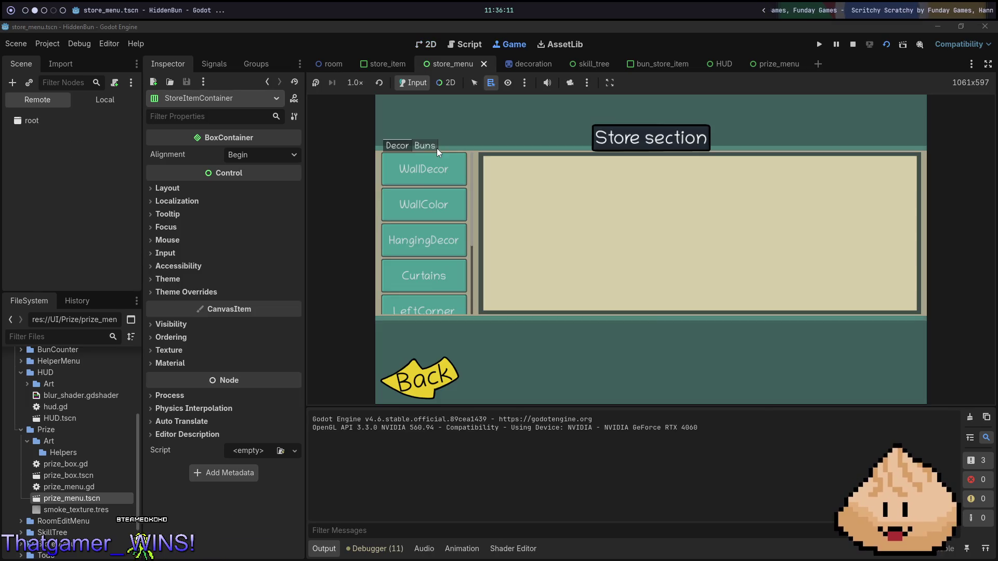
left_click(431, 145)
left_click(410, 145)
left_click(426, 146)
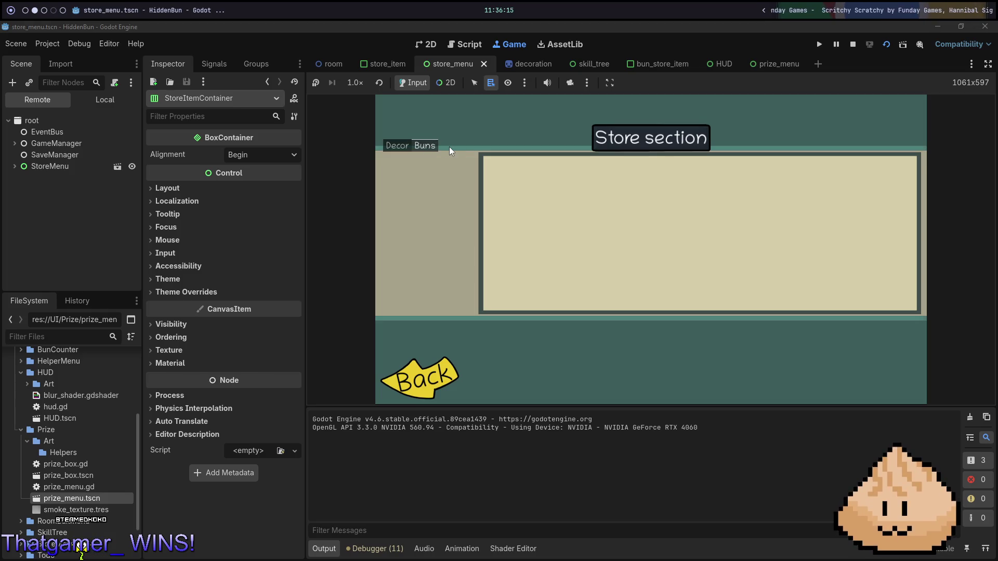
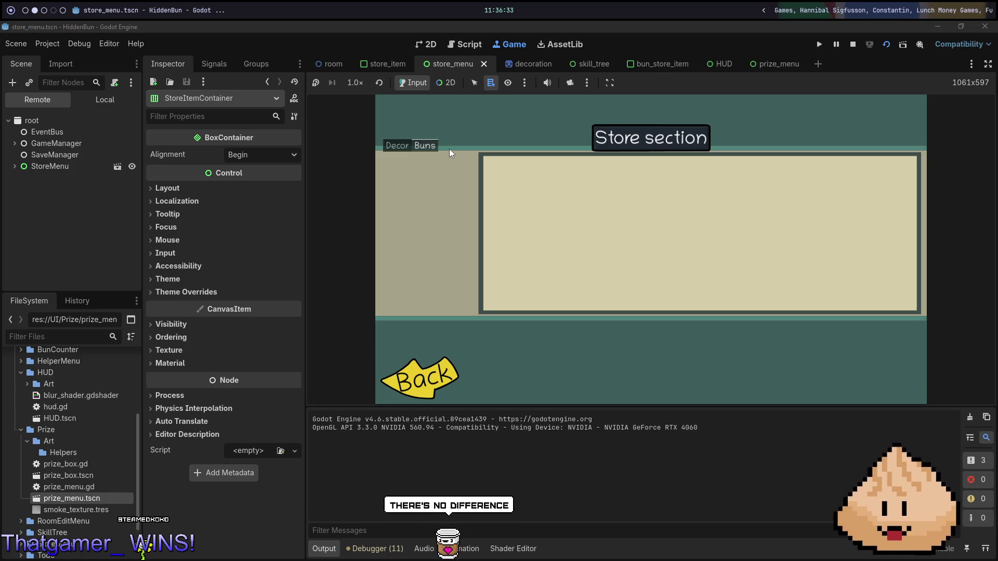
Step: Search Google for 'difference between store and shop' and open the Reddit thread explaining it
key("super+5")
key("ctrl+t")
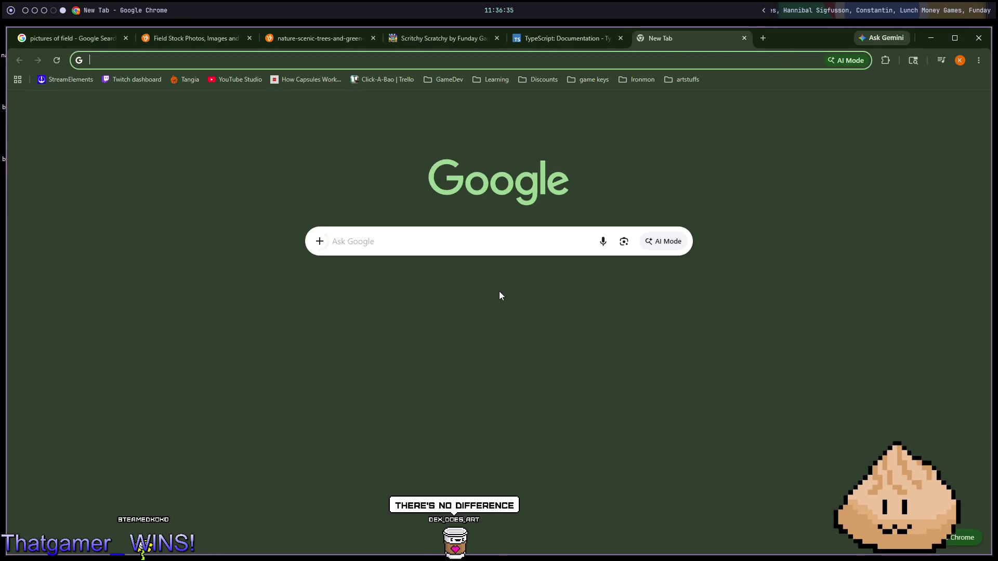
type("different")
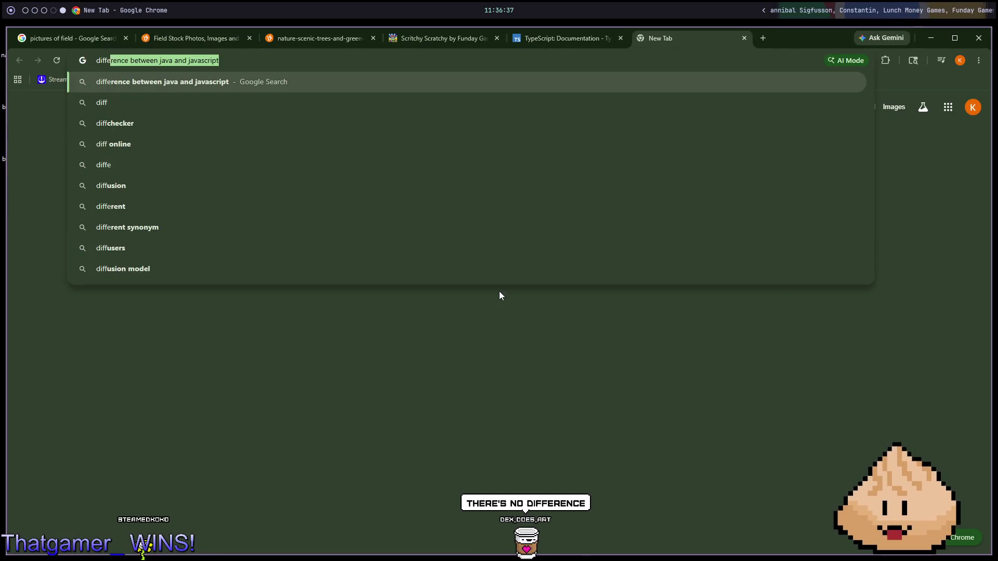
key("BackSpace")
type("ce ")
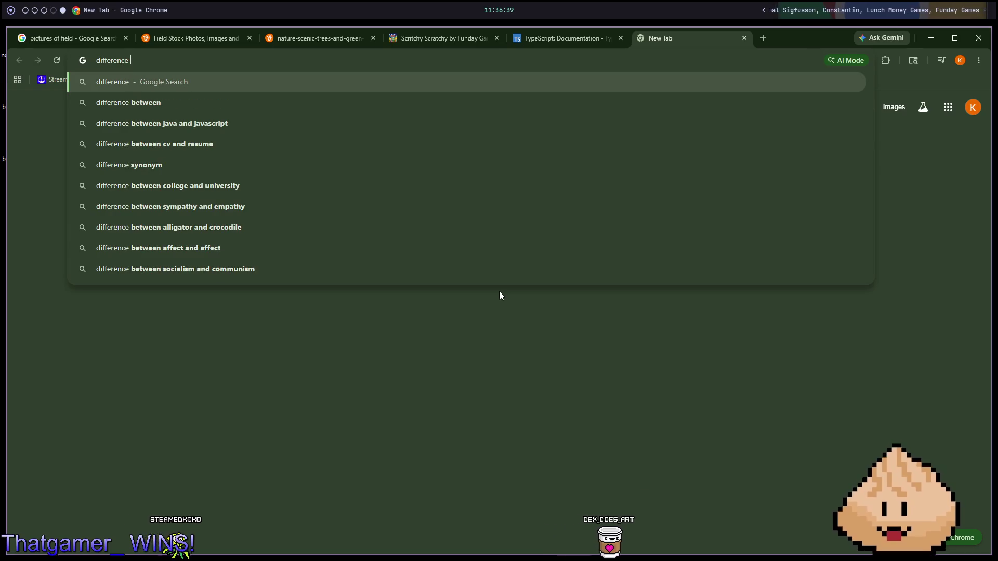
type("between store and")
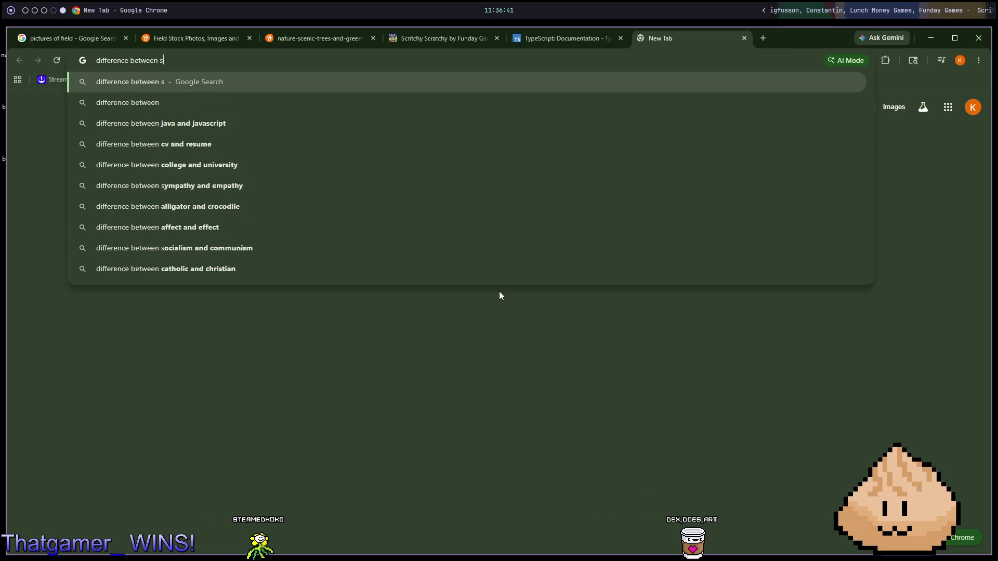
key("Return")
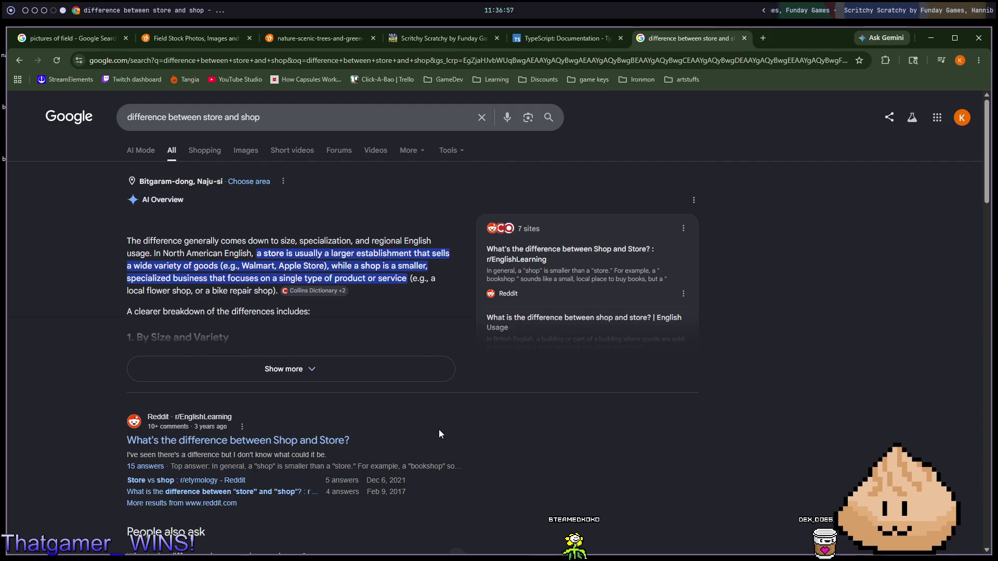
left_click(204, 441)
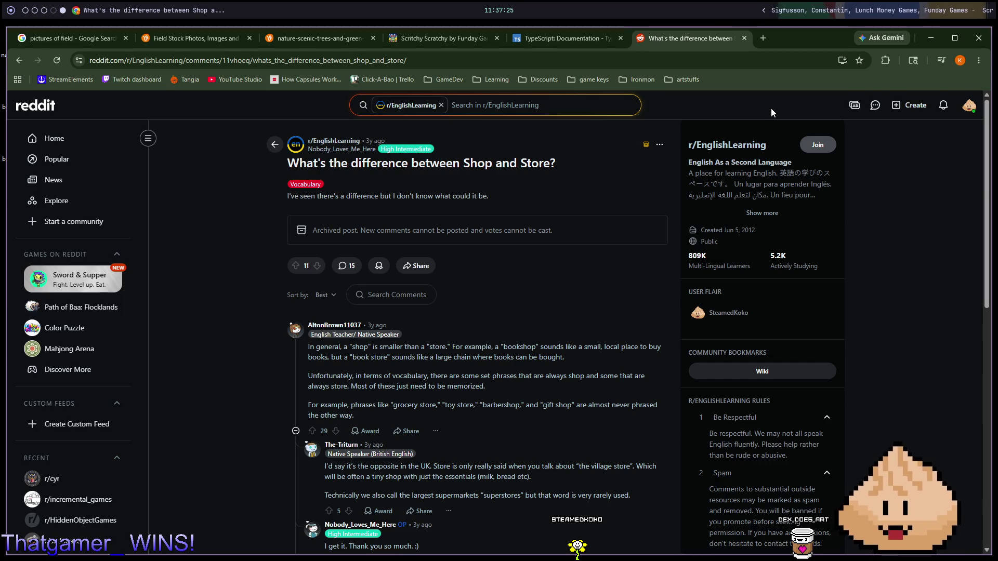
Step: Look over the dish_out_prize function in prize_menu.gd in Neovim, then return to Godot
key("alt+Tab")
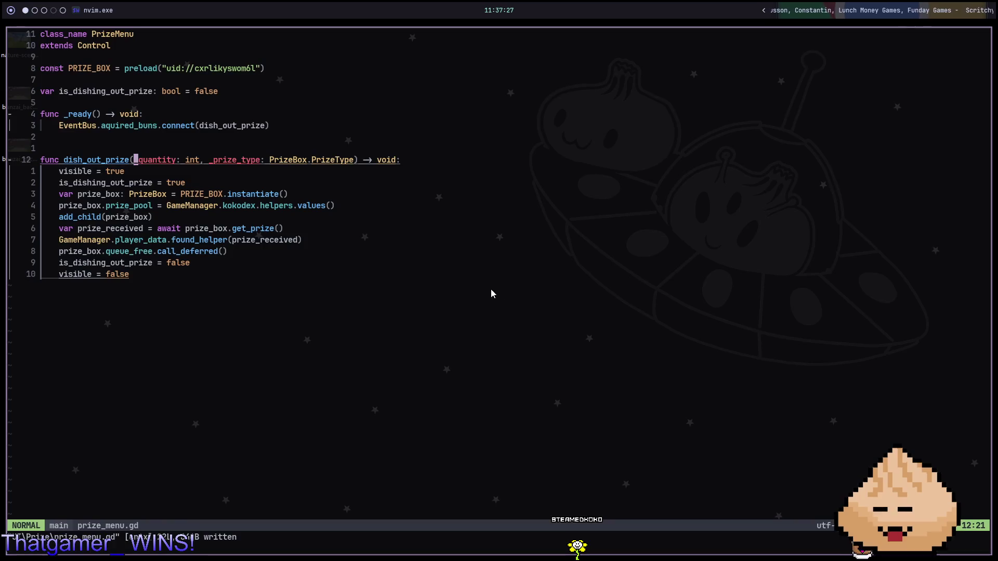
key("k")
key("k")
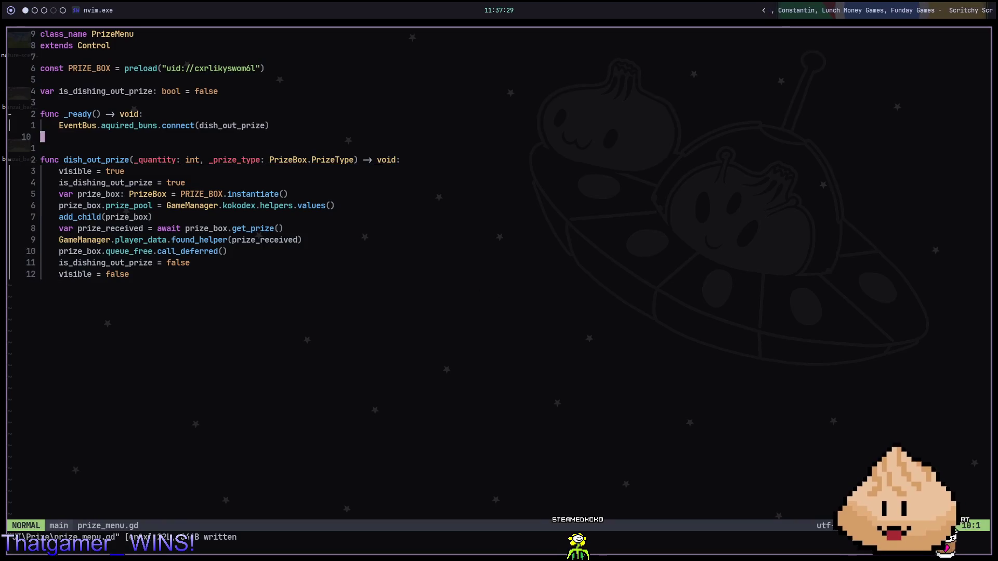
key("j")
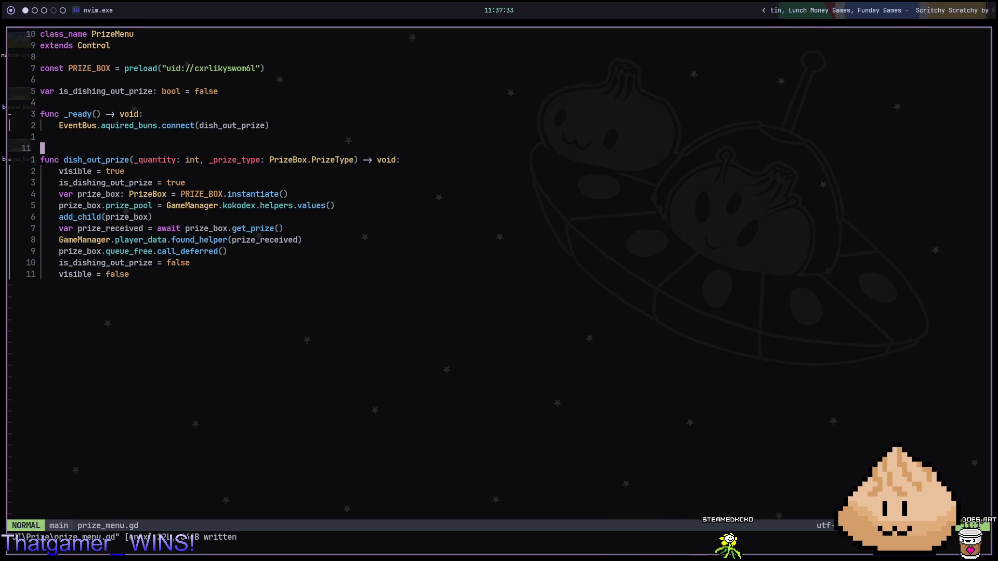
key("k")
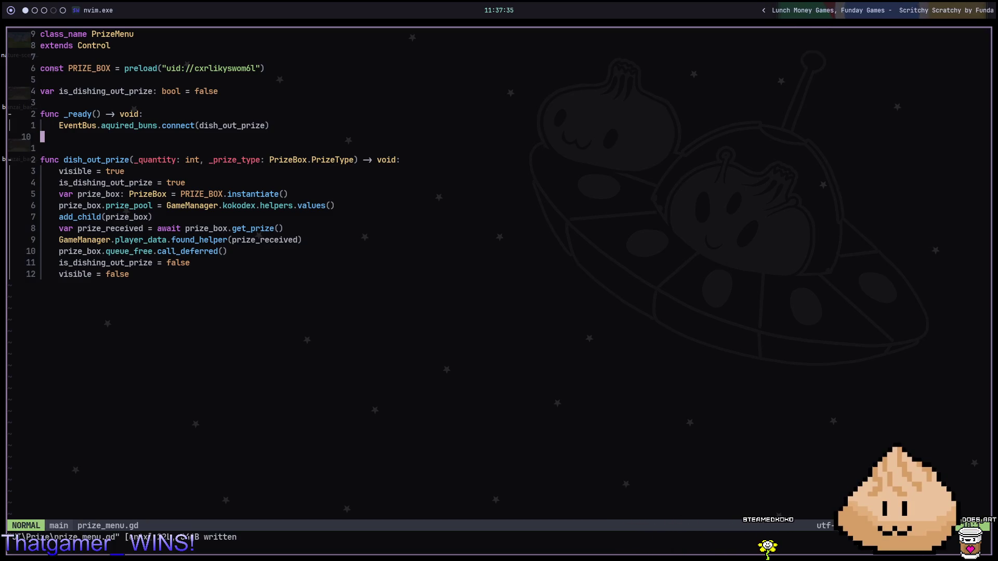
key("super+2")
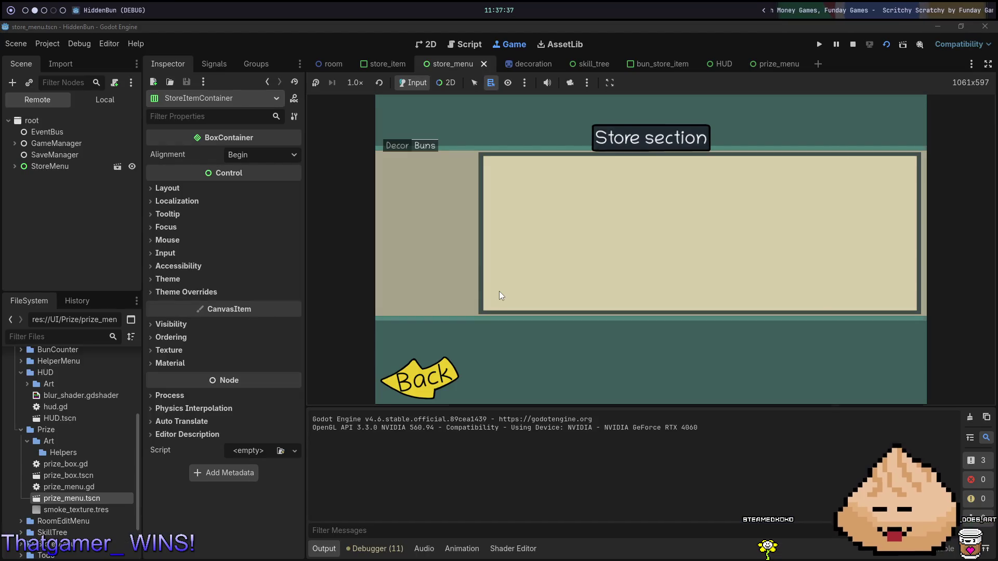
Step: Restart the game, check its empty Buns store section, and stop it
key("F5")
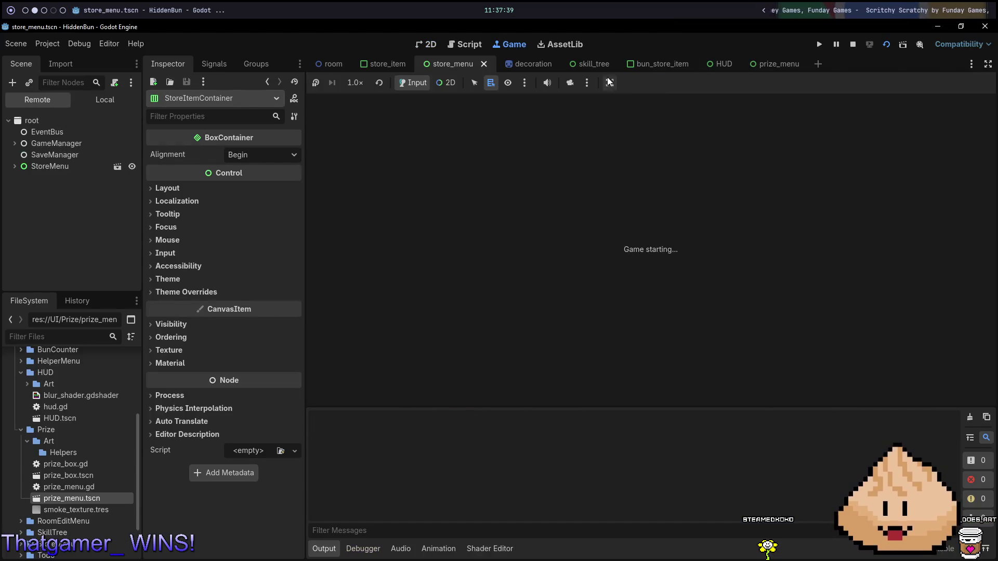
left_click(423, 147)
key("F8")
Step: Select the BunStoreItem node, save store_menu, and open the bun_store_item scene
key("super+1")
key("super+2")
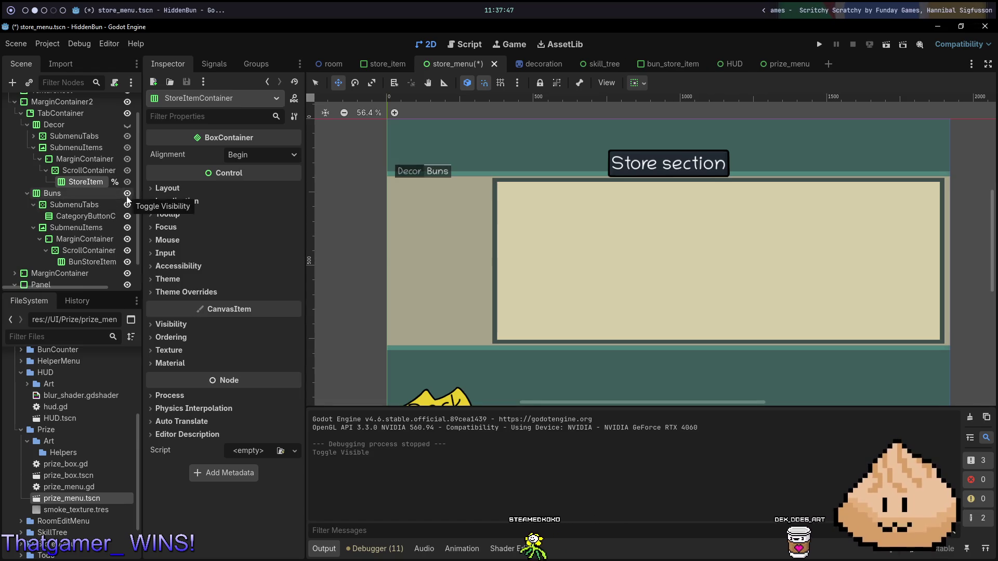
scroll(110, 226, "down", 1)
left_click(94, 238)
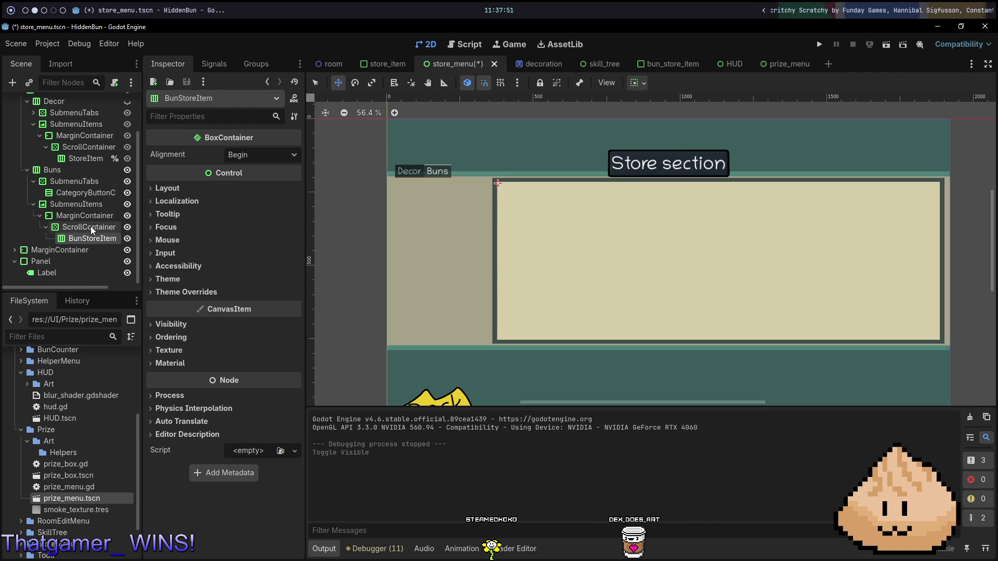
right_click(93, 240)
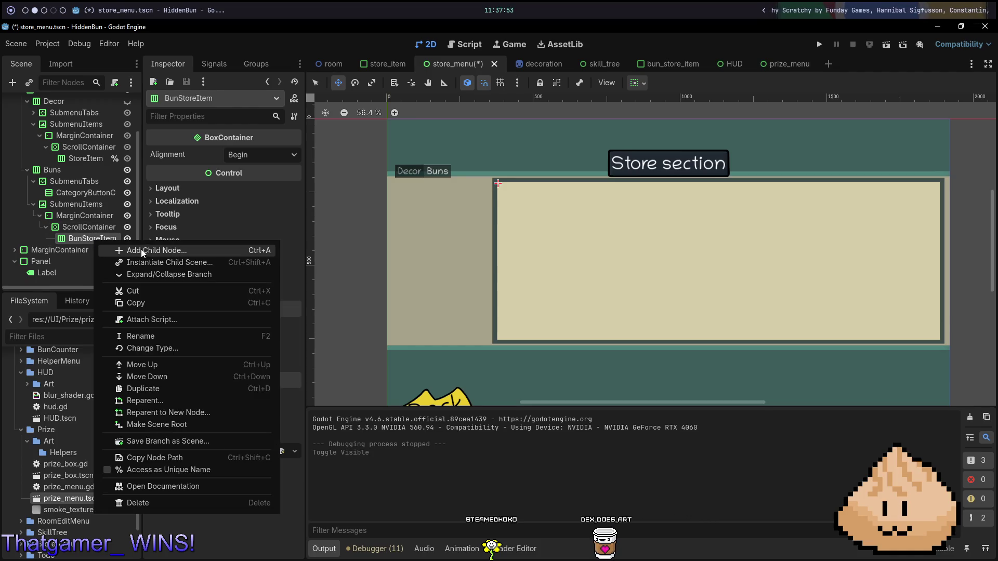
left_click(78, 236)
key("ctrl+s")
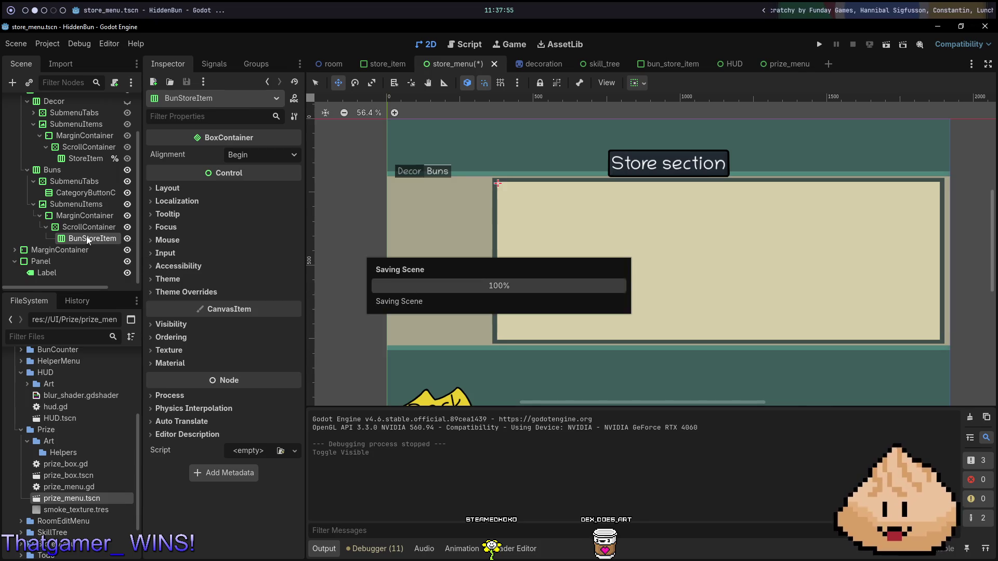
left_click(652, 63)
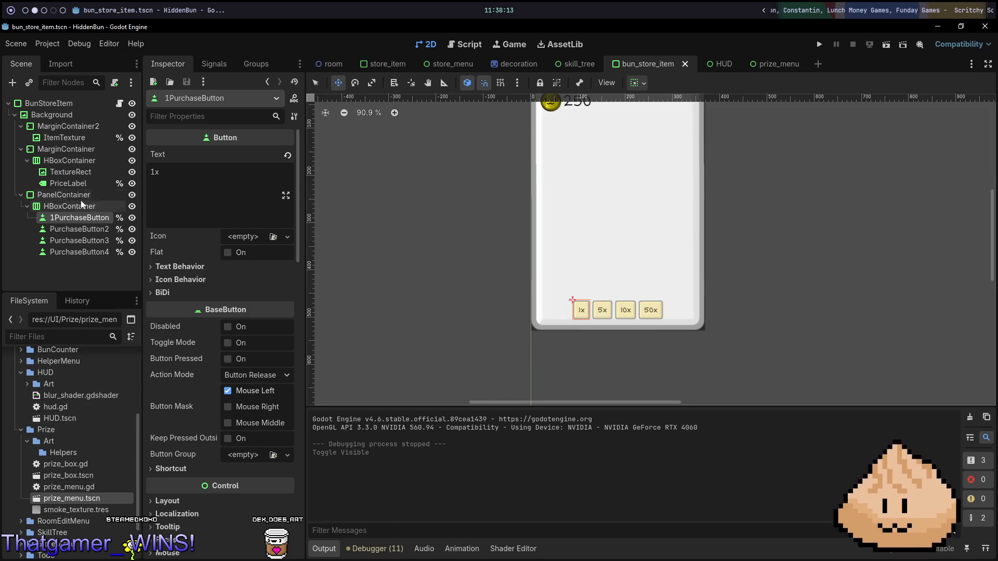
Step: Set the ItemTexture node's Texture to lid_small.png so the steamer lid fills the card
left_click(79, 145)
left_click(82, 138)
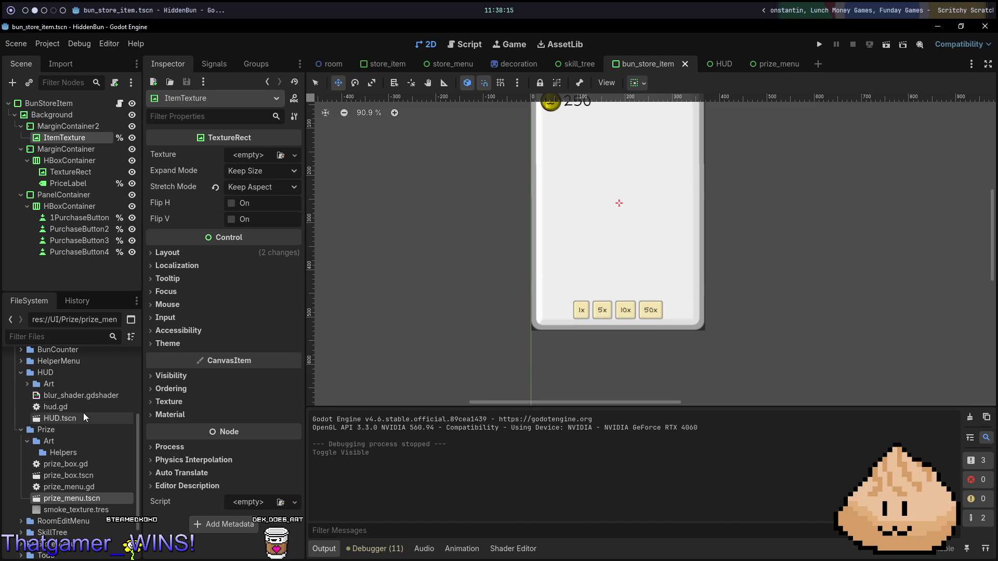
left_click(294, 155)
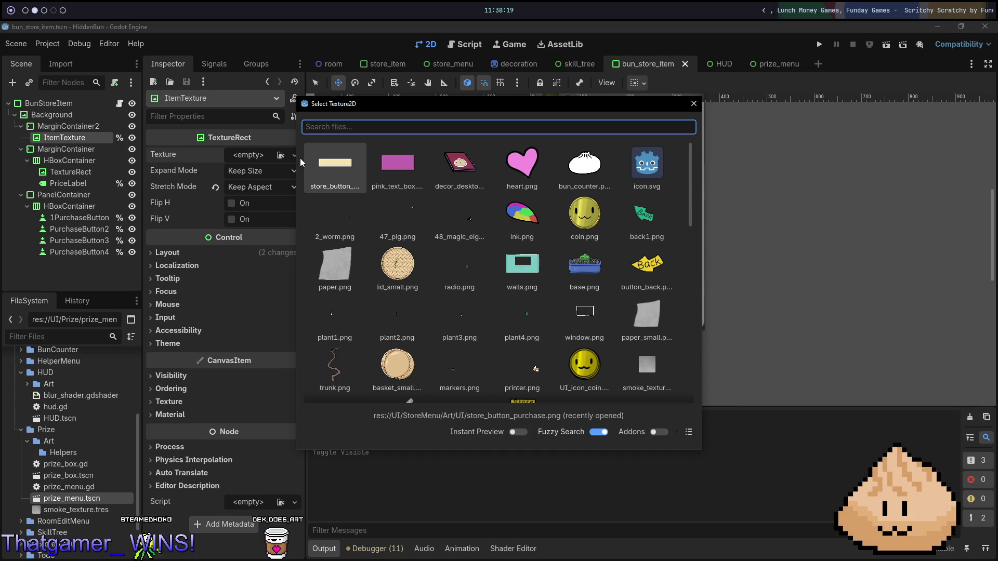
left_click(383, 265)
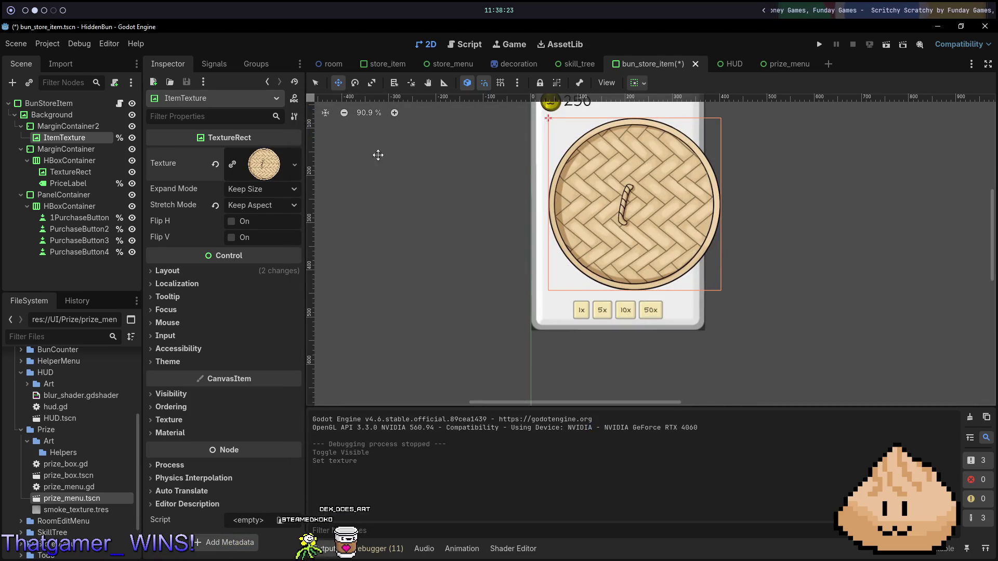
key("s")
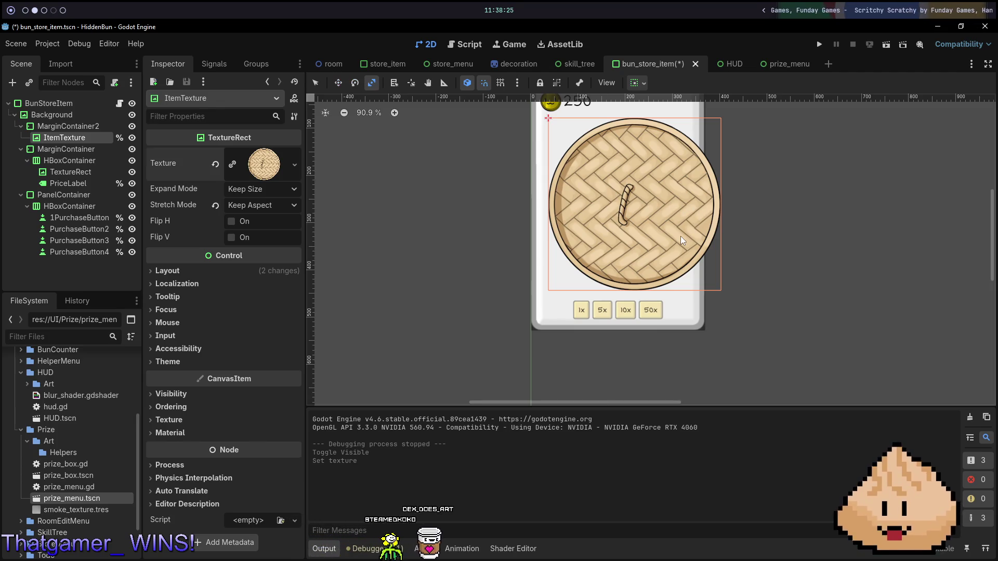
left_click(720, 286)
key("r")
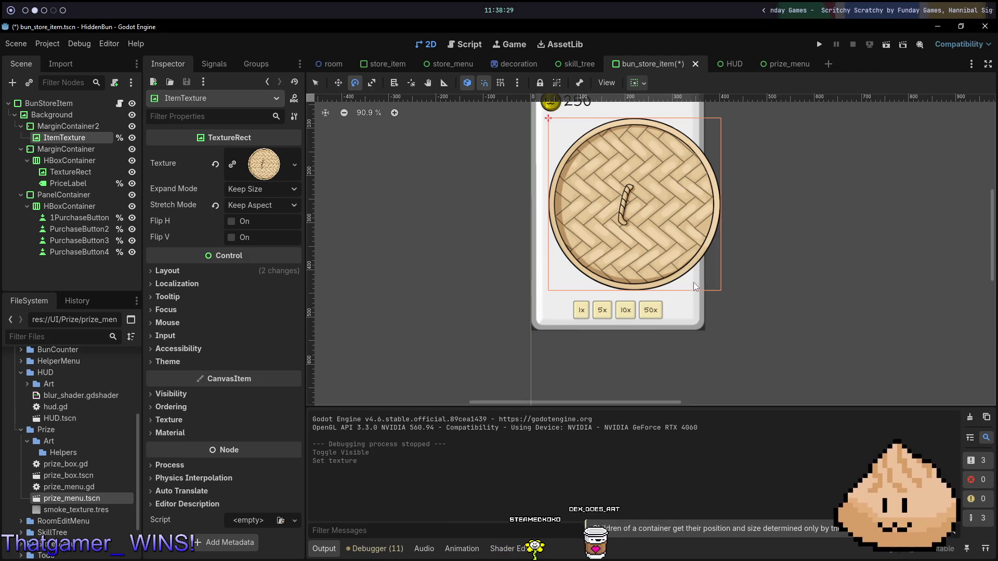
key("s")
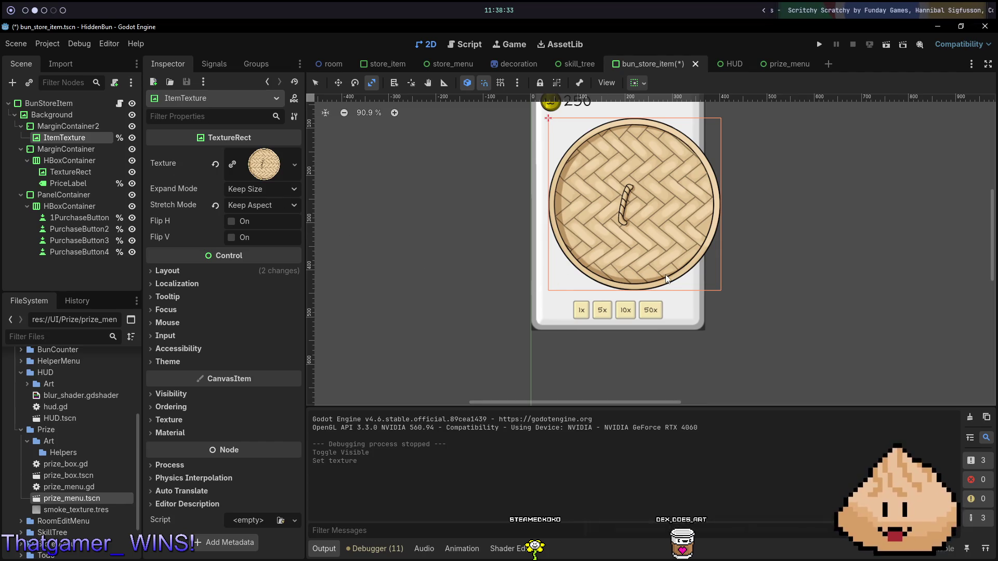
scroll(526, 230, "down", 2)
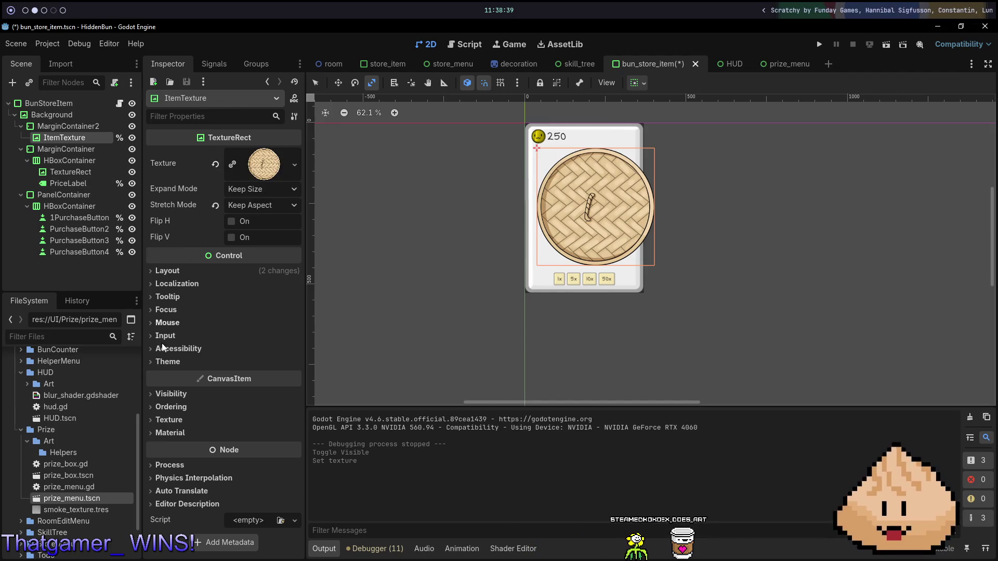
Step: Expand the lid_small.png texture preview in the Inspector to see its size and memory details
left_click(293, 167)
left_click(293, 168)
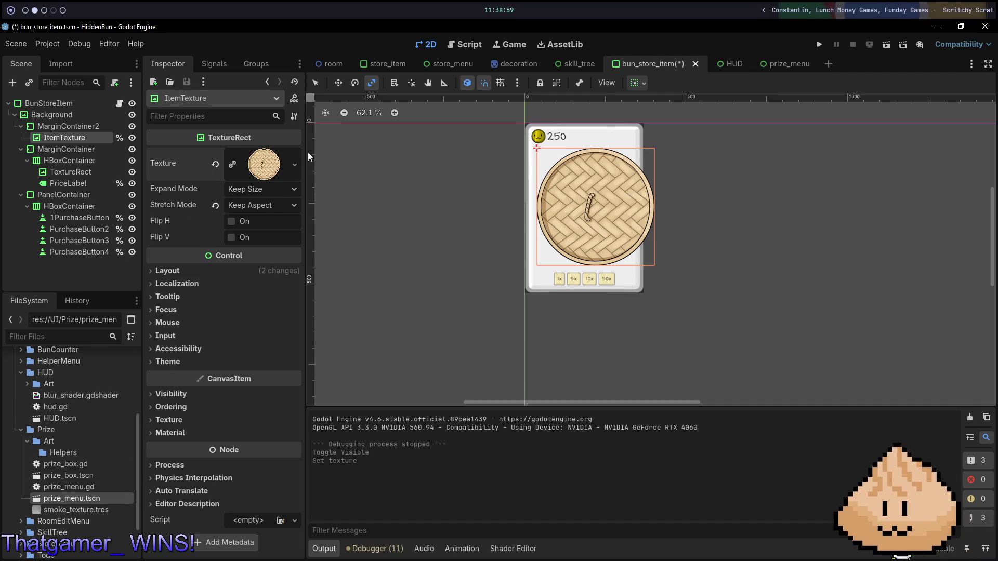
left_click(295, 164)
left_click(268, 166)
left_click(267, 165)
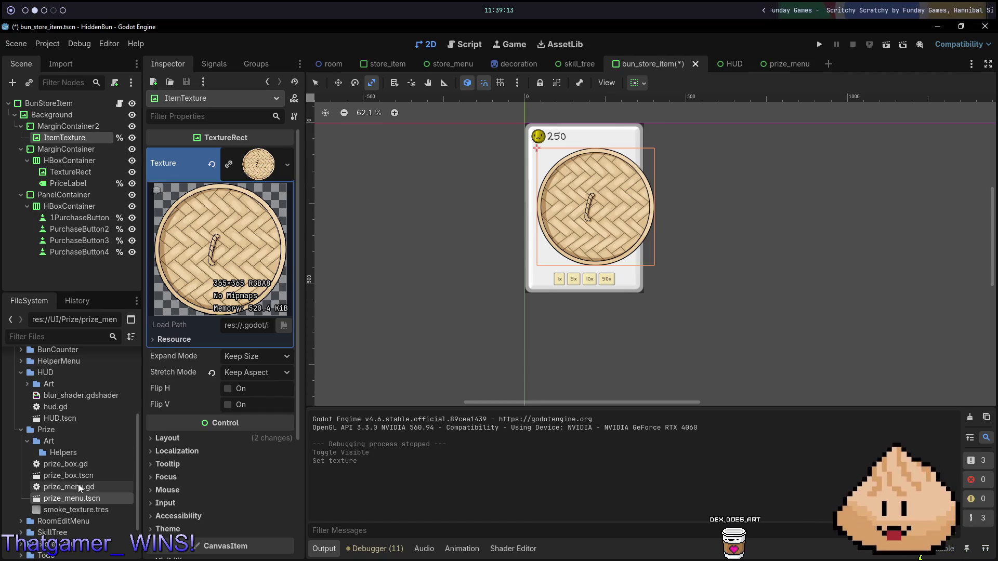
scroll(92, 460, "up", 3)
scroll(66, 449, "down", 5)
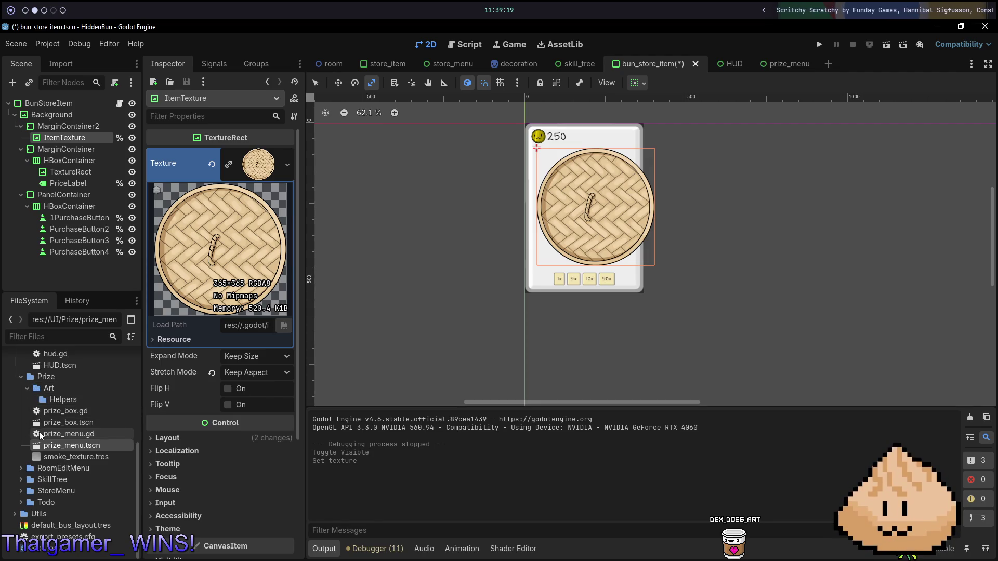
Step: Browse the StoreMenu Items art folder, previewing the two corner plant textures
left_click(20, 491)
left_click(33, 511)
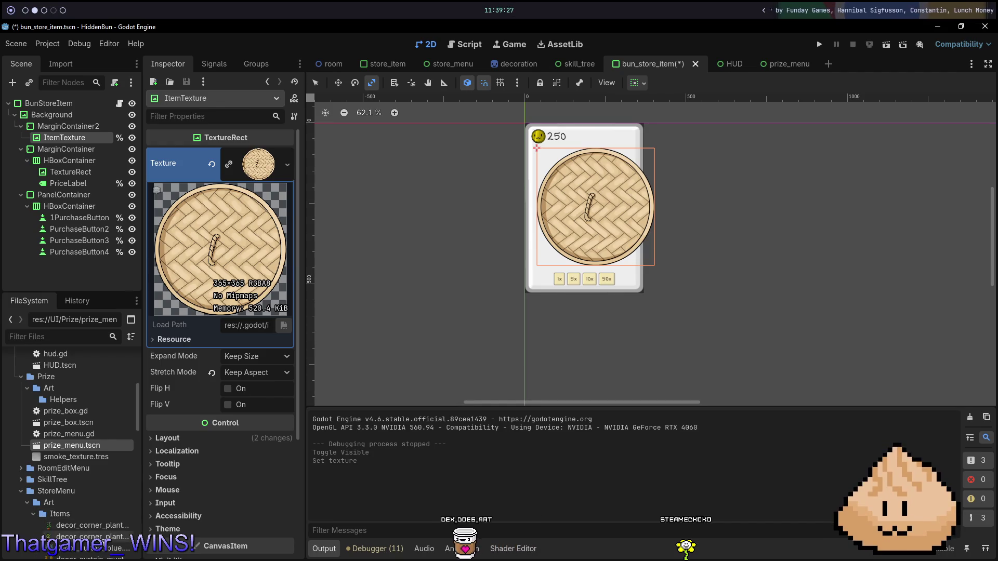
left_click(105, 525)
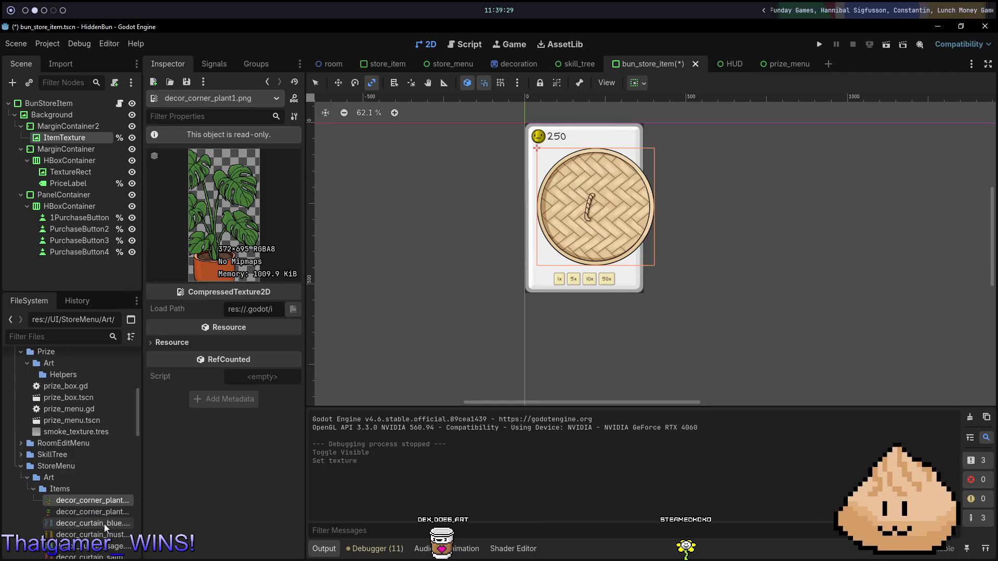
left_click(81, 515)
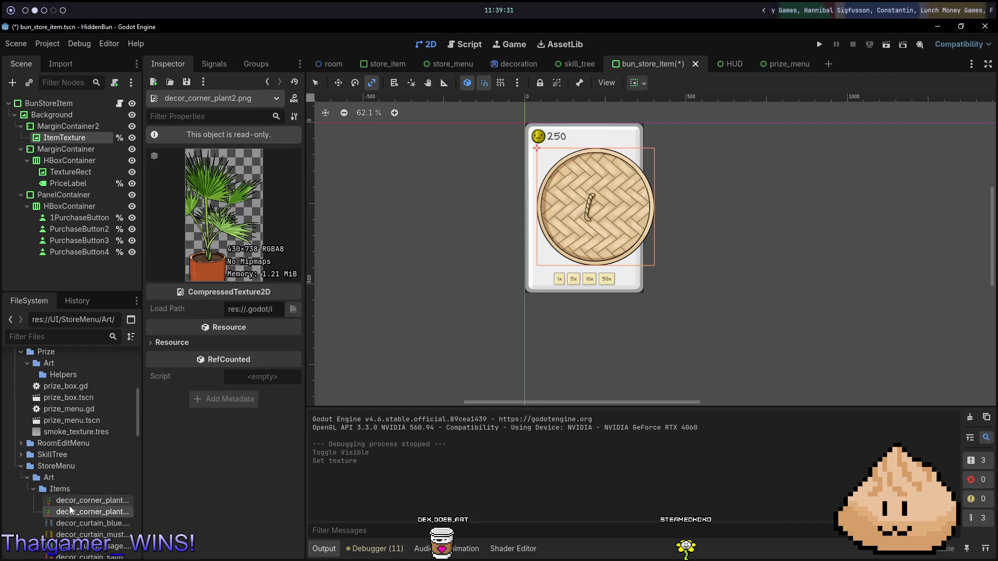
scroll(111, 497, "down", 2)
scroll(110, 497, "down", 5)
scroll(116, 486, "up", 15)
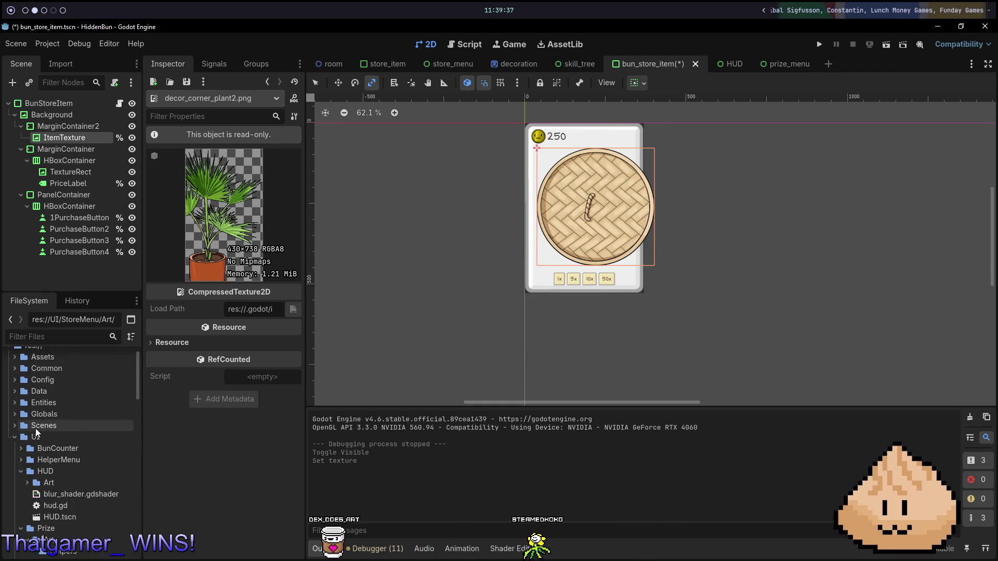
Step: Expand Entities > Decoration > Art > Curtains and preview the blue curtain decoration and shop item textures
left_click(14, 403)
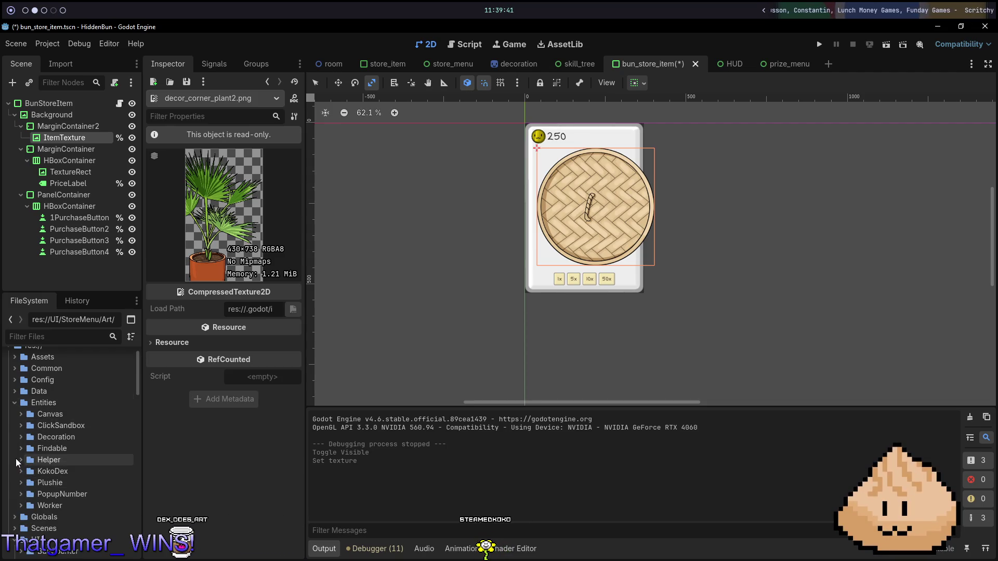
left_click(21, 437)
left_click(27, 448)
left_click(32, 461)
left_click(76, 472)
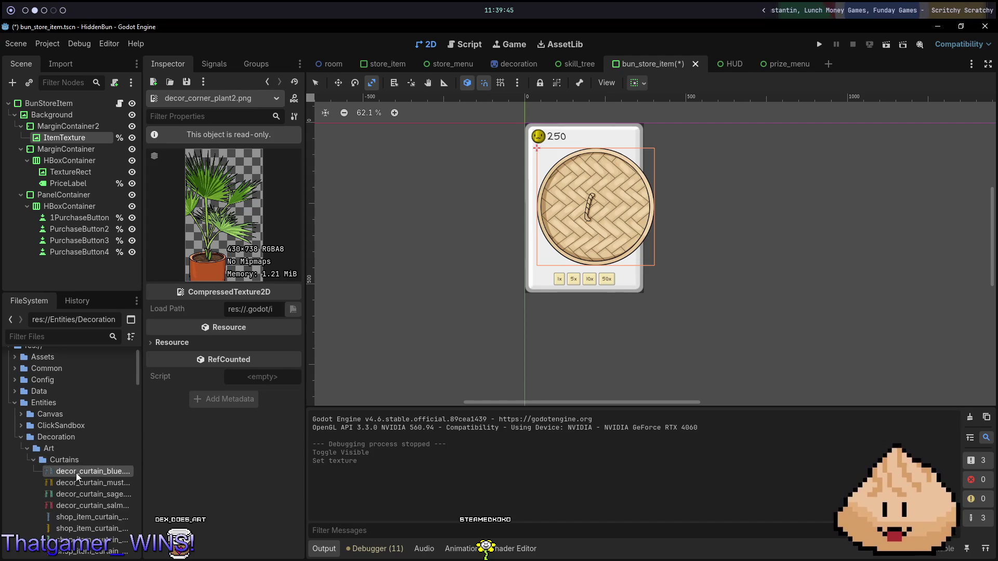
left_click(95, 514)
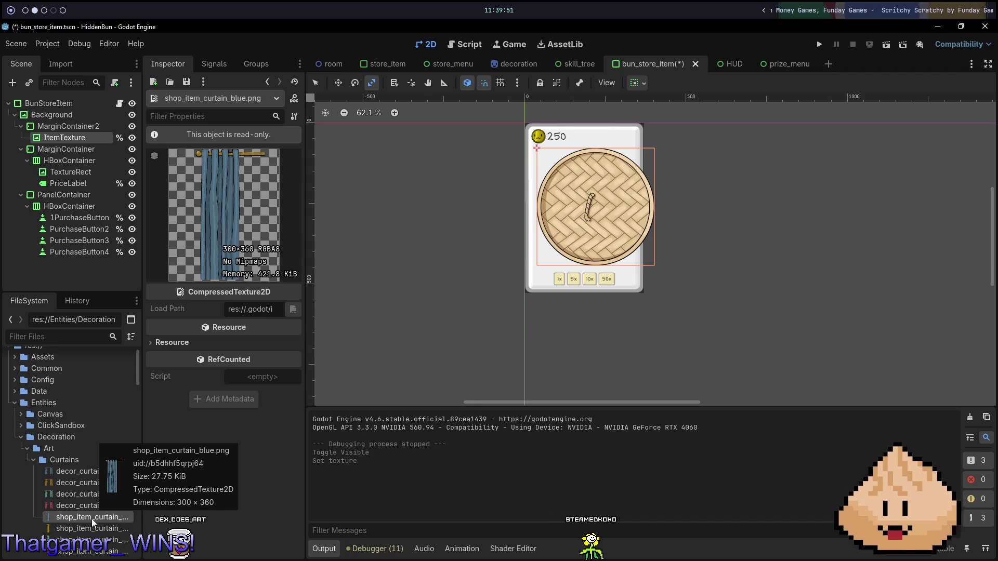
Step: Compare the mustard and blue curtain shop textures with the desktop and shop-item markers textures
left_click(86, 529)
left_click(97, 517)
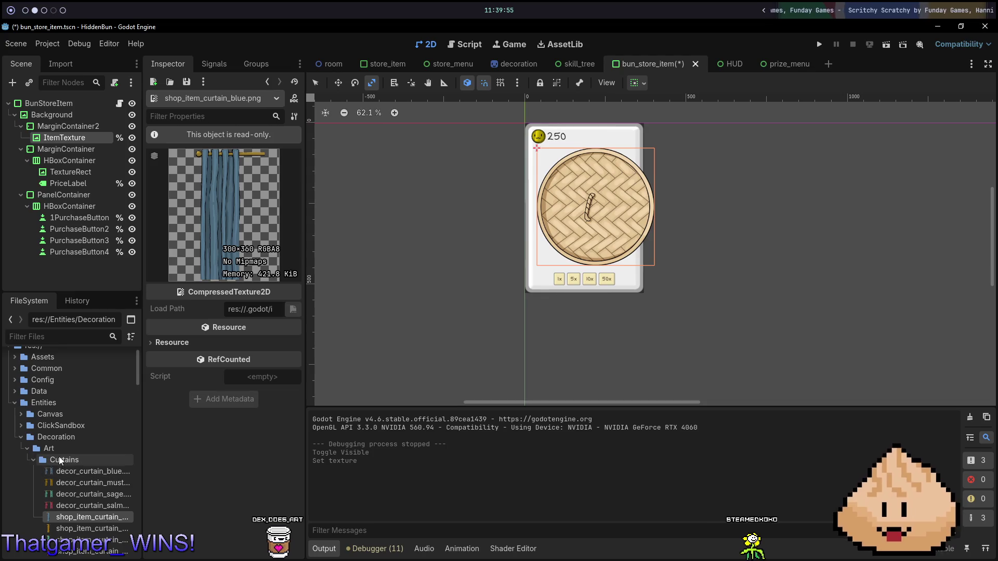
scroll(61, 461, "down", 4)
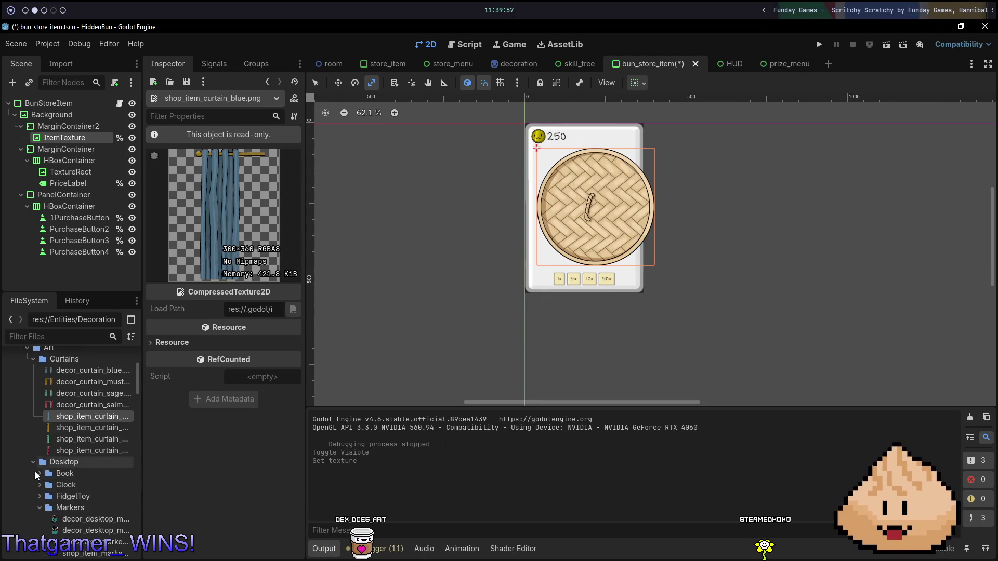
left_click(91, 529)
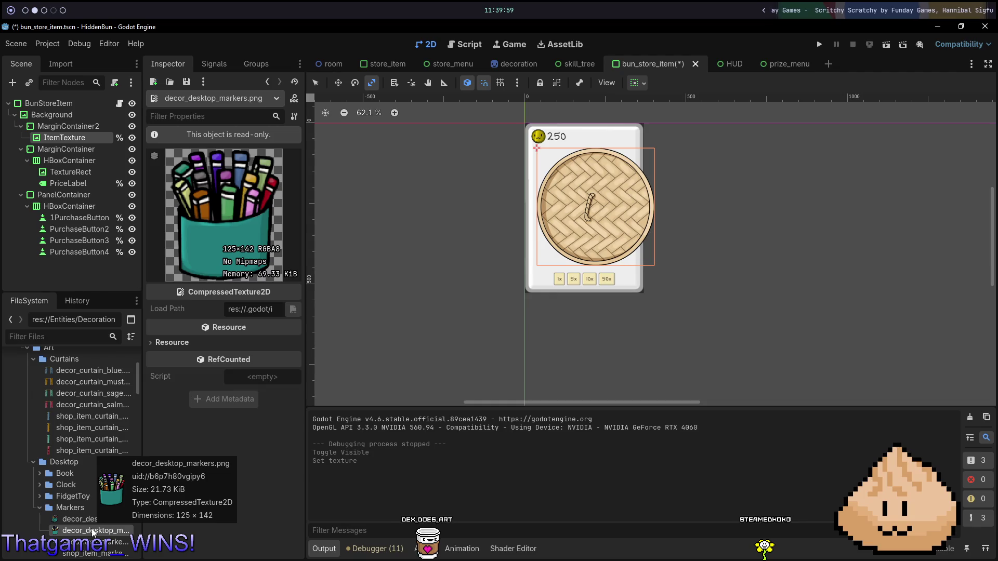
scroll(110, 518, "down", 2)
left_click(98, 498)
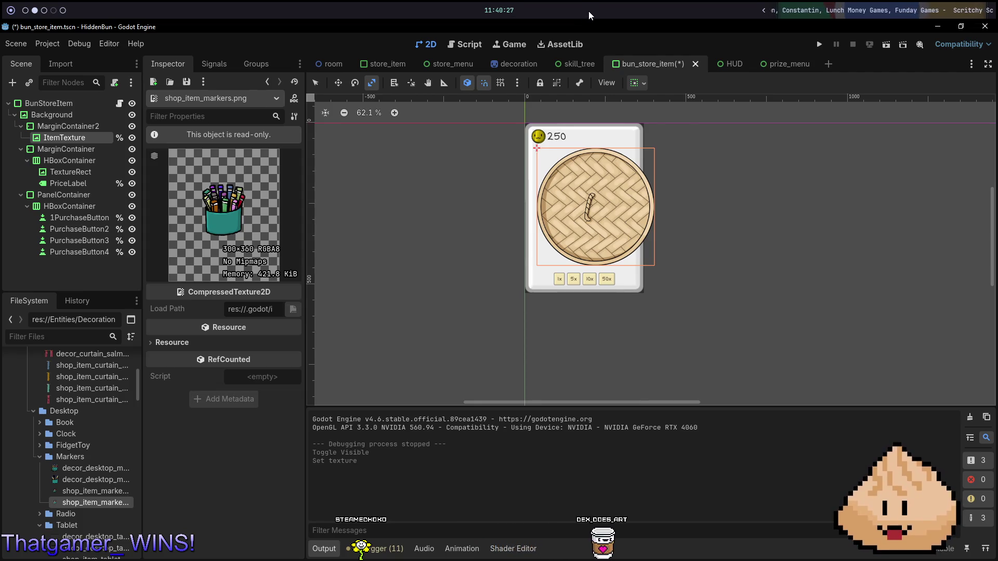
scroll(78, 467, "up", 1)
left_click(86, 495)
left_click(98, 515)
Step: Flip through the blue, mustard and salmon curtain textures and both shop_item_markers images
scroll(82, 459, "up", 1)
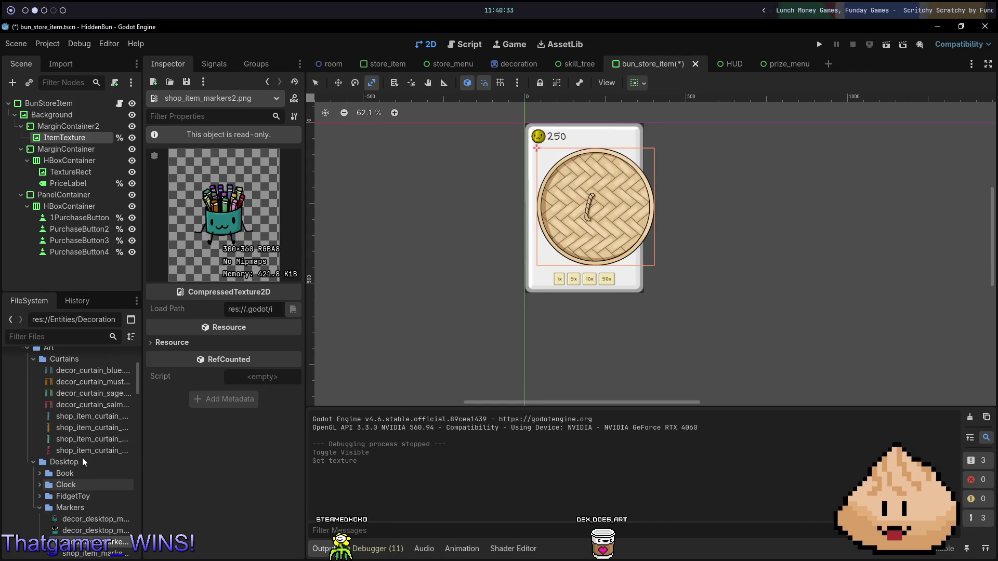
left_click(79, 427)
left_click(90, 413)
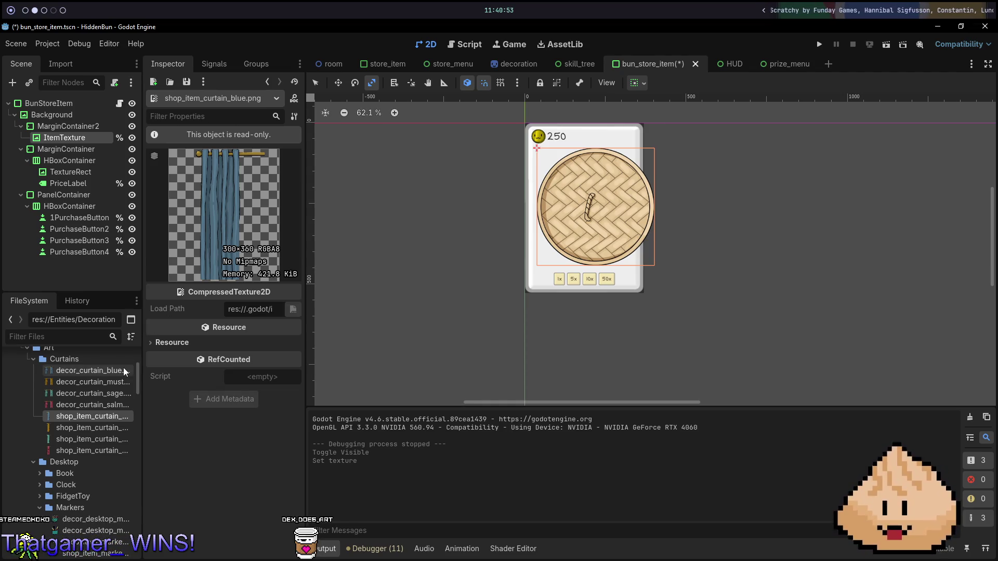
mouse_move(107, 375)
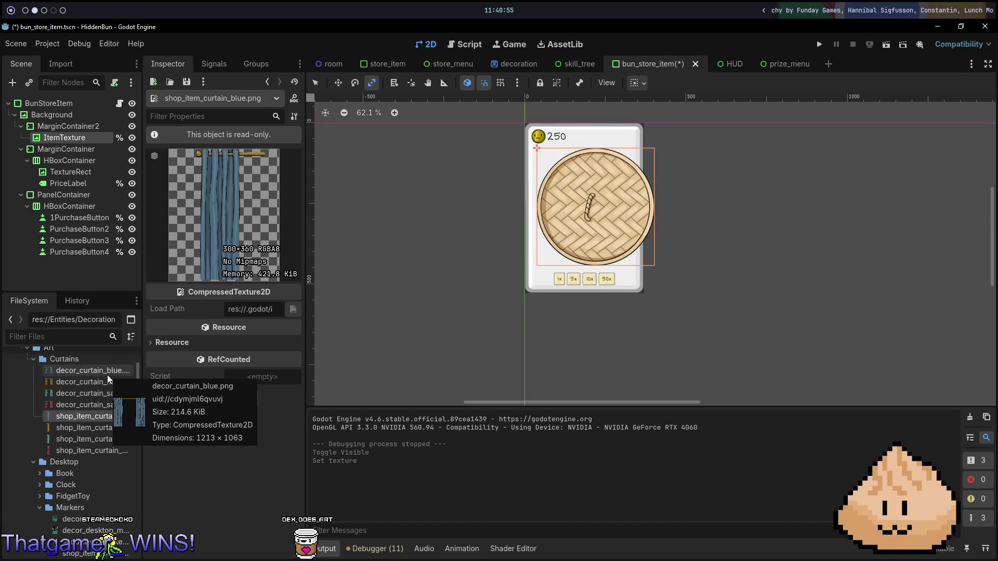
left_click(101, 424)
left_click(104, 434)
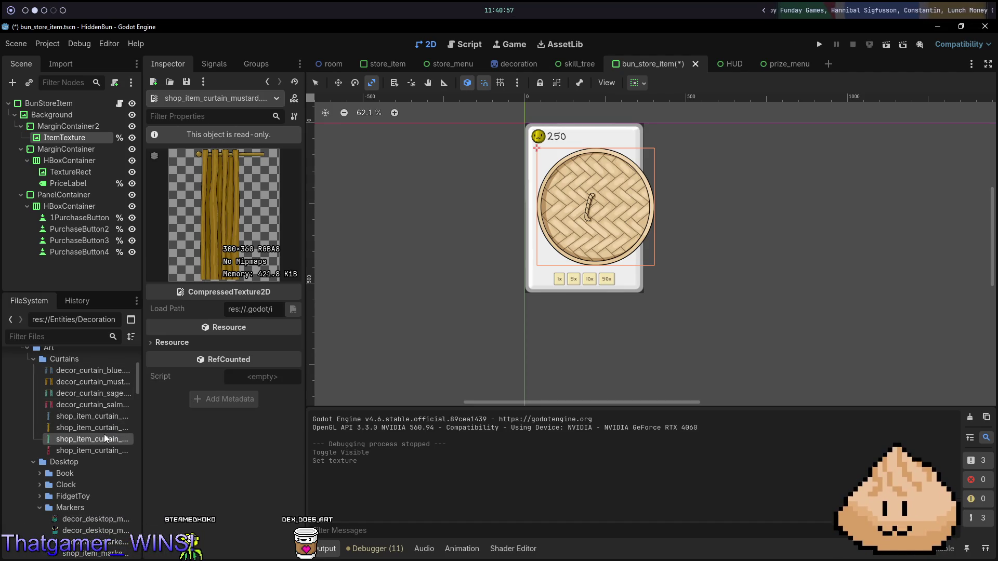
left_click(99, 452)
scroll(104, 507, "down", 1)
scroll(103, 507, "down", 1)
left_click(99, 493)
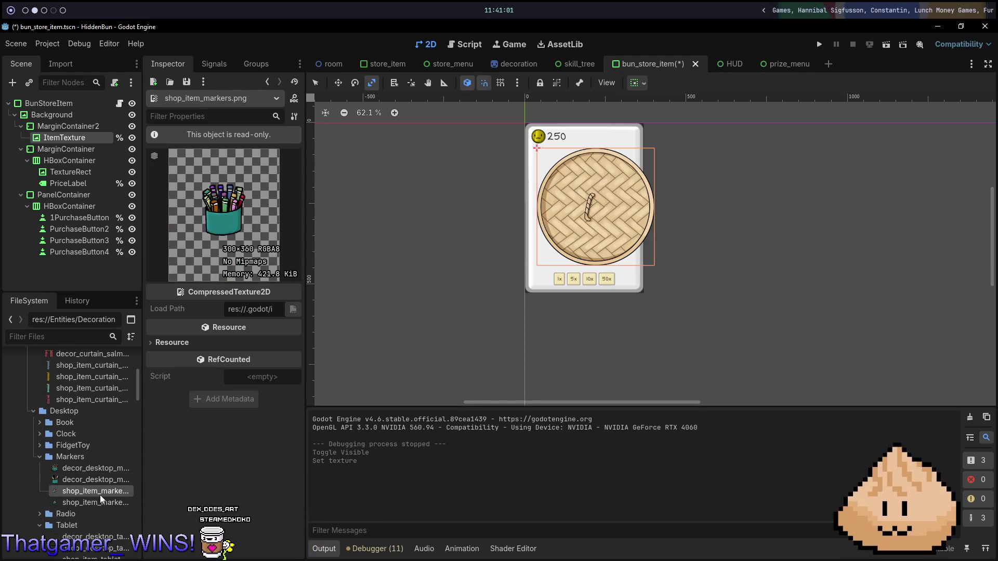
left_click(102, 503)
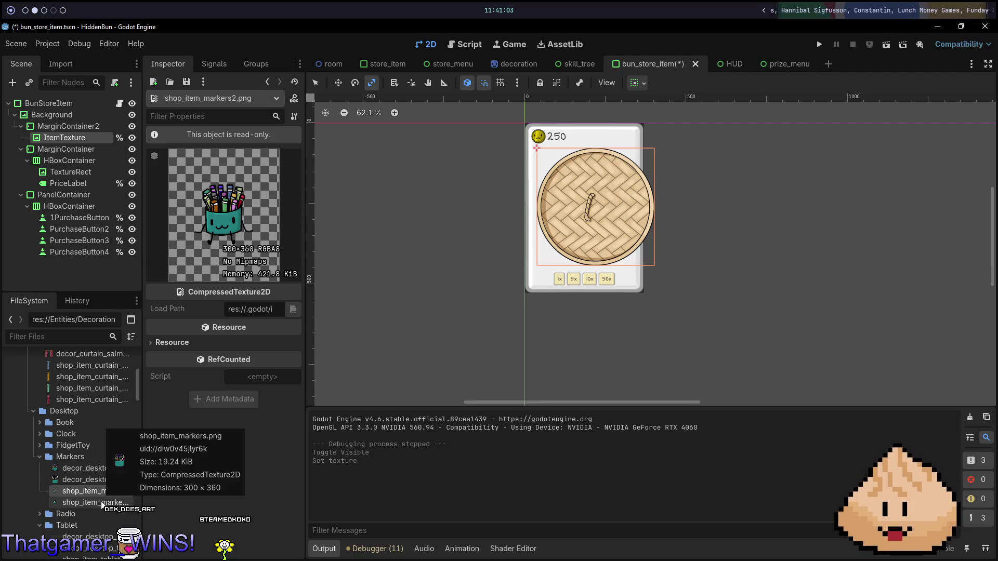
left_click(99, 504)
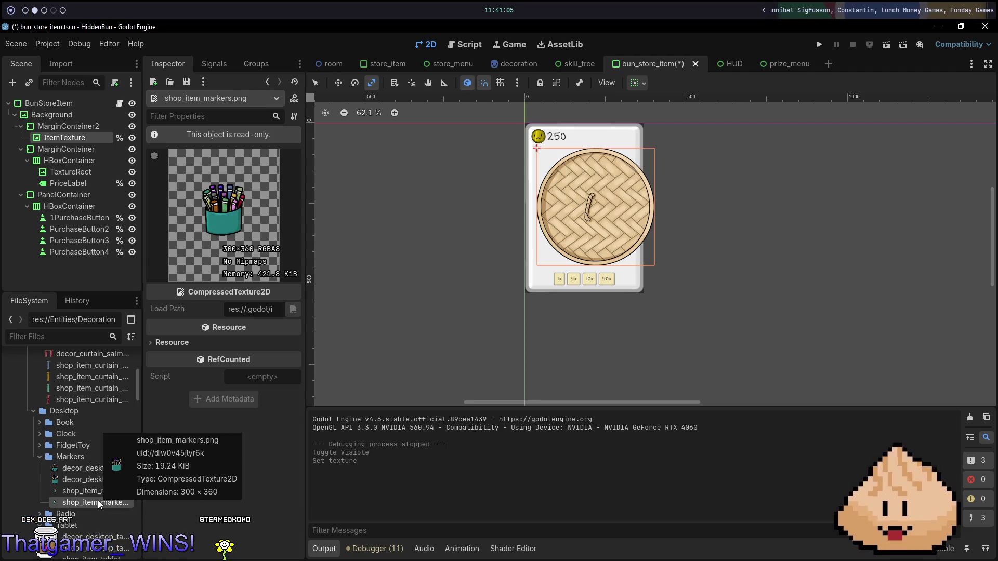
scroll(95, 495, "down", 4)
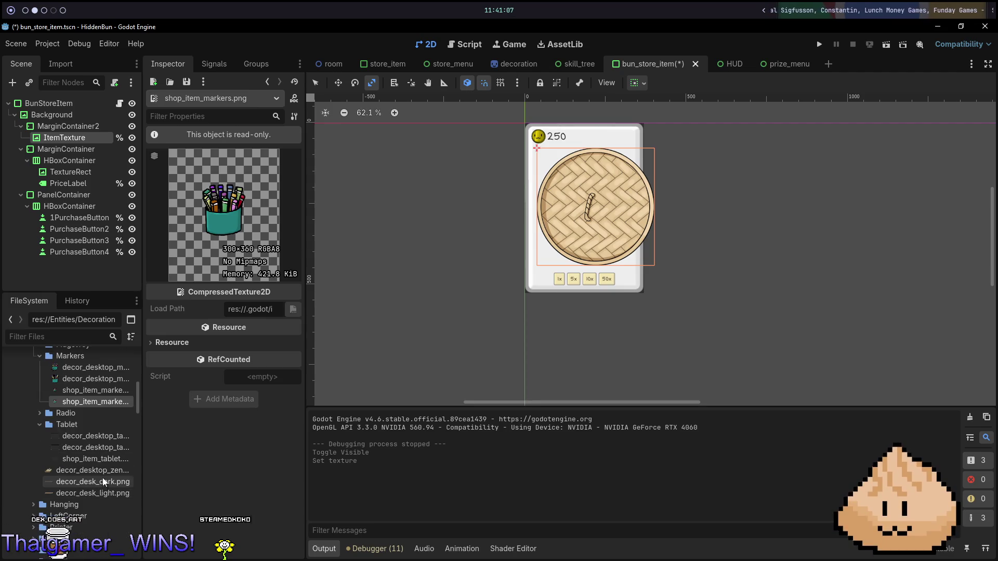
Step: Preview the dark and light desk textures, then the strawberry shop_item_hanging_plant2 image in Hanging
left_click(99, 479)
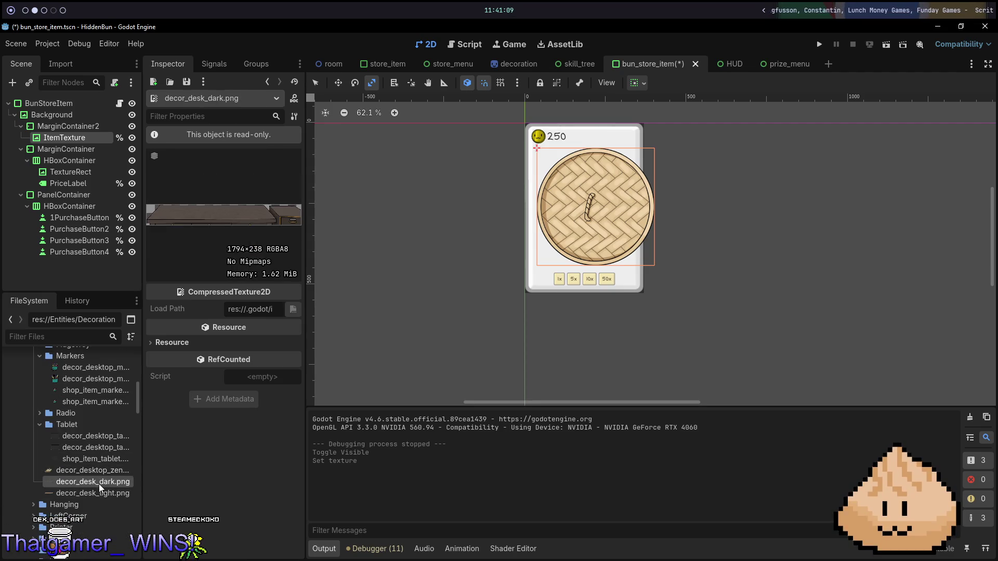
left_click(97, 494)
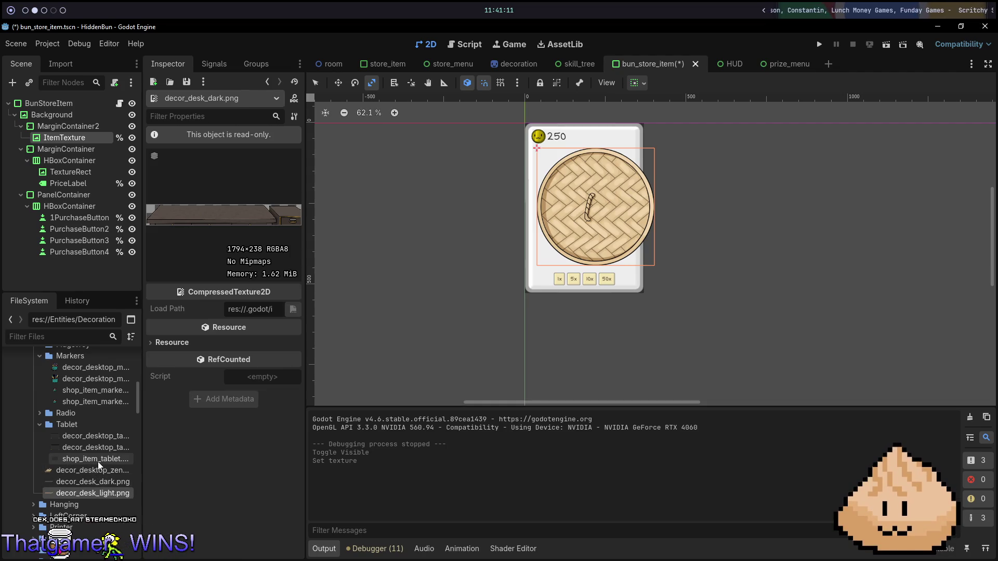
scroll(96, 460, "down", 2)
scroll(95, 464, "down", 2)
left_click(34, 405)
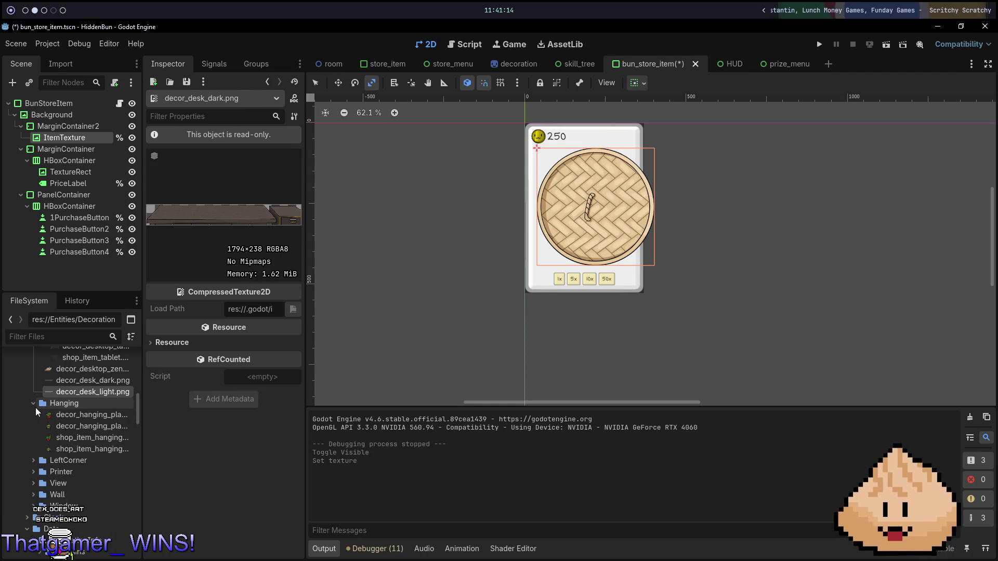
left_click(90, 437)
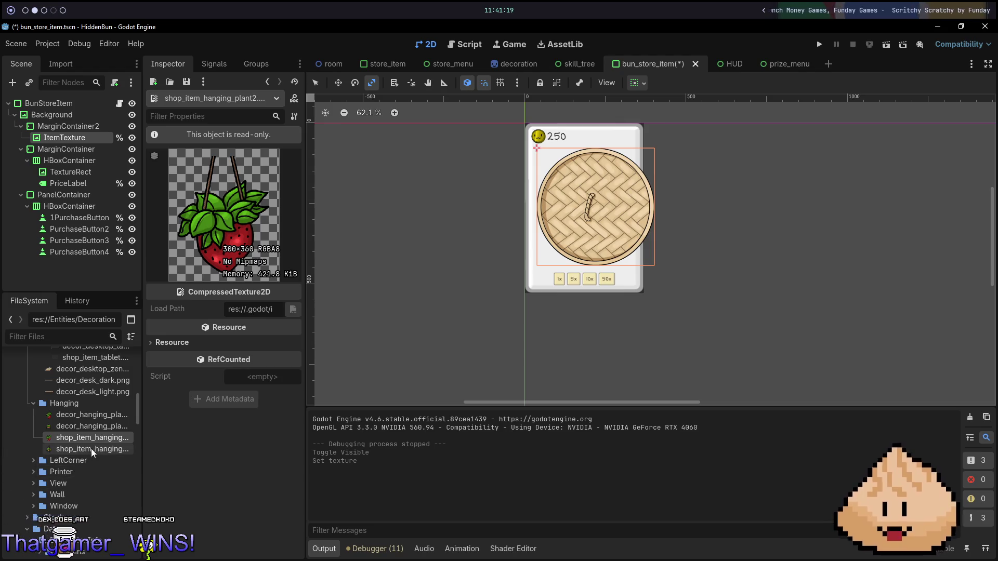
scroll(33, 494, "down", 1)
scroll(65, 489, "down", 2)
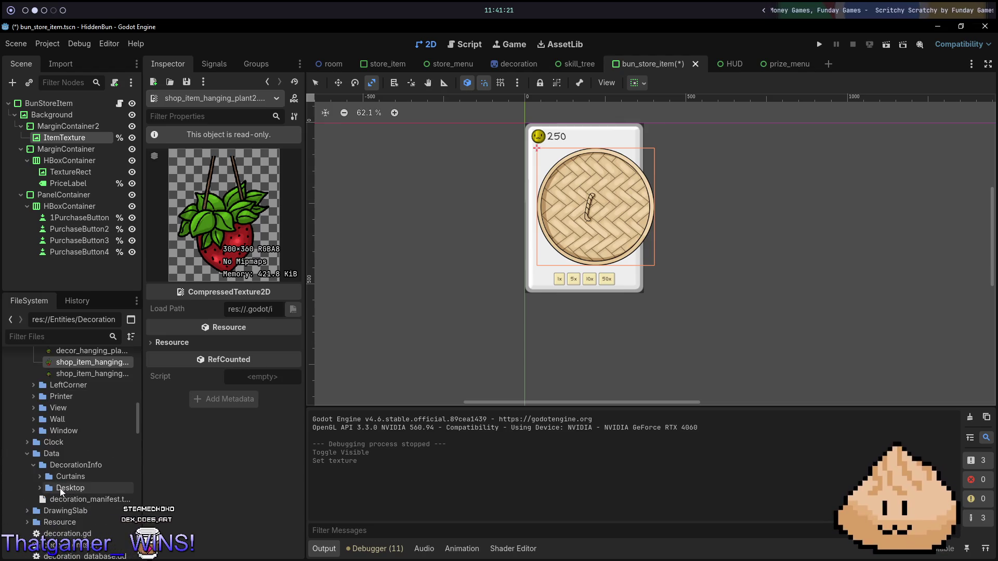
scroll(55, 495, "down", 2)
scroll(57, 494, "up", 4)
scroll(70, 480, "up", 5)
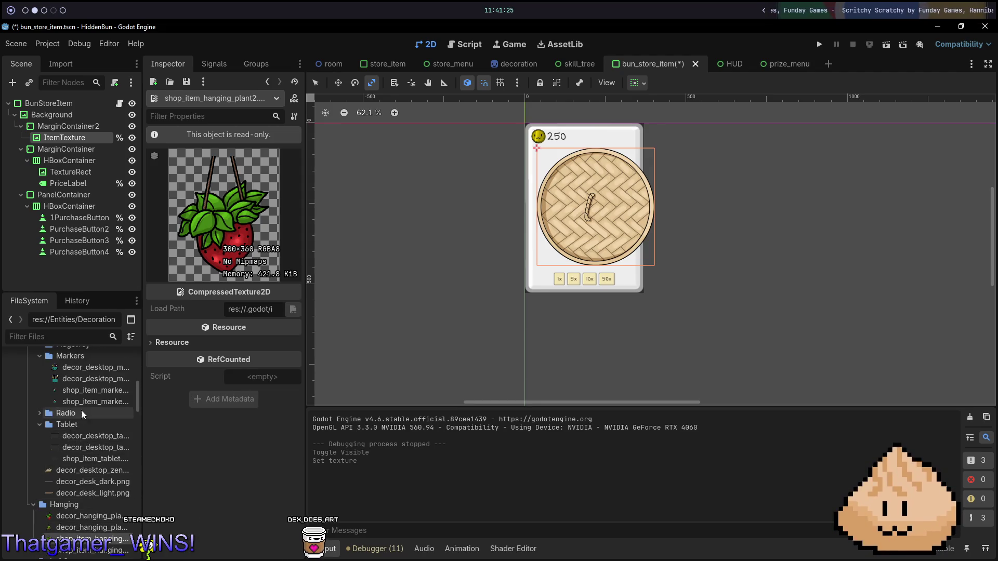
scroll(64, 450, "down", 5)
scroll(63, 450, "down", 5)
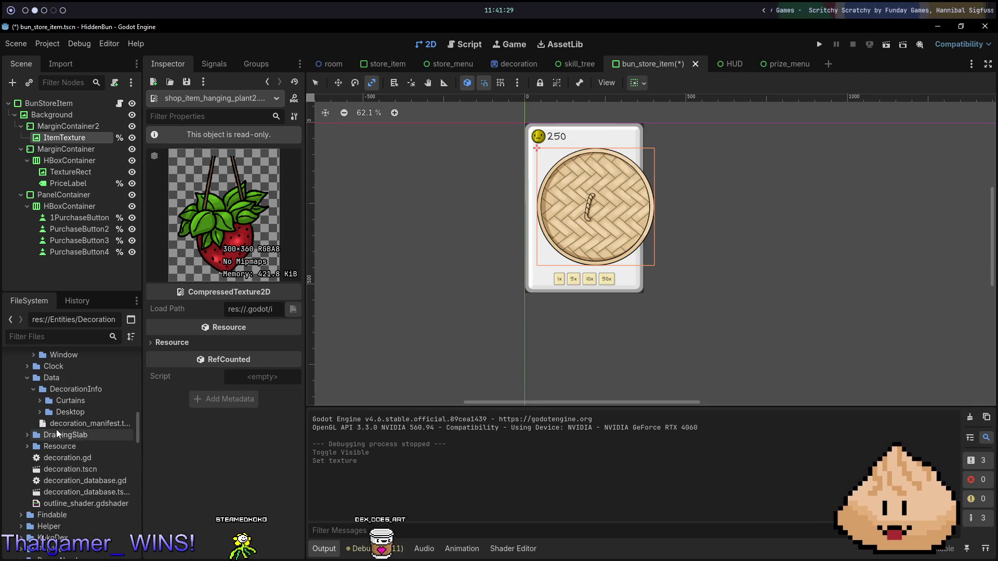
scroll(56, 435, "down", 6)
scroll(67, 444, "down", 1)
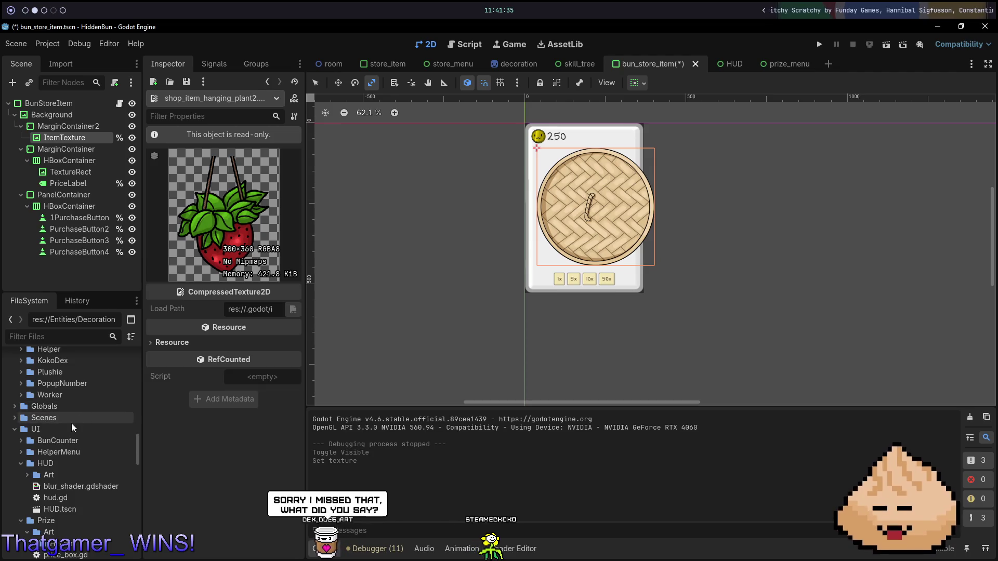
scroll(70, 440, "up", 10)
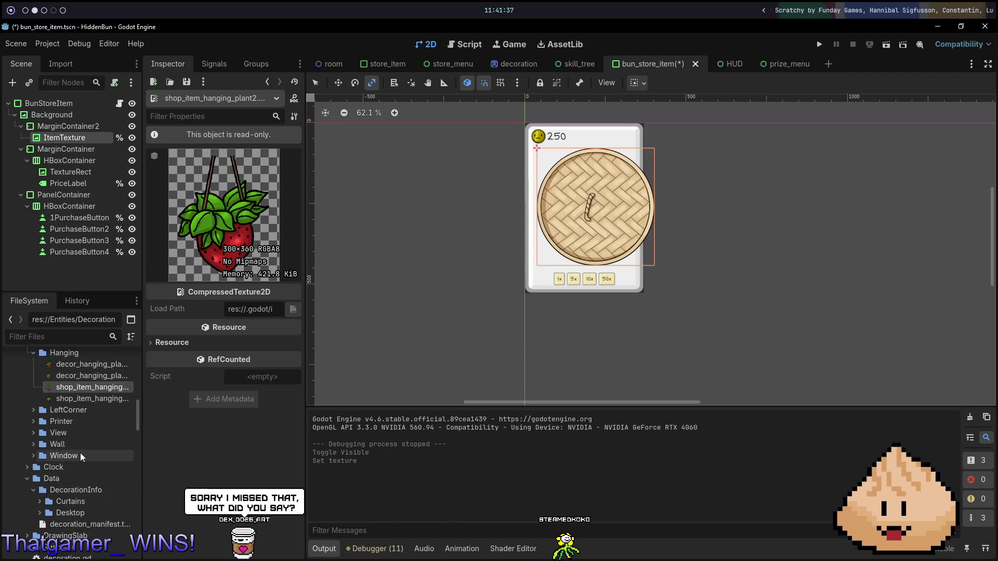
scroll(79, 455, "up", 1)
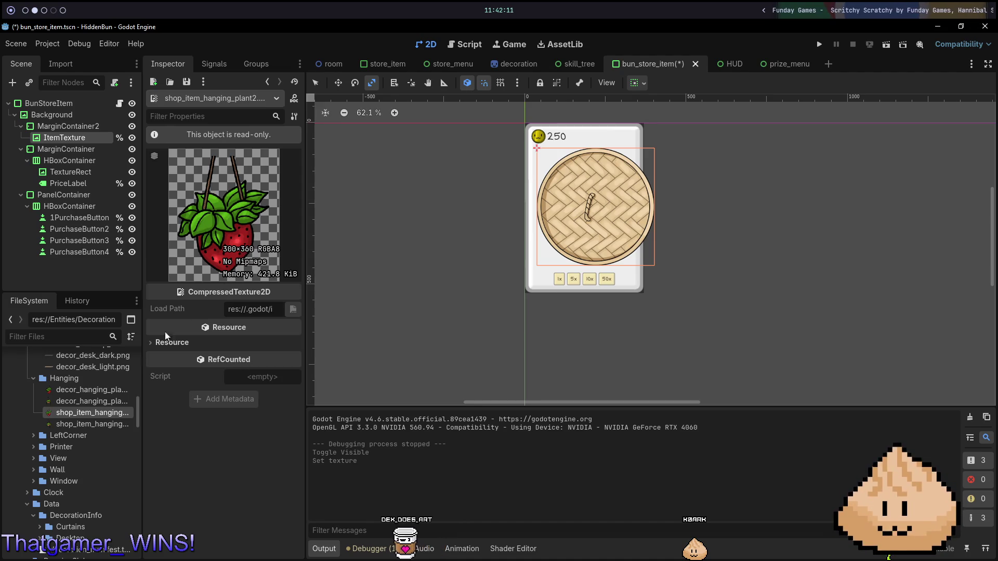
Step: Preview shop_item_curtain_blue.png again and save the bun_store_item scene
scroll(82, 419, "down", 8)
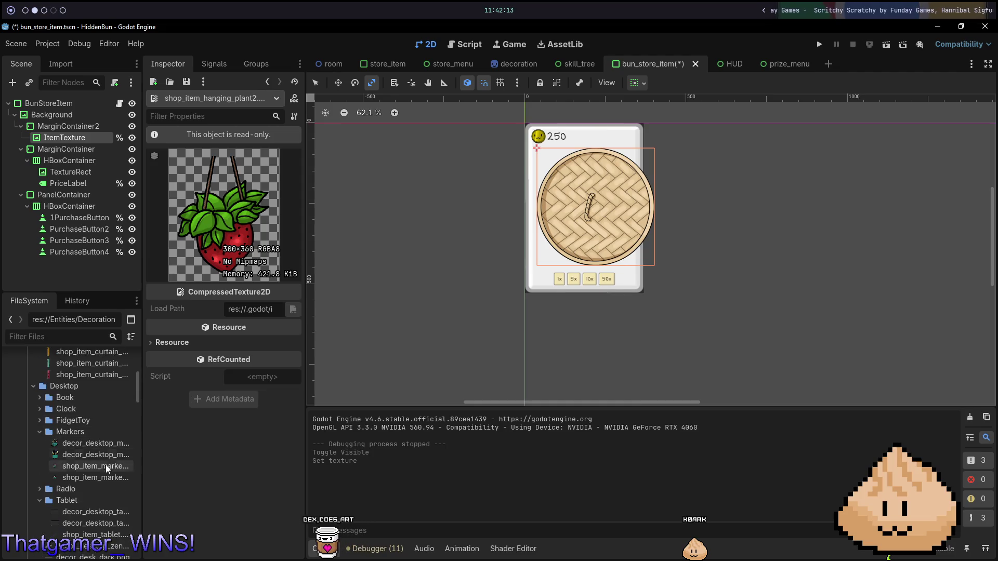
scroll(107, 466, "up", 3)
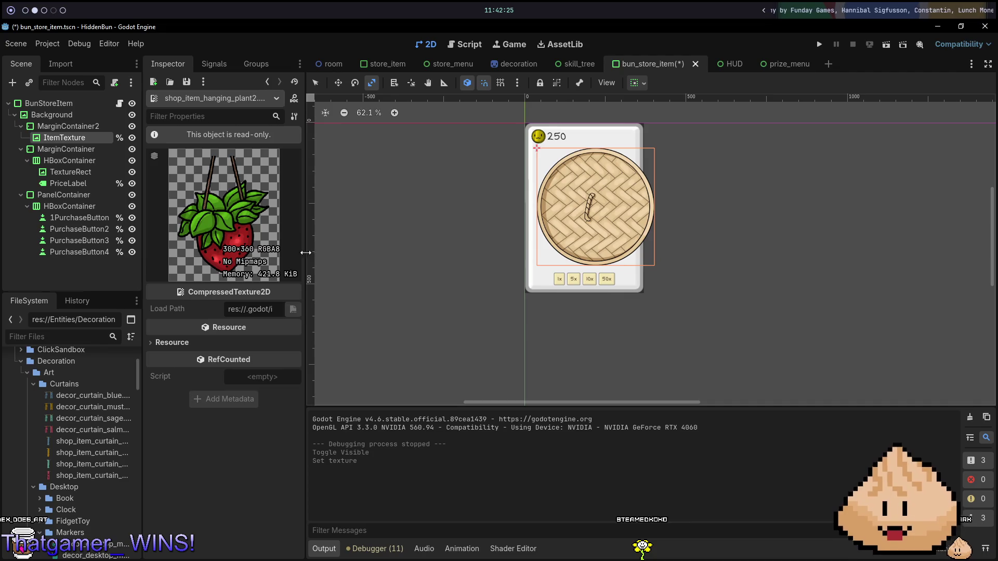
left_click(91, 439)
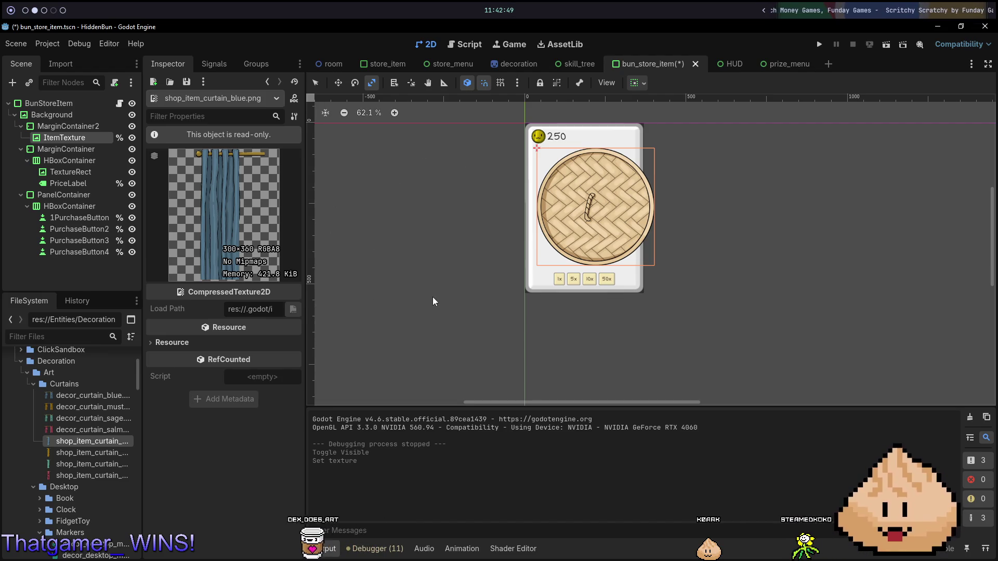
key("ctrl+s")
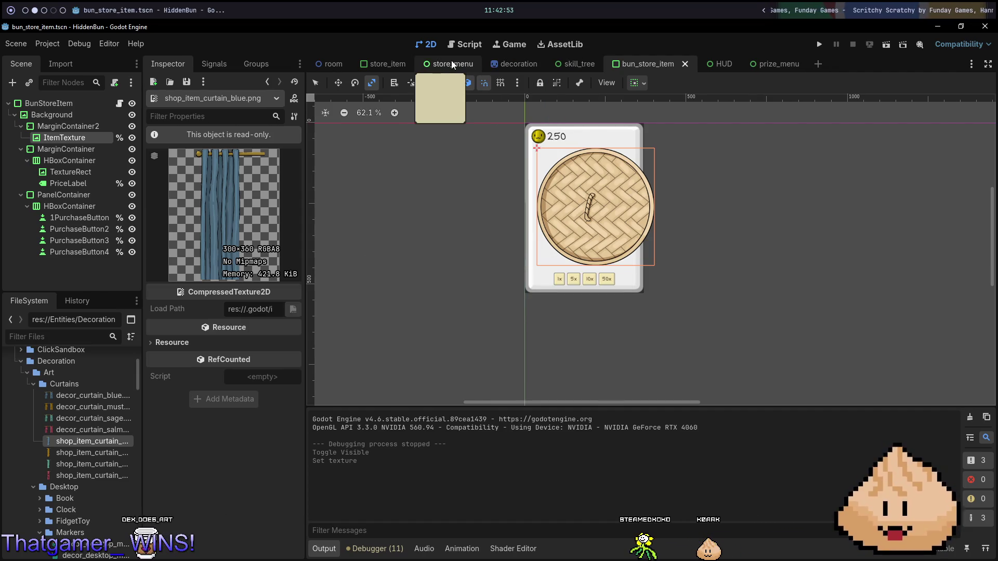
Step: Move through the scene tabs to store_menu and set the bottom panel back to Output
left_click(773, 65)
left_click(709, 63)
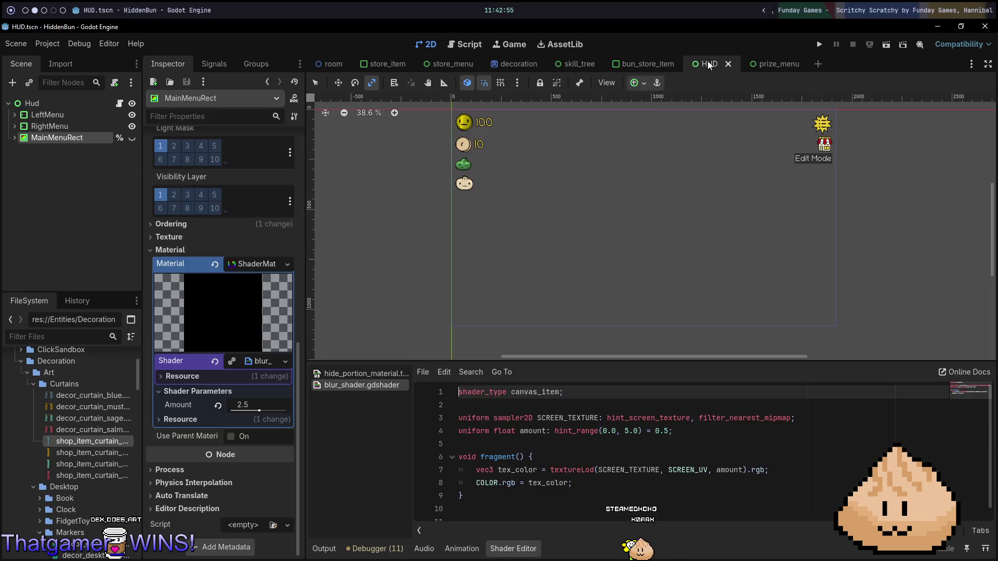
left_click(624, 64)
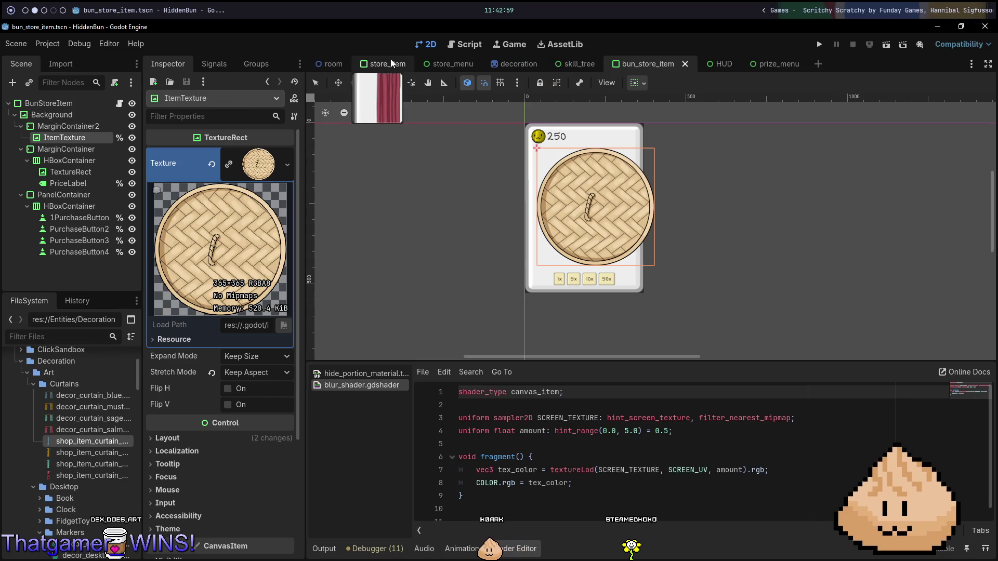
left_click(407, 64)
left_click(455, 60)
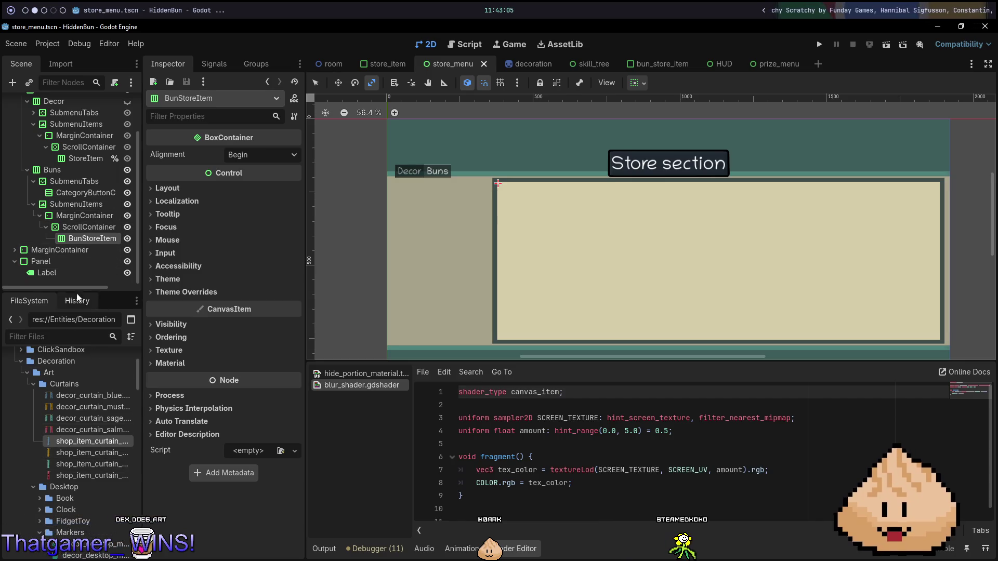
scroll(107, 457, "down", 3)
scroll(91, 421, "down", 15)
scroll(114, 453, "down", 10)
scroll(111, 459, "down", 1)
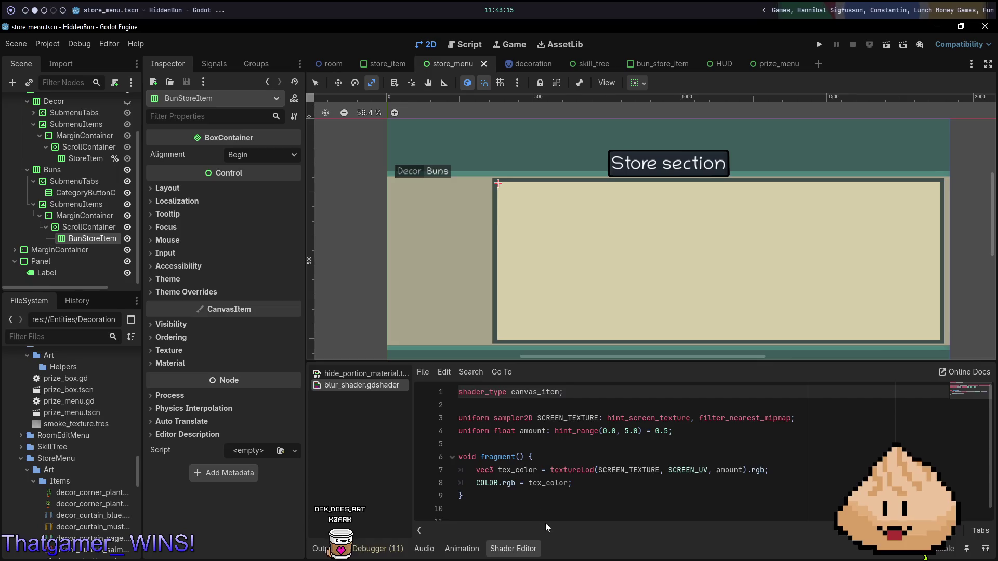
left_click(461, 549)
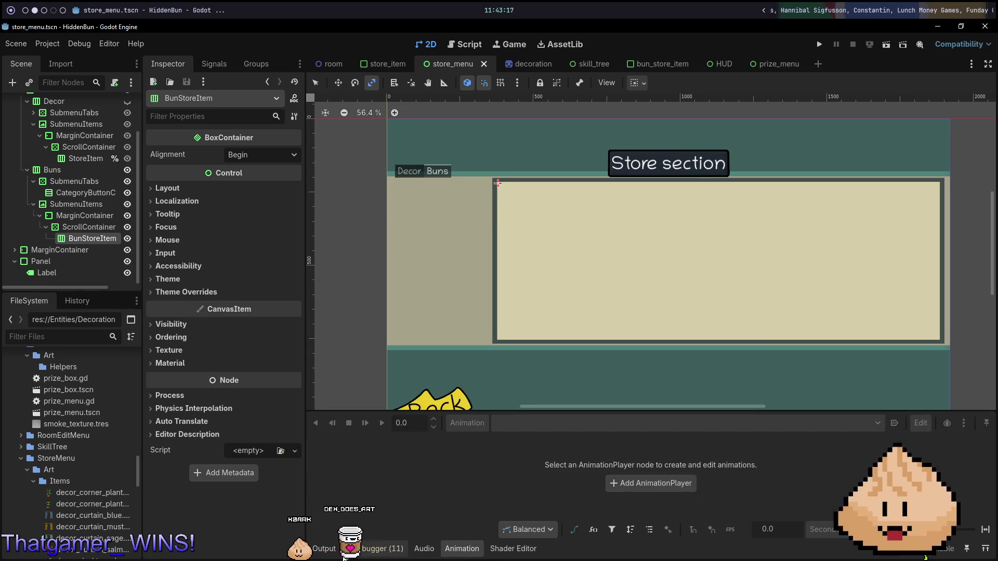
left_click(326, 550)
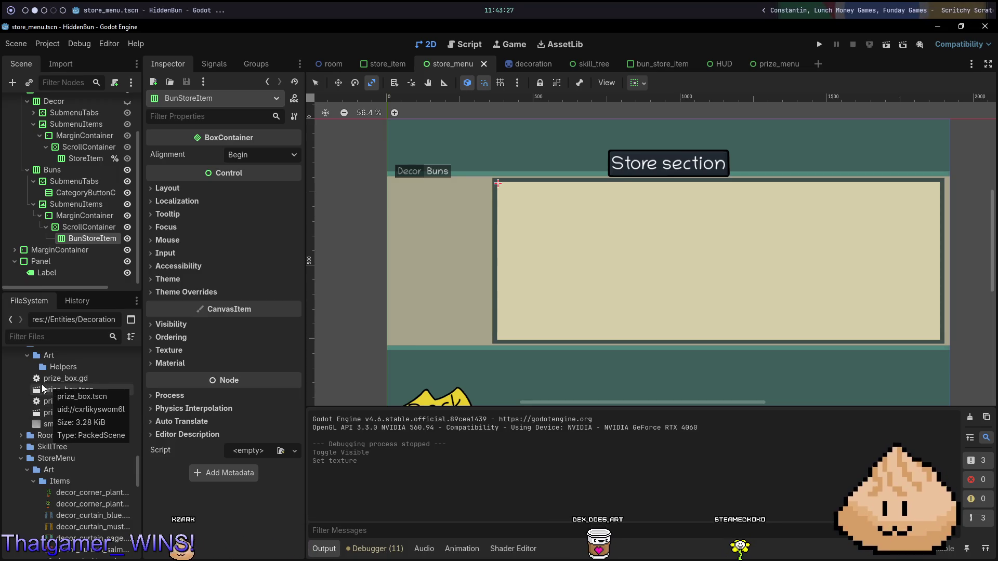
Step: Collapse the StoreMenu Art folder and drag a bun_store_item instance under BunStoreItem
scroll(35, 442, "up", 2)
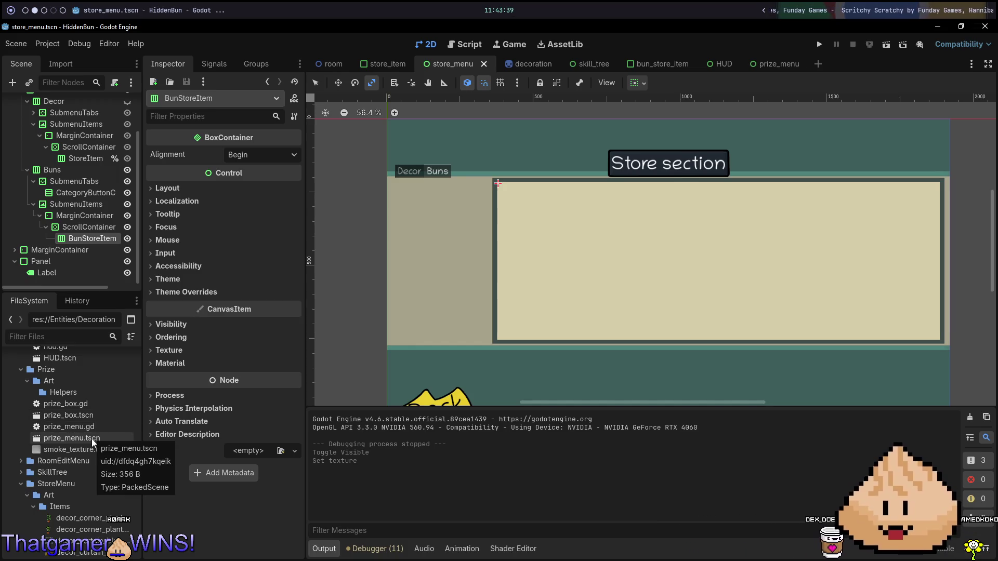
scroll(92, 438, "down", 3)
scroll(92, 441, "down", 1)
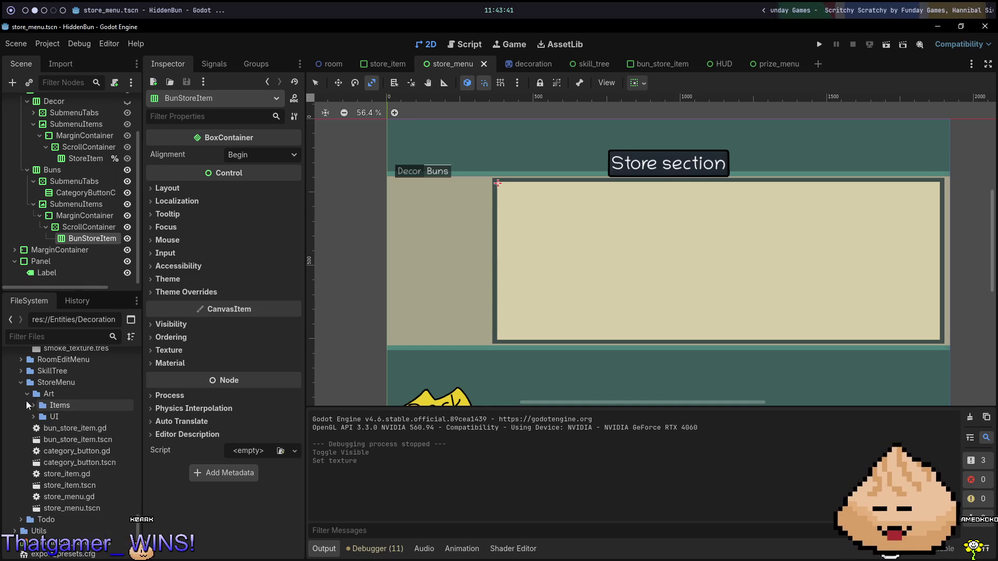
left_click(26, 396)
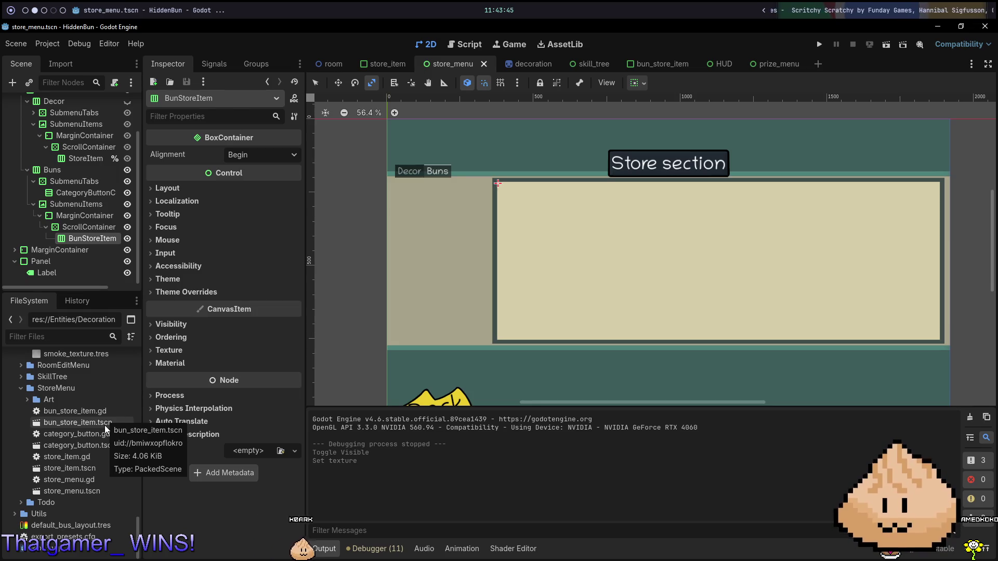
mouse_move(105, 425)
left_mouse_down()
mouse_move(89, 345)
mouse_move(91, 240)
left_mouse_up()
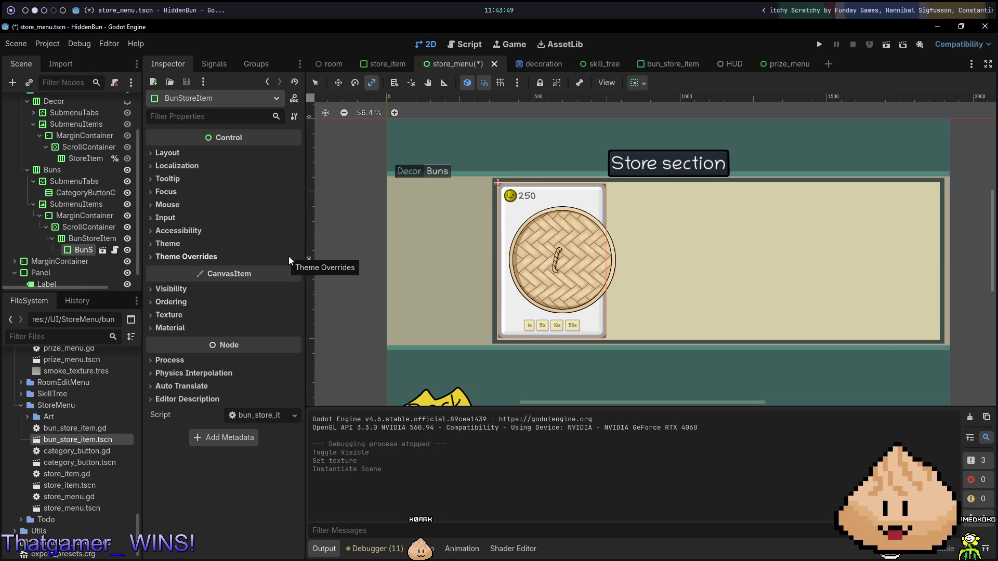
Step: Test-run the store menu, review the missing-node errors in Debugger, then open Neovim's file finder
key("F6")
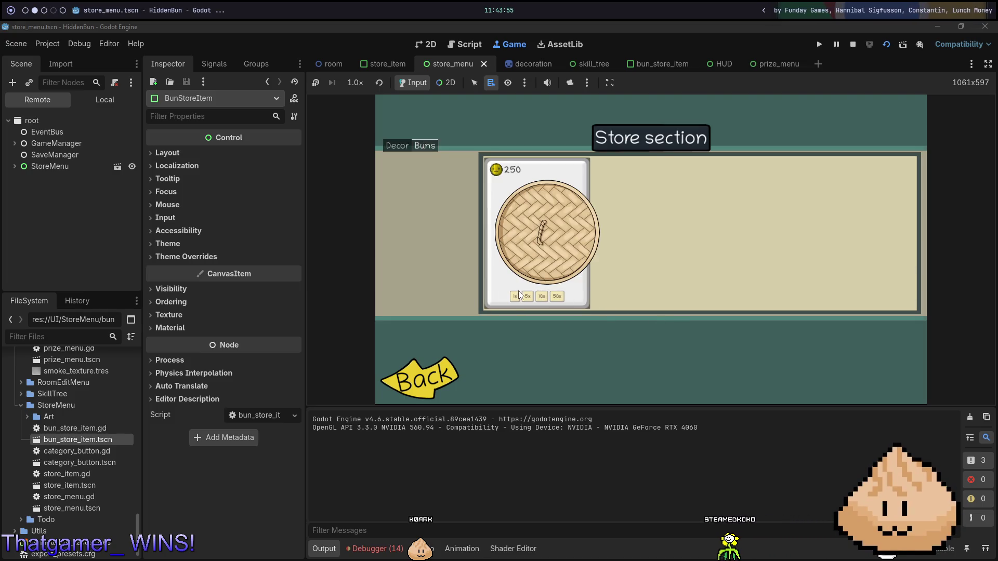
left_click(375, 548)
left_click(403, 401)
scroll(535, 451, "down", 3)
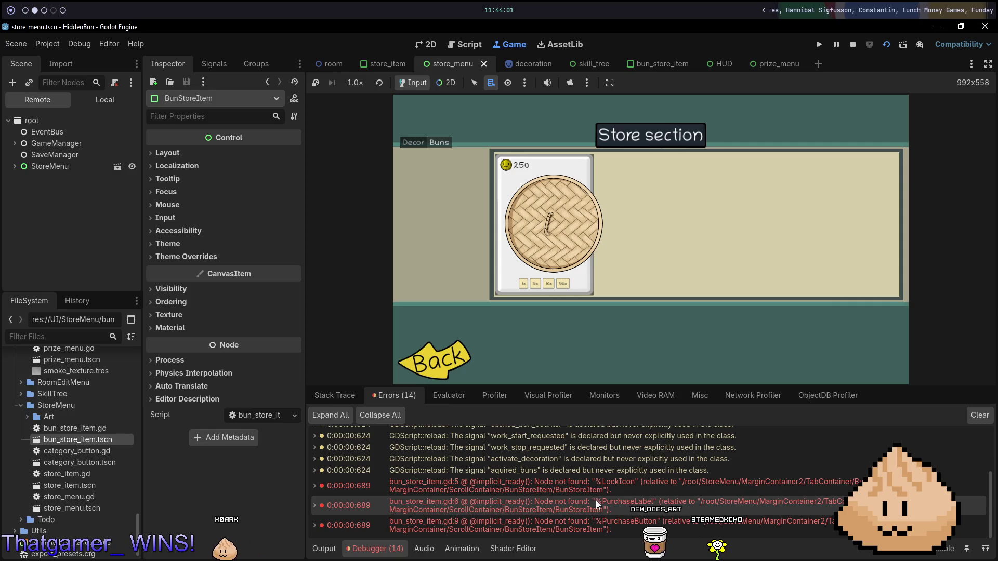
key("F8")
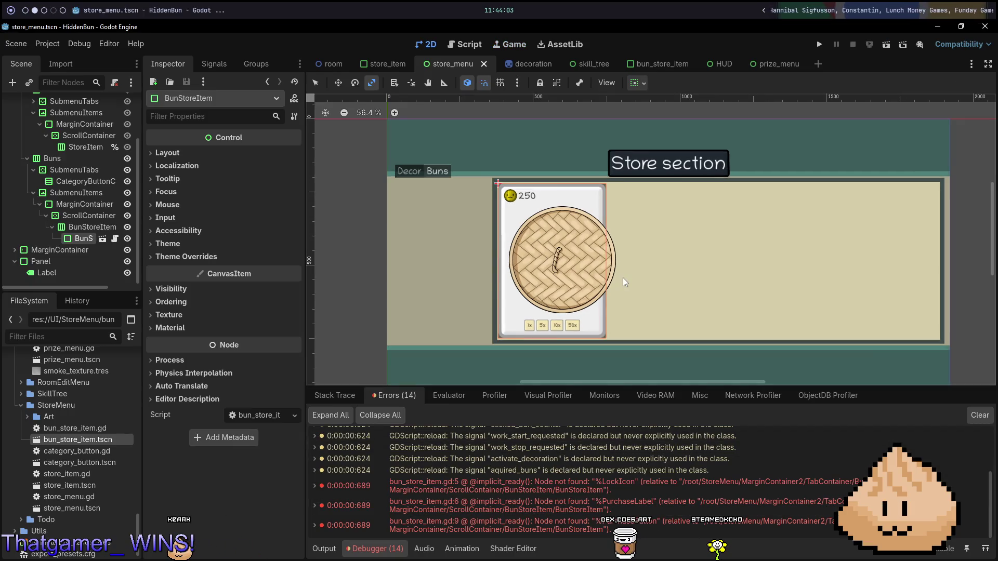
key("alt+Tab")
key("space")
Step: Open bun_store_item.gd in Neovim and find the lock_icon variable
key("f")
key("f")
type("bun")
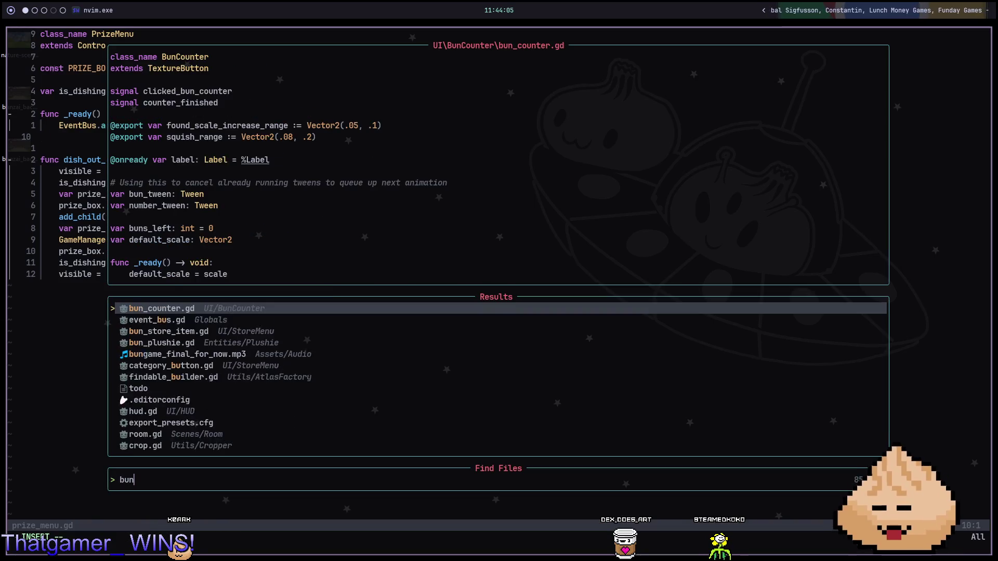
type("_st")
key("Return")
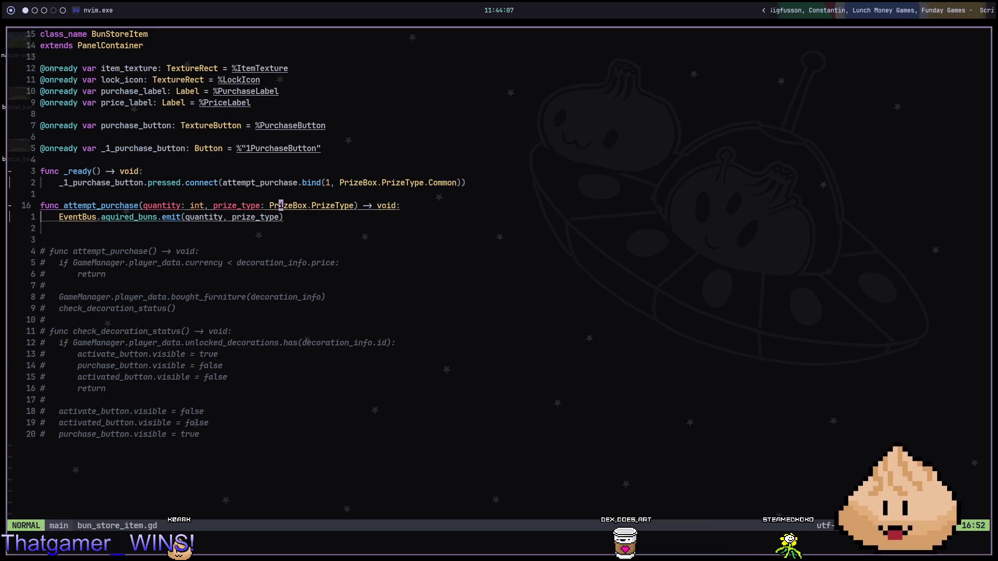
type("/lock")
key("Return")
key("n")
Step: Delete the lock_icon, purchase_label and purchase_button variable lines and save the script
key("d")
key("d")
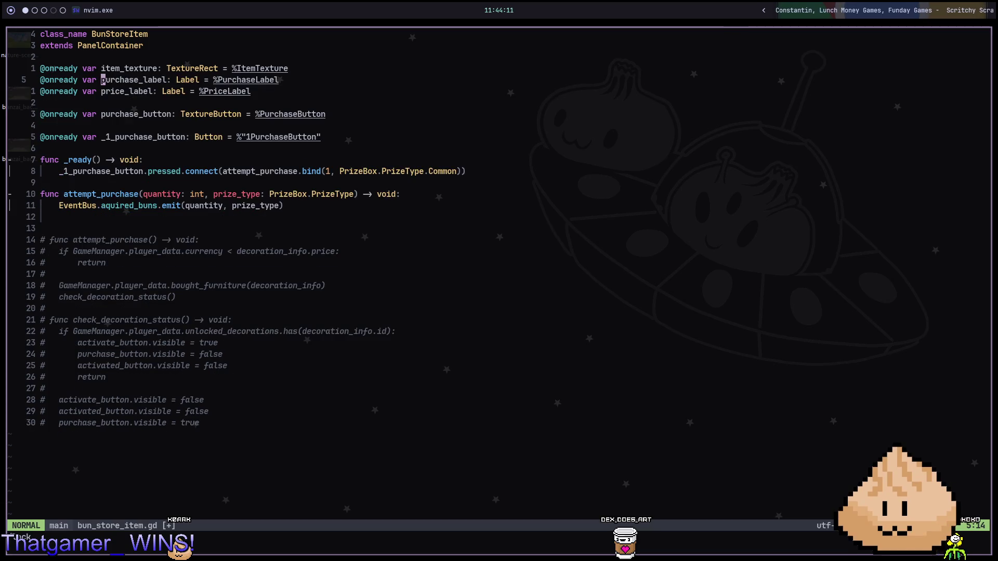
key("d")
key("d")
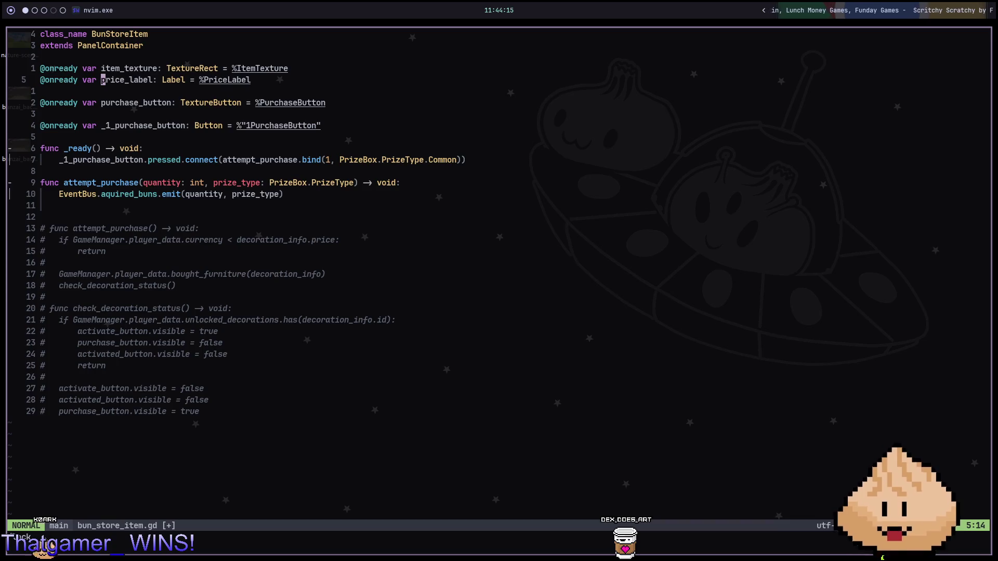
key("d")
key("d")
key("d")
key("d")
type(":w")
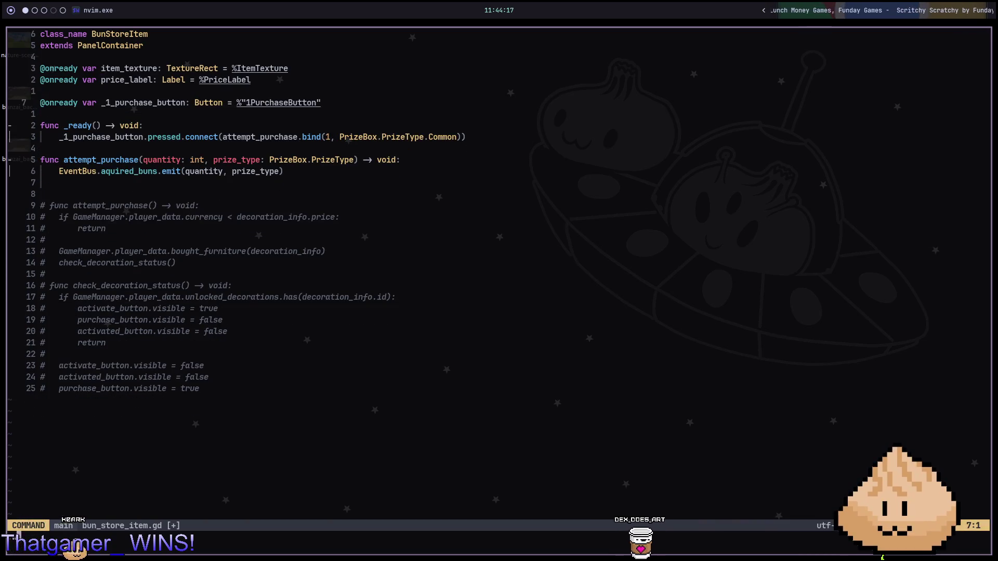
key("Return")
Step: Rerun the store menu scene in Godot with F6 to test the change
key("super+2")
key("F6")
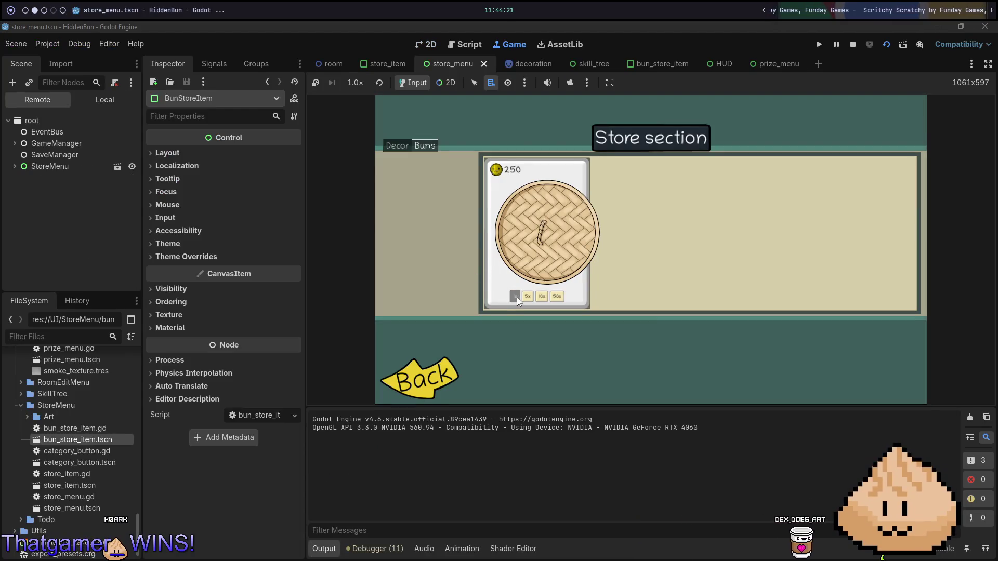
key("super+1")
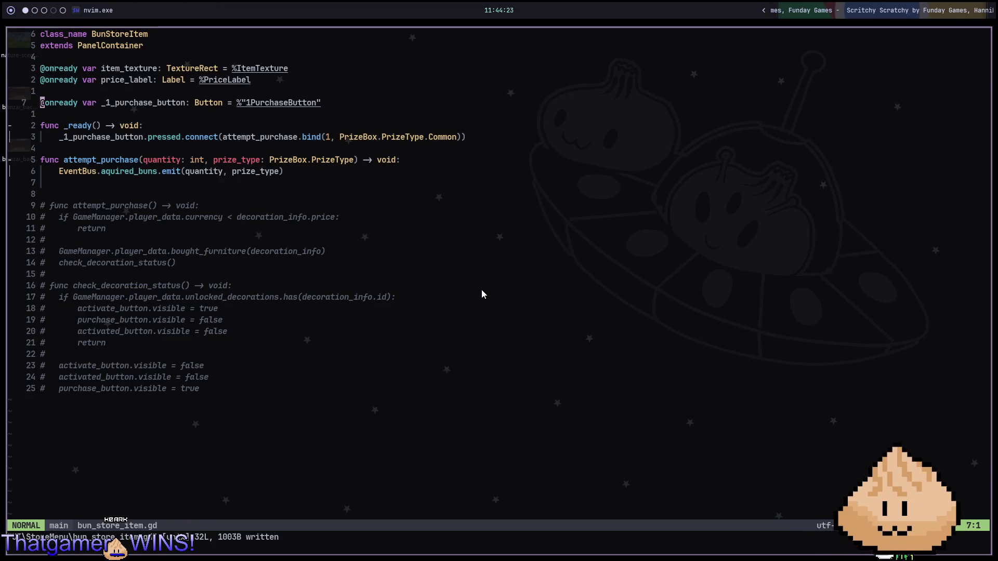
Step: Open prize_menu.gd in Neovim via the file finder
key("space")
key("f")
key("f")
type("prize")
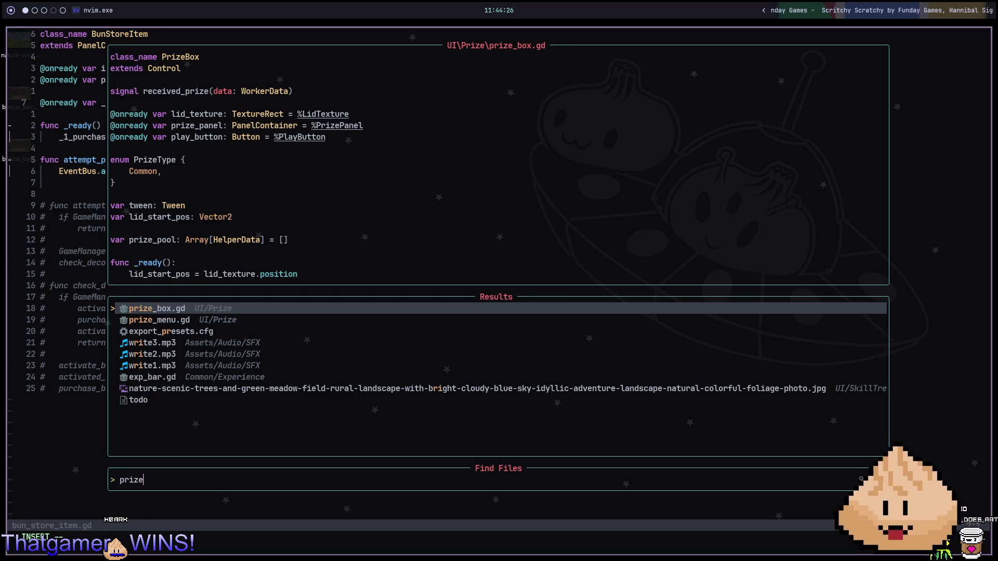
key("Down")
key("Return")
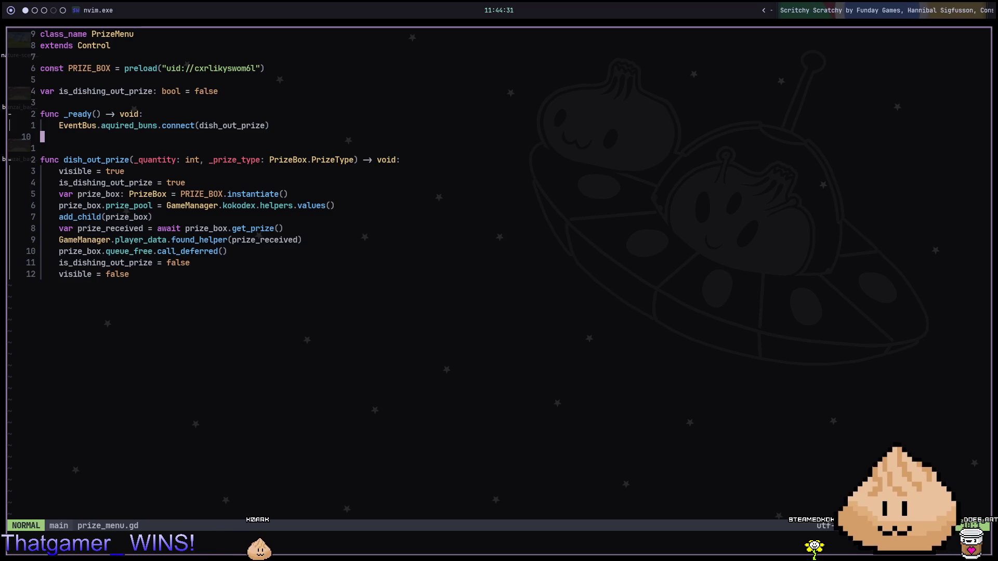
key("super+2")
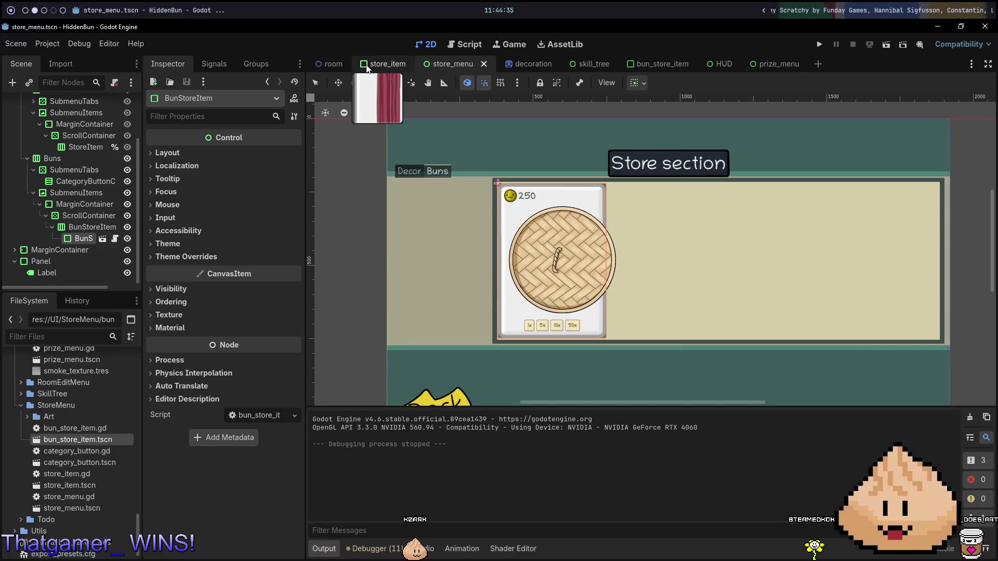
Step: Run the room scene and buy two single buns in the store, receiving Bunbot and Koko
left_click(317, 71)
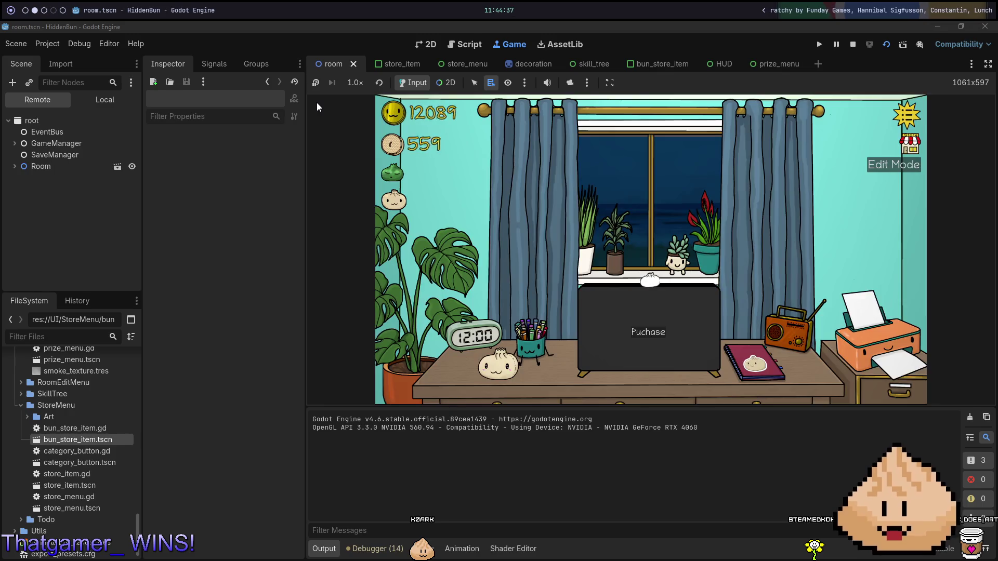
left_click(908, 151)
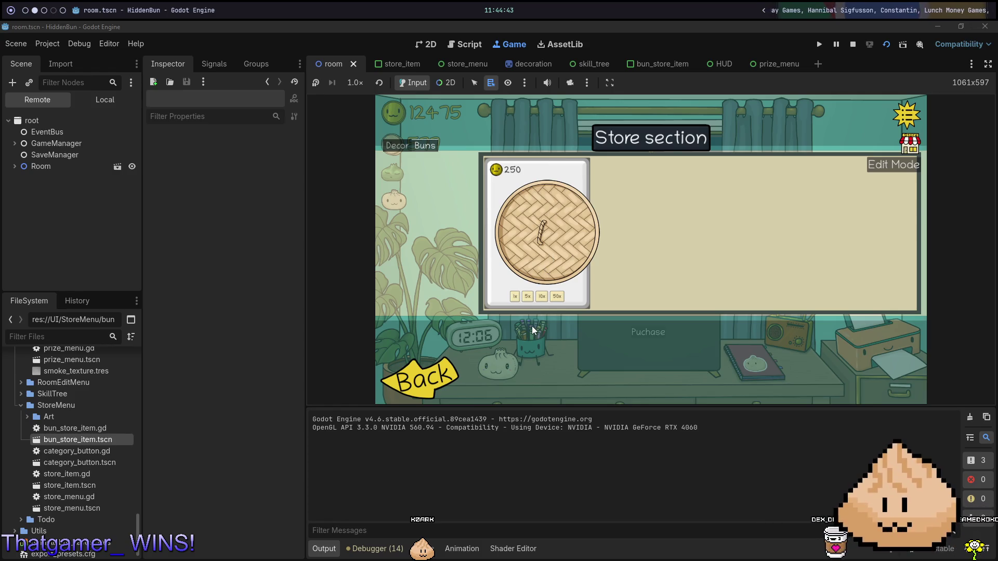
left_click(515, 298)
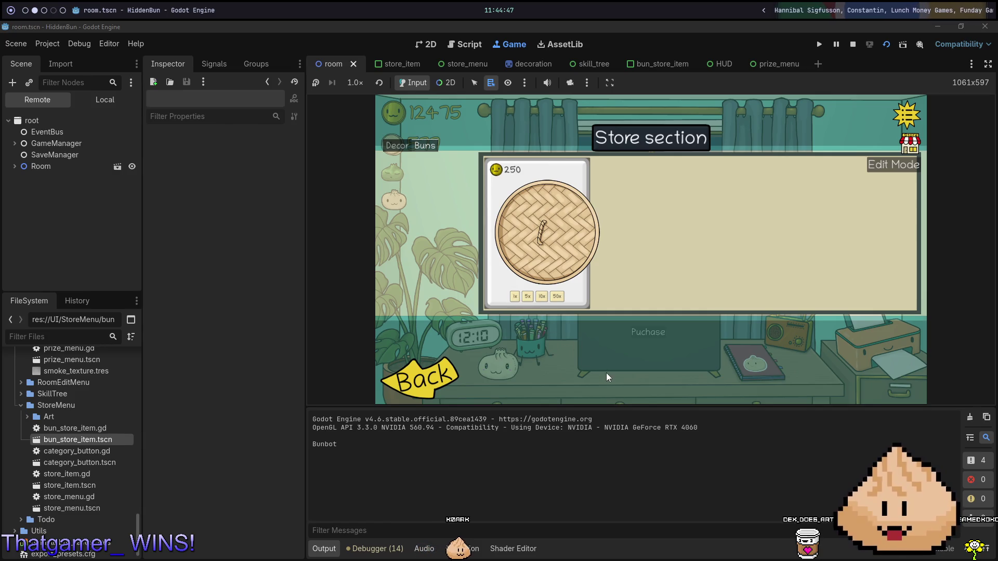
left_click(514, 297)
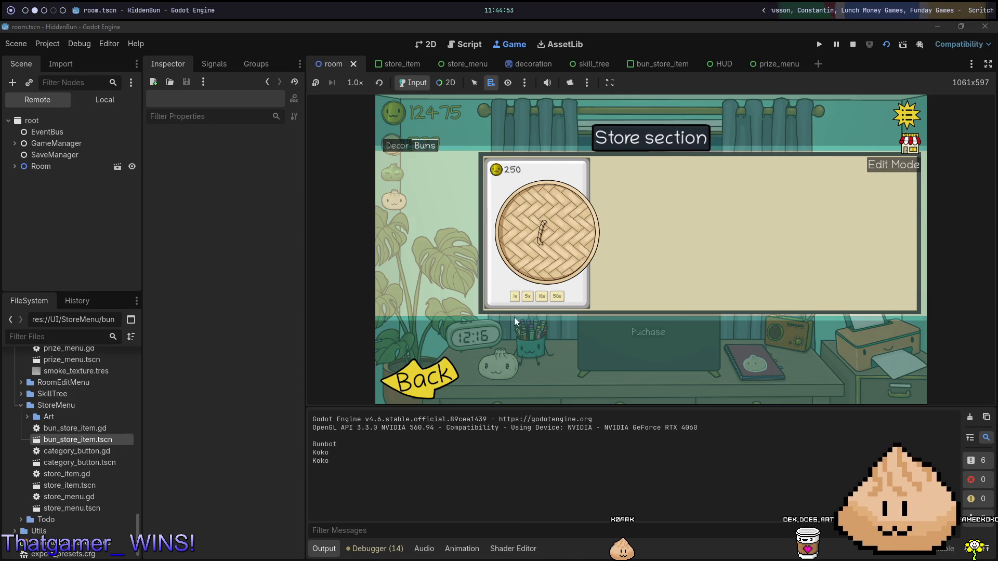
Step: Stop the game and open the prize_menu scene from the PrizeMenu node
key("F8")
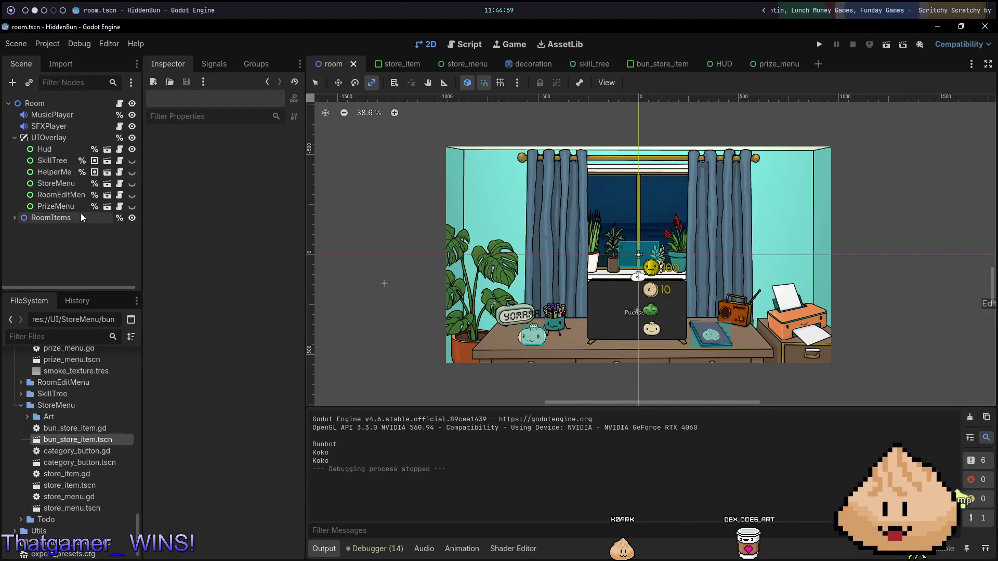
left_click(69, 205)
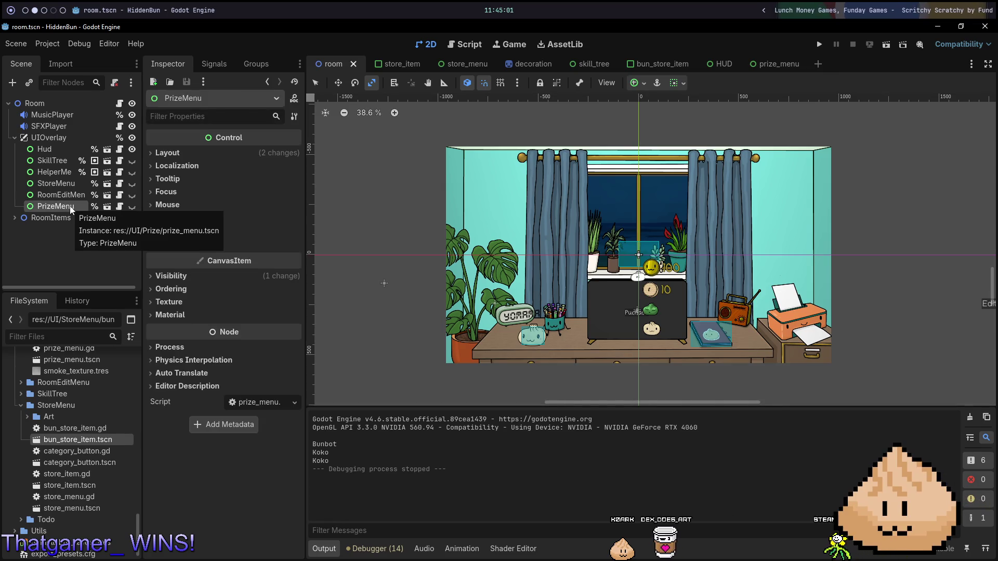
left_click(765, 62)
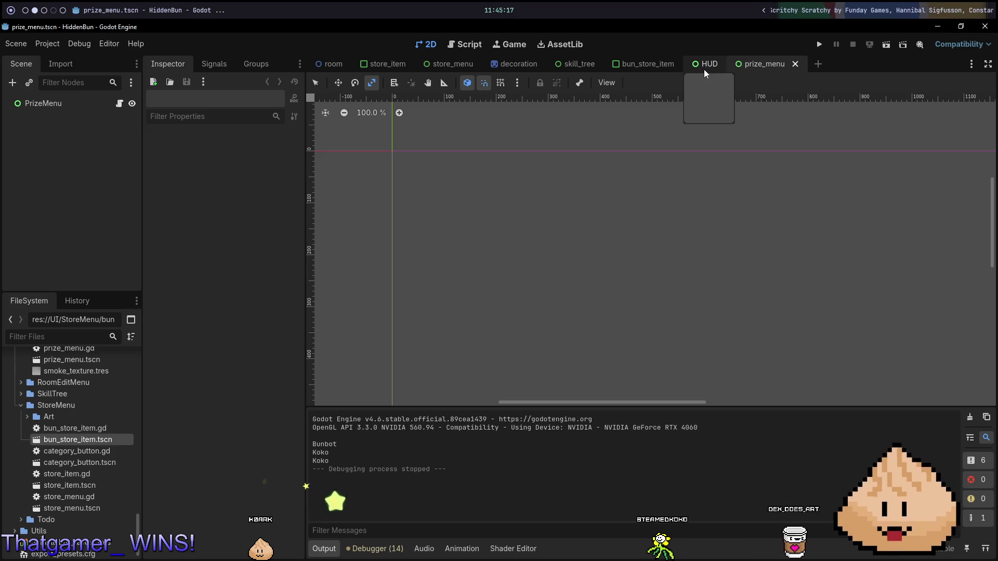
Step: Check the StoreMenu root node and its draw ordering as a reference for PrizeMenu
left_click(704, 70)
left_click(766, 64)
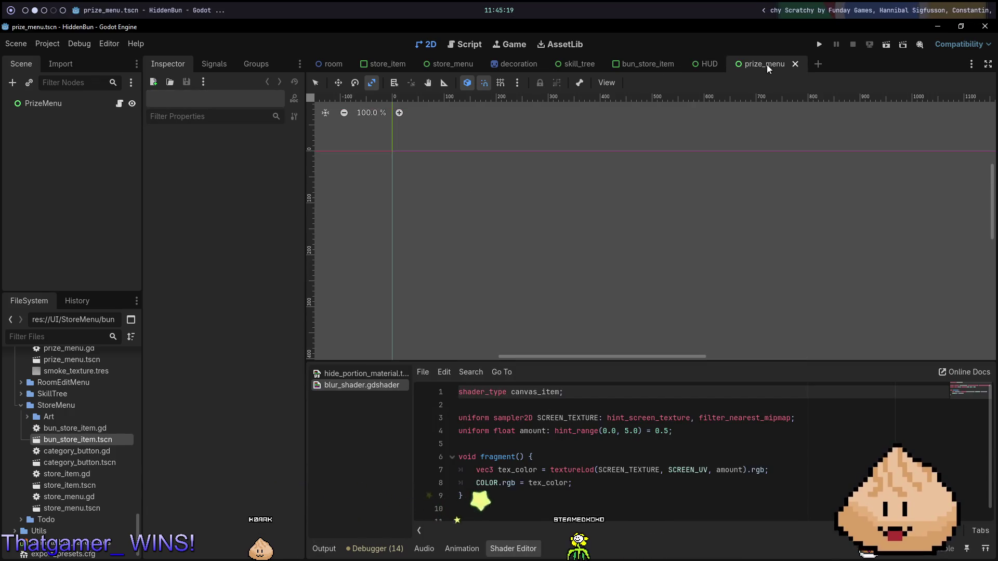
left_click(431, 67)
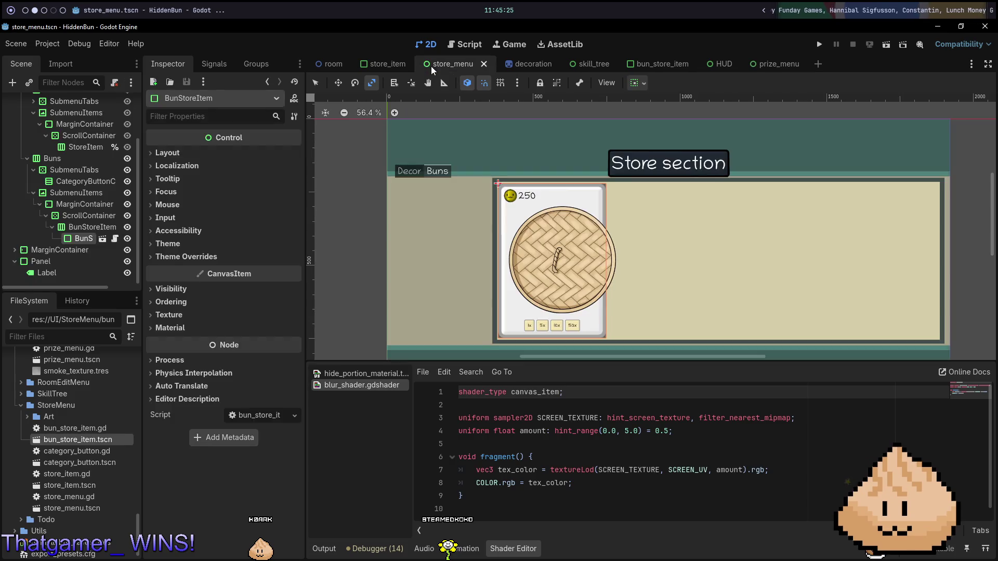
scroll(64, 146, "up", 3)
left_click(54, 107)
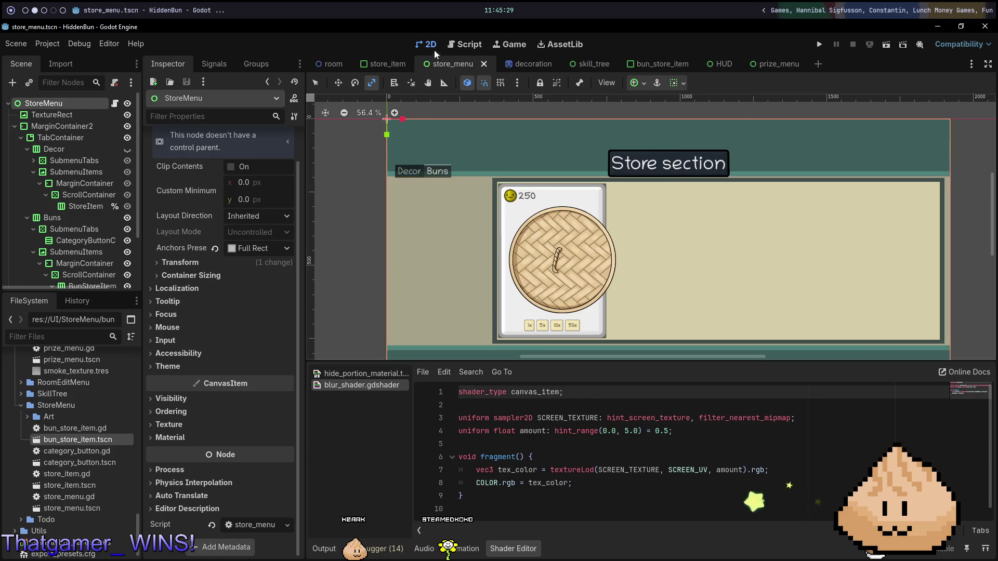
left_click(333, 65)
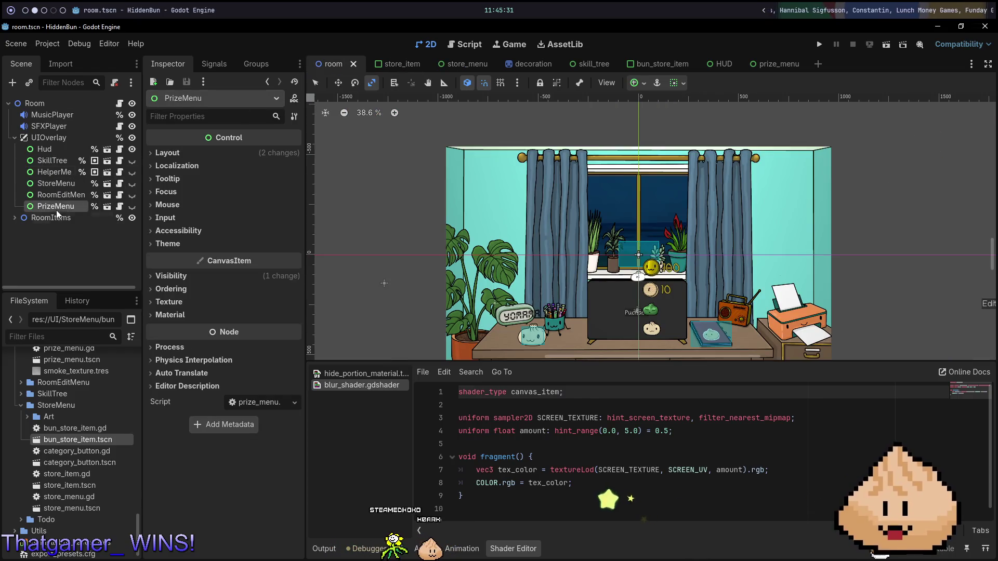
left_click(62, 184)
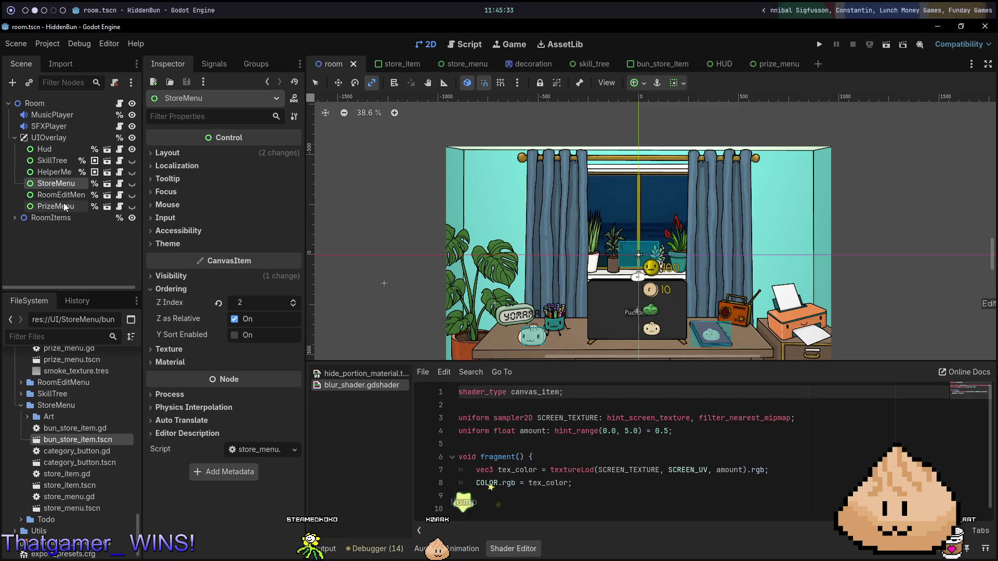
Step: Set PrizeMenu's Ordering Z Index to 2 in the room scene and run the project
left_click(55, 206)
left_click(182, 287)
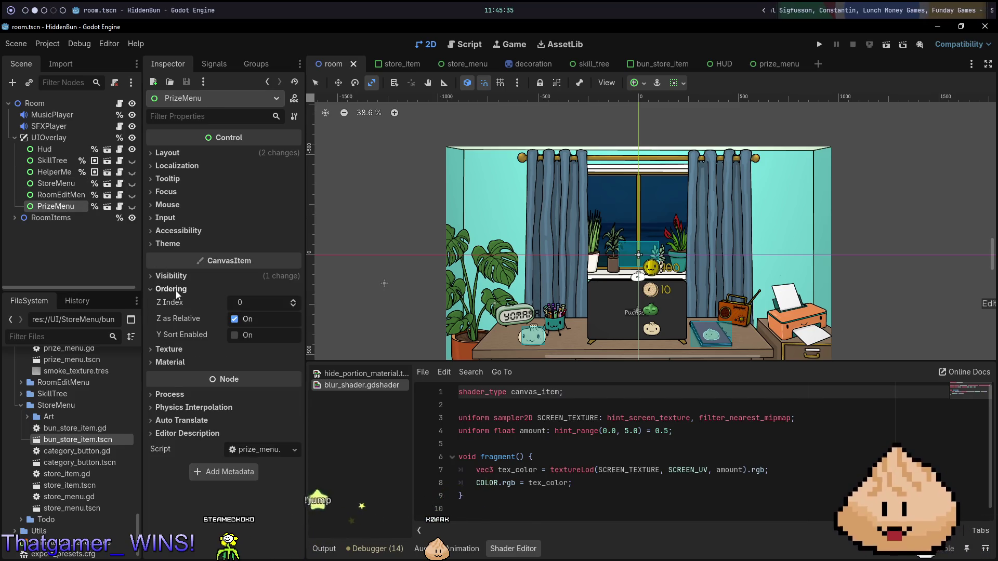
left_click(259, 308)
type("2")
key("Return")
key("F5")
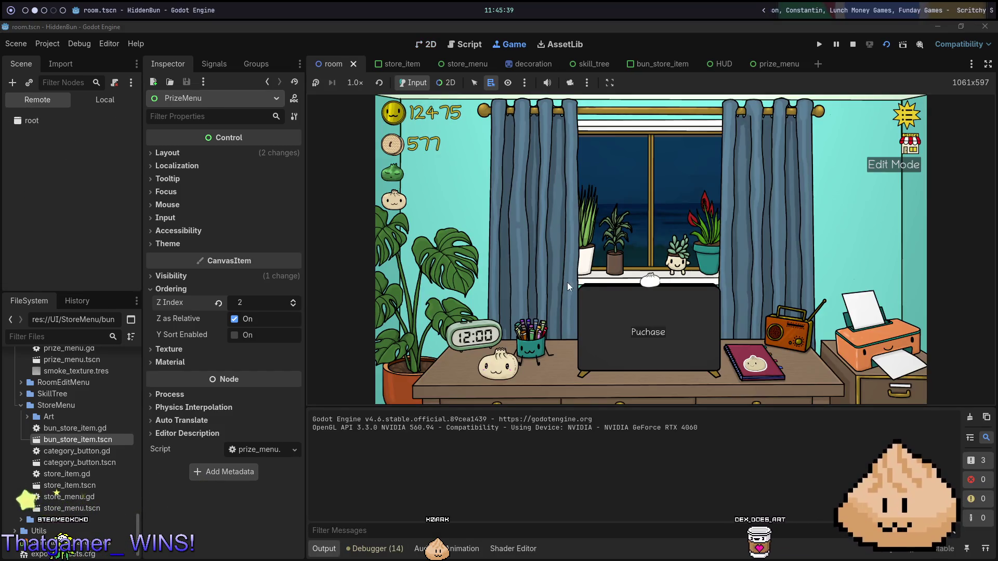
Step: In the running game, buy a single bun, dismiss the green bun, buy again, then leave the store
left_click(910, 143)
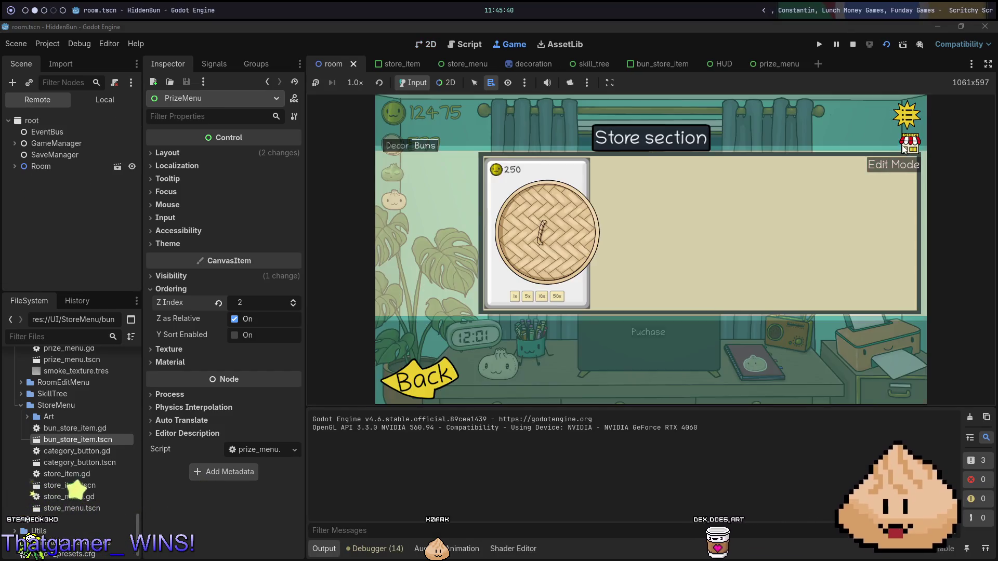
left_click(515, 297)
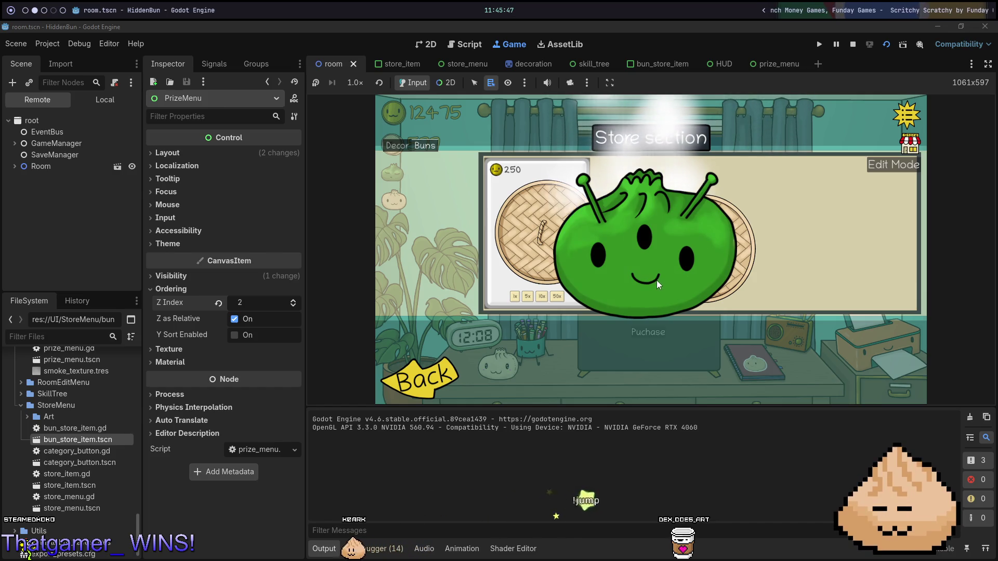
left_click(658, 294)
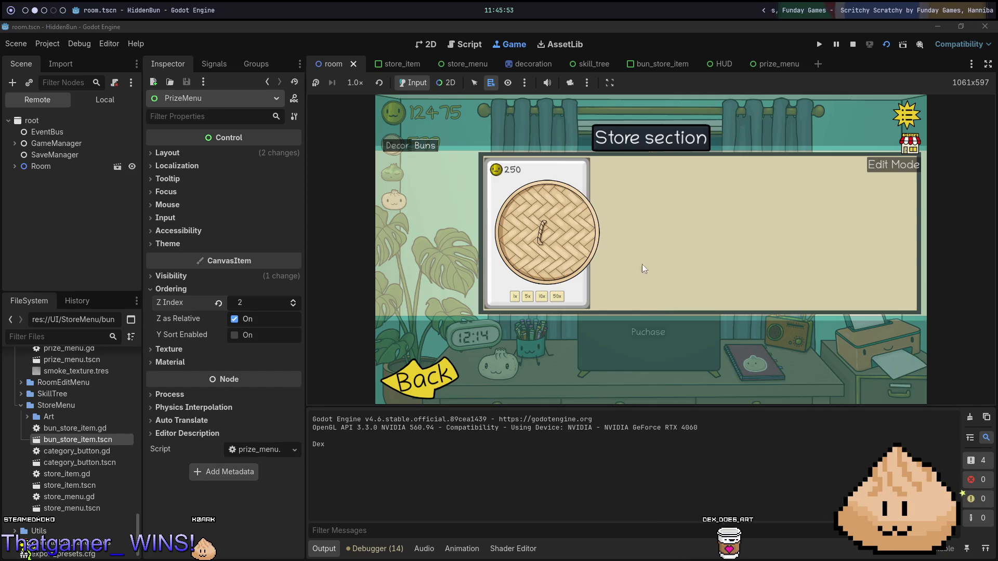
left_click(539, 304)
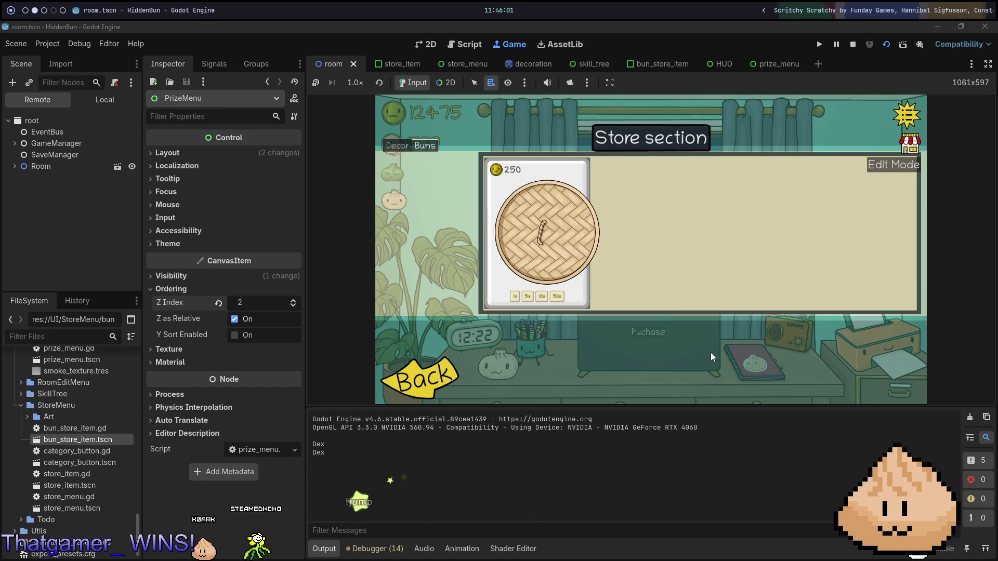
left_click(461, 372)
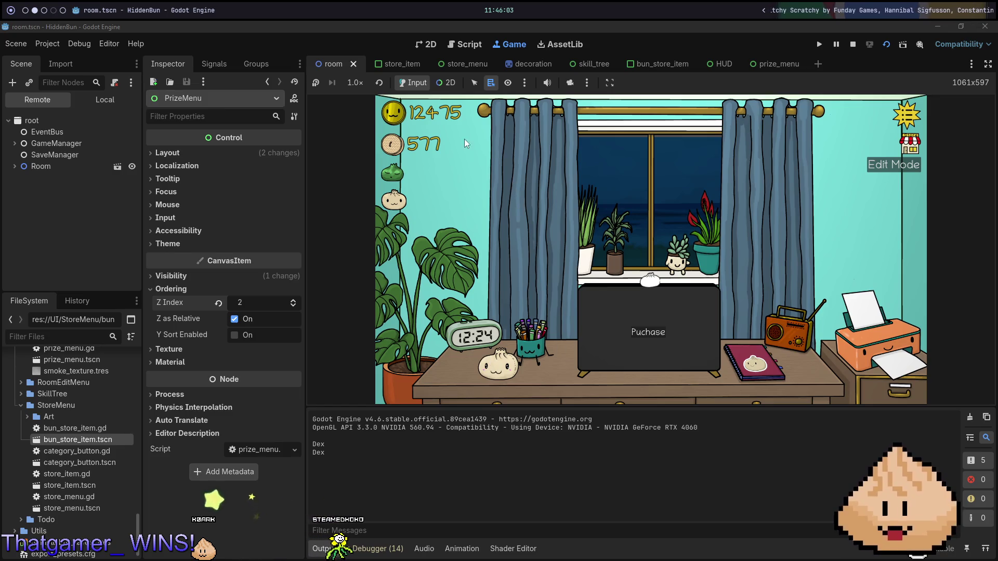
Step: Stop the game with F8 and return to the Godot editor
key("F8")
key("alt+1")
key("space")
key("Escape")
key("alt+2")
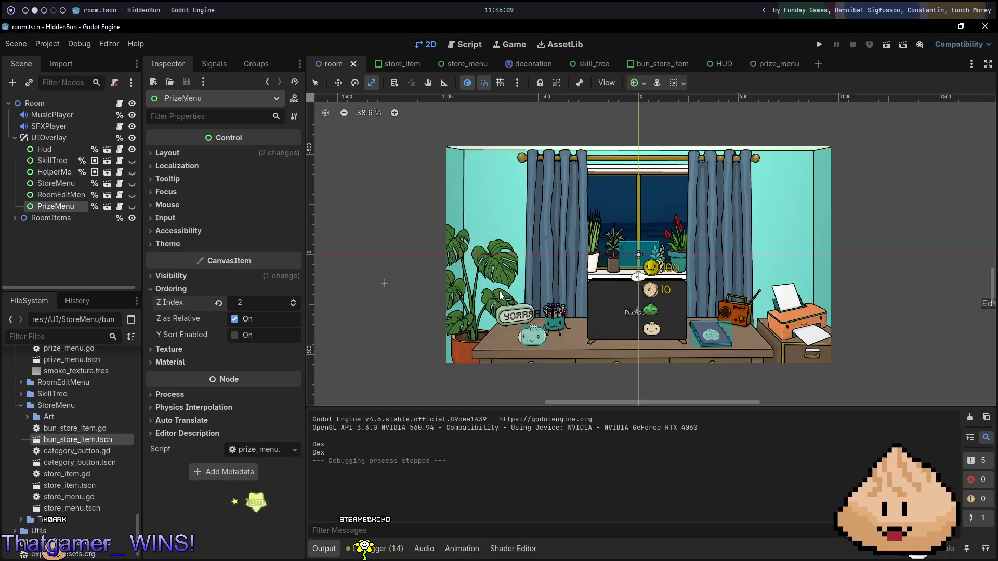
Step: Open hud.gd in Neovim and search through its prize references
key("alt+1")
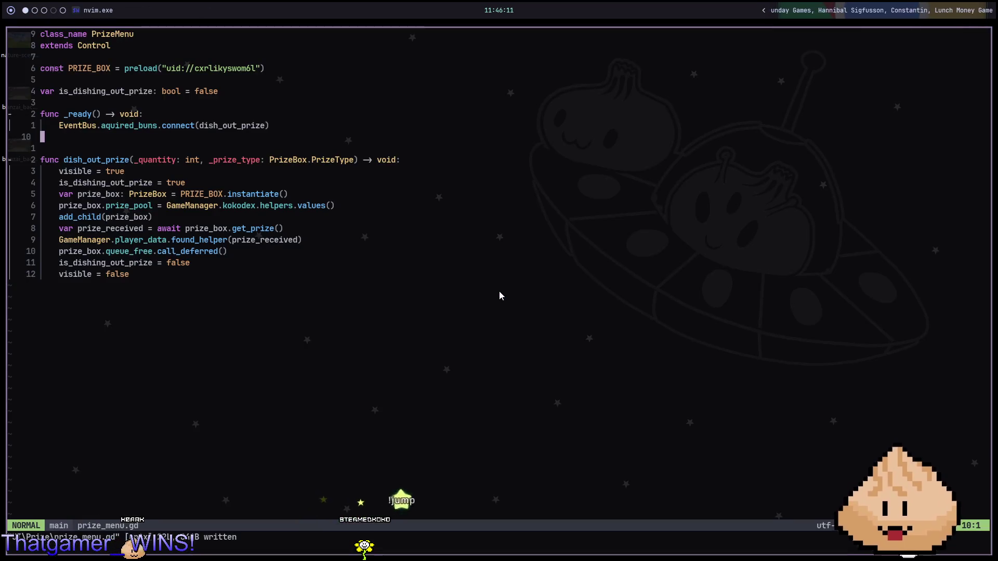
key("space")
key("f")
key("f")
type("ud")
key("Return")
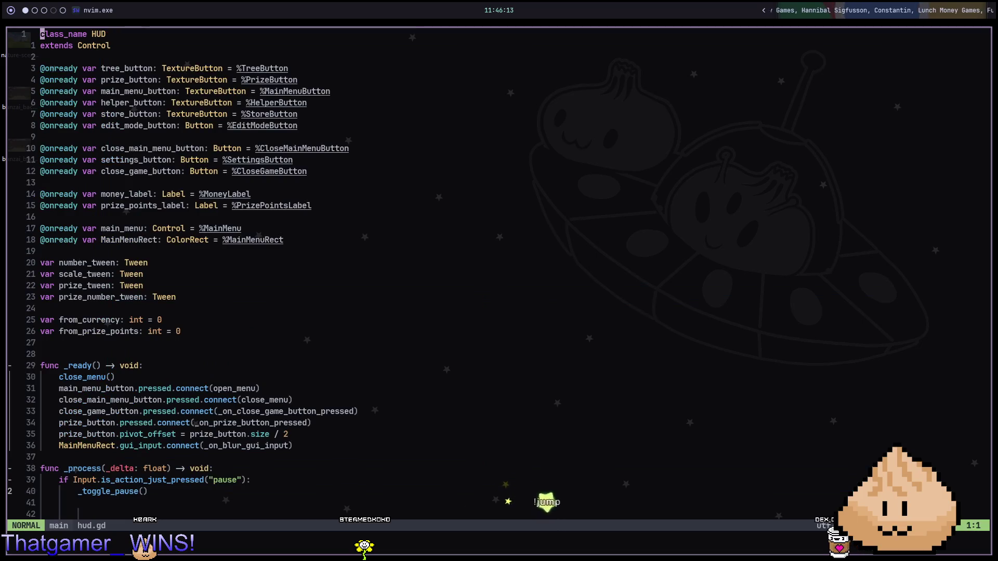
type("/priz")
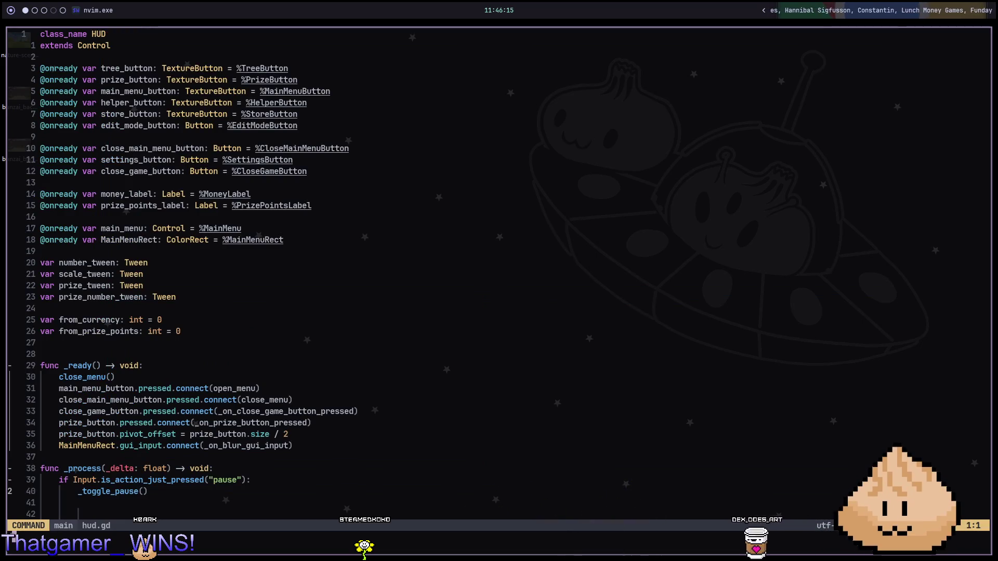
key("n")
key("n")
key("n")
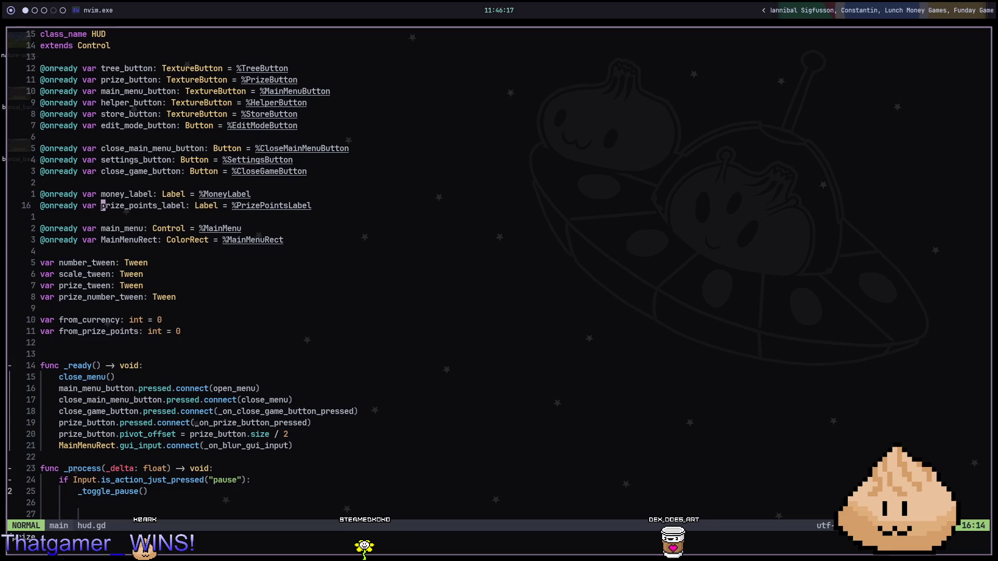
key("n")
key("n")
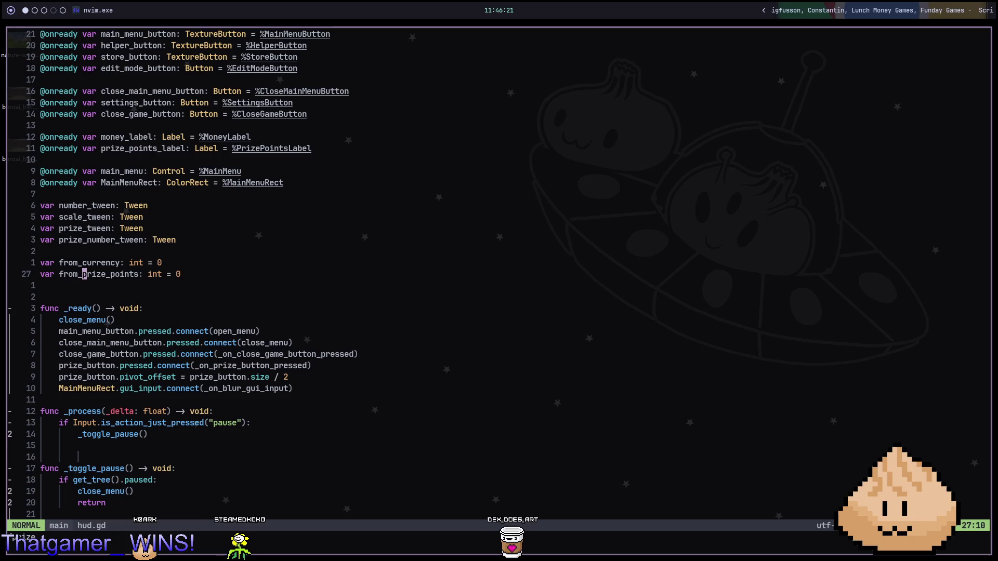
key("n")
key("n")
key("n")
key("n")
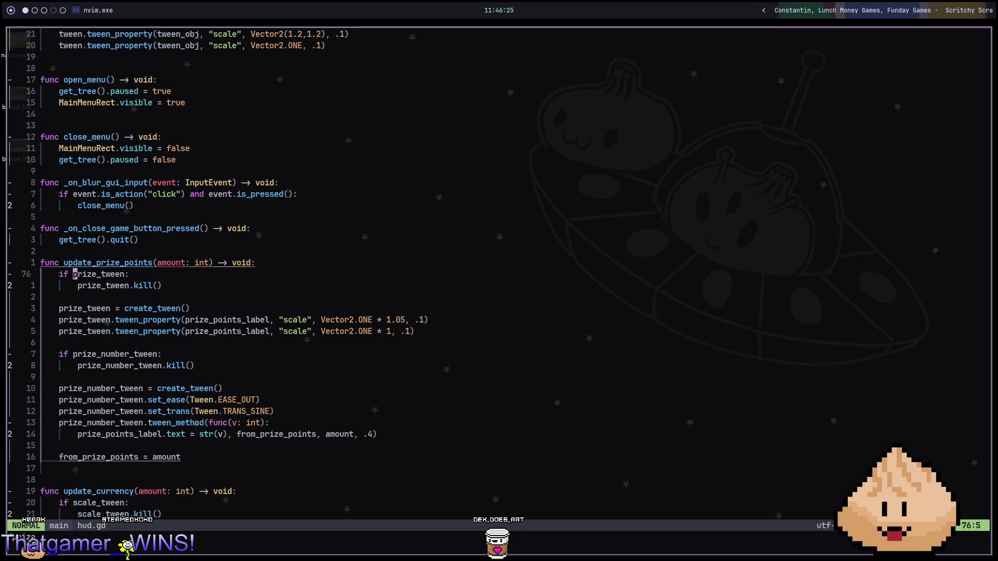
key("ctrl+o")
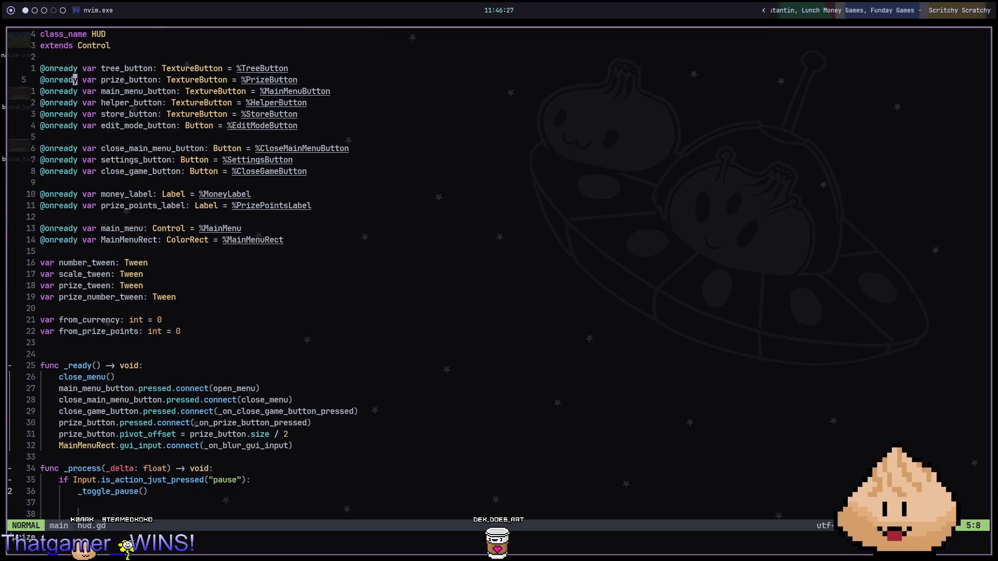
Step: Delete the prize_button, prize_points_label, prize tween and from_prize_points declarations and _ready prize_button lines
key("d")
key("d")
key("j")
key("j")
key("j")
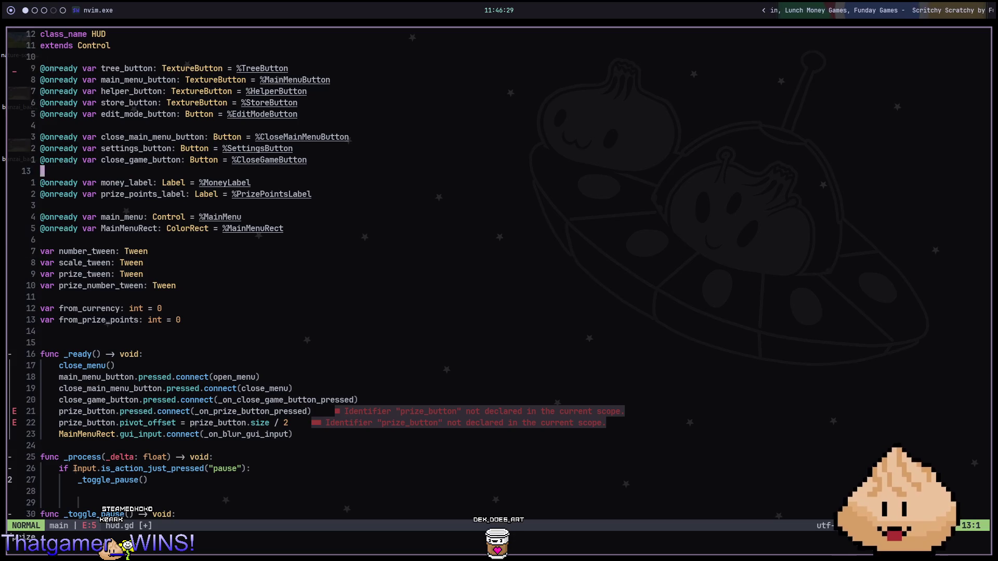
key("d")
key("d")
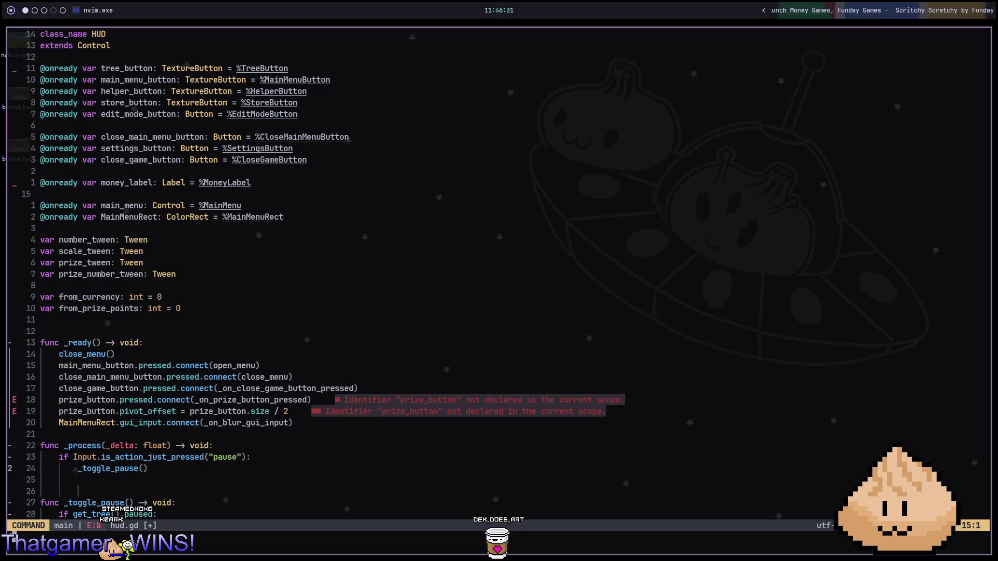
key("Return")
key("d")
key("d")
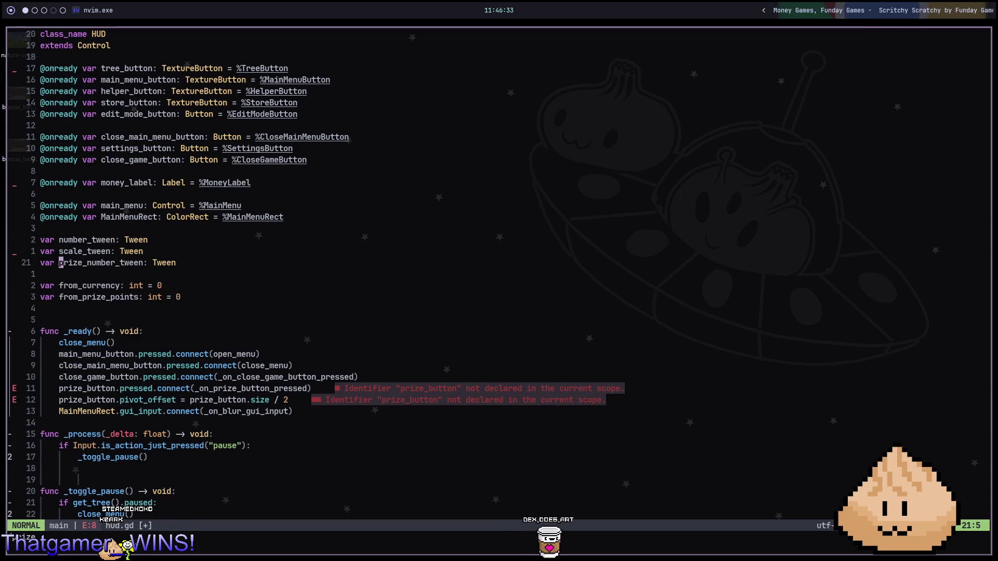
key("d")
key("d")
key("n")
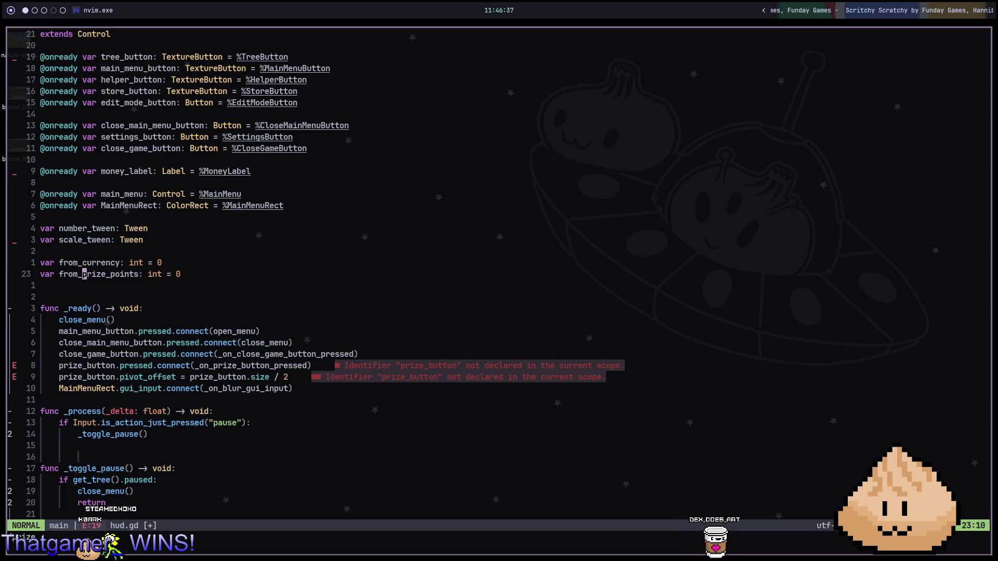
key("d")
key("d")
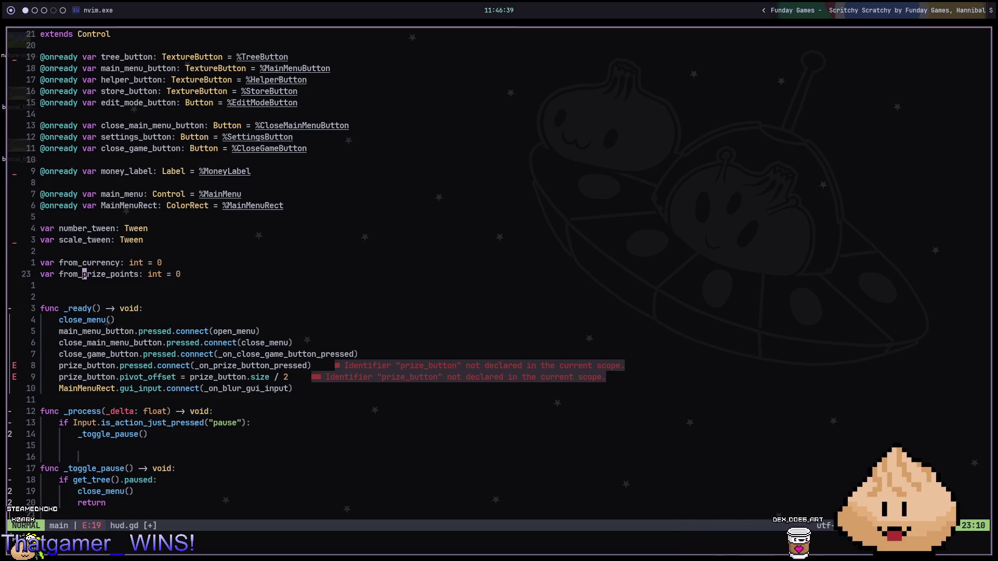
key("n")
key("d")
key("d")
key("d")
key("d")
key("n")
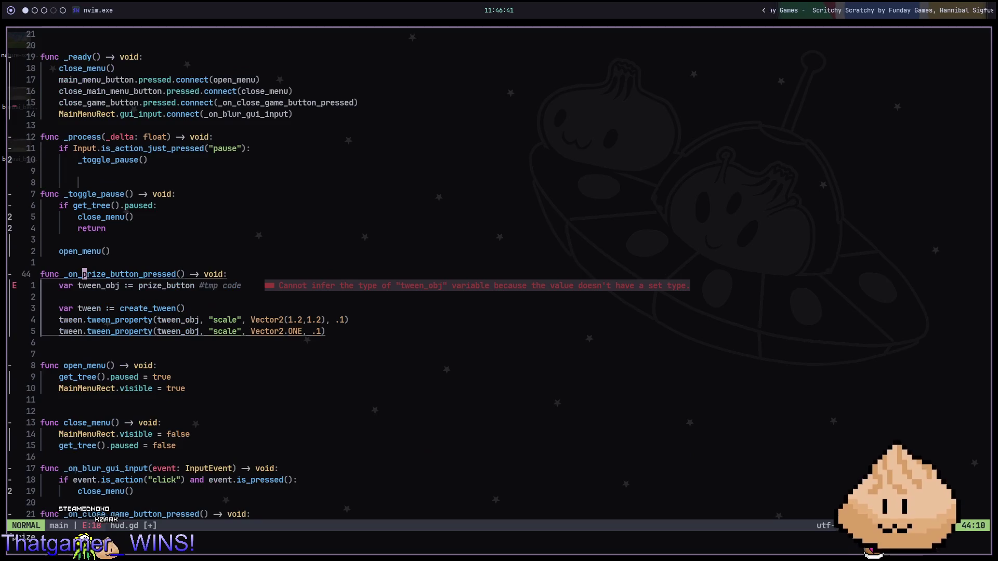
Step: Delete the _on_prize_button_pressed and update_prize_points functions plus the leftover from_prize_points line
key("d")
key("a")
key("p")
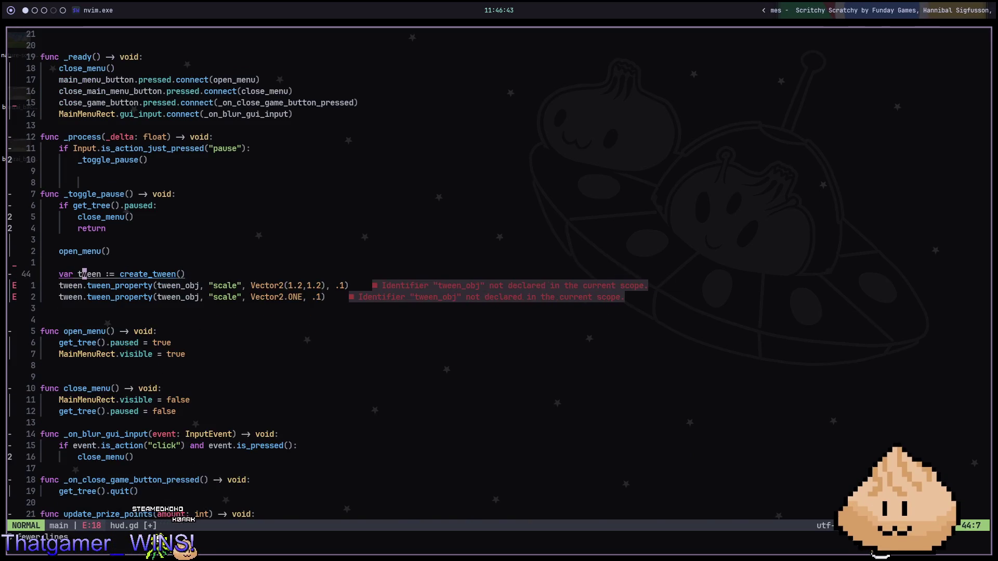
key("d")
key("a")
key("p")
key("n")
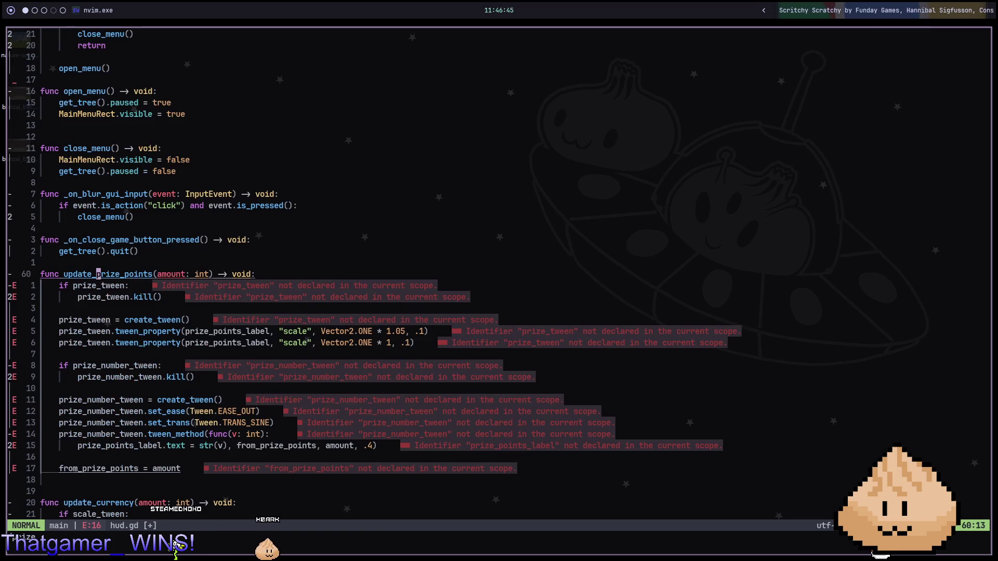
key("d")
key("a")
key("p")
key("d")
key("a")
key("p")
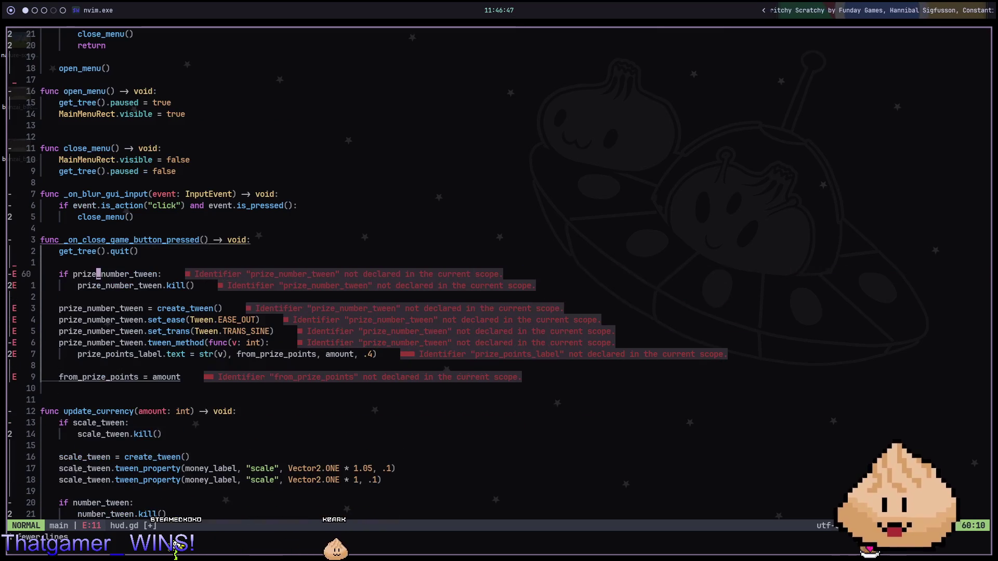
key("d")
key("a")
key("p")
key("d")
key("a")
key("p")
key("d")
key("a")
key("p")
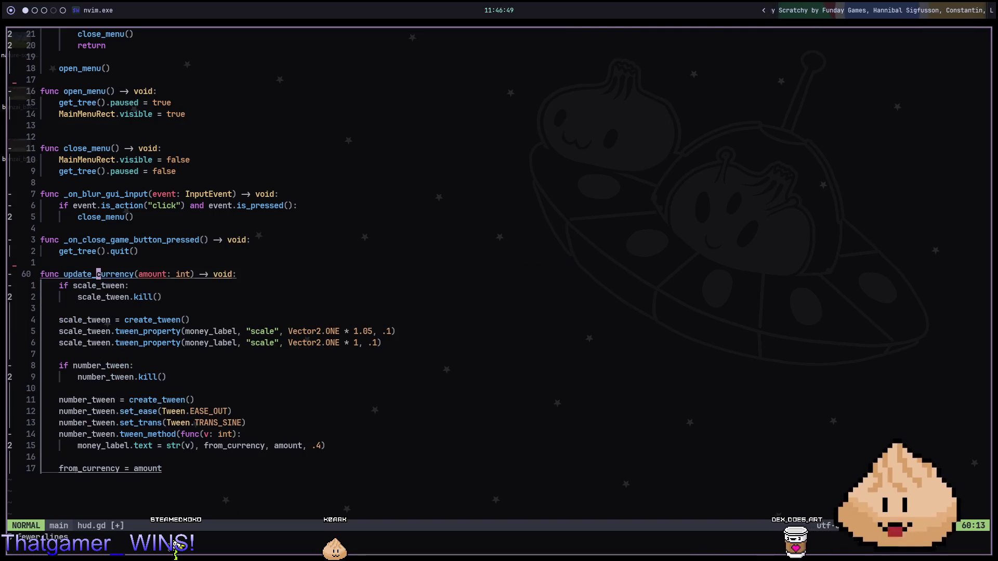
Step: Save hud.gd, return to the top of the file, and run the game in Godot
key("O")
key("Escape")
type(":w")
key("Return")
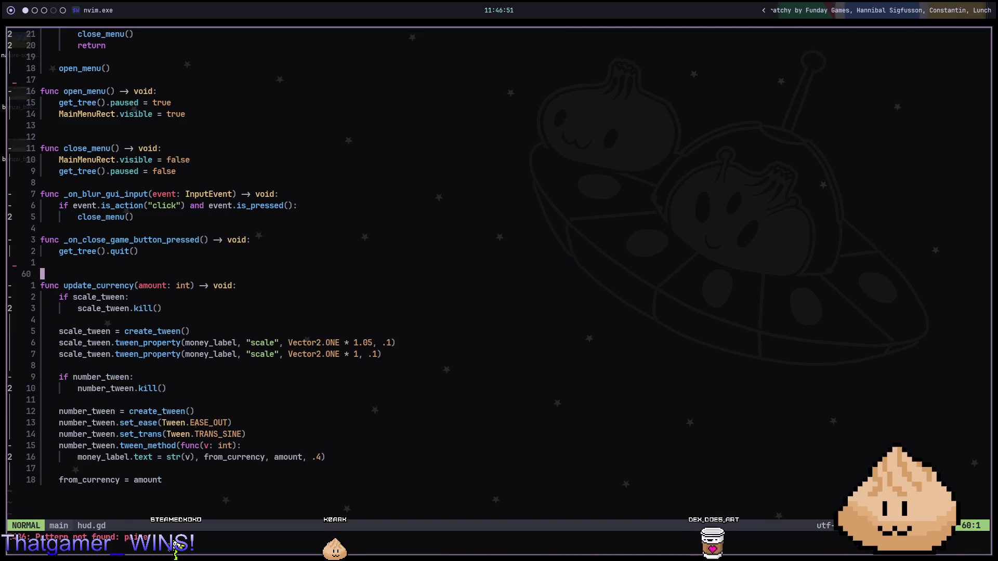
key("k")
key("k")
key("g")
key("g")
type(":w")
key("Return")
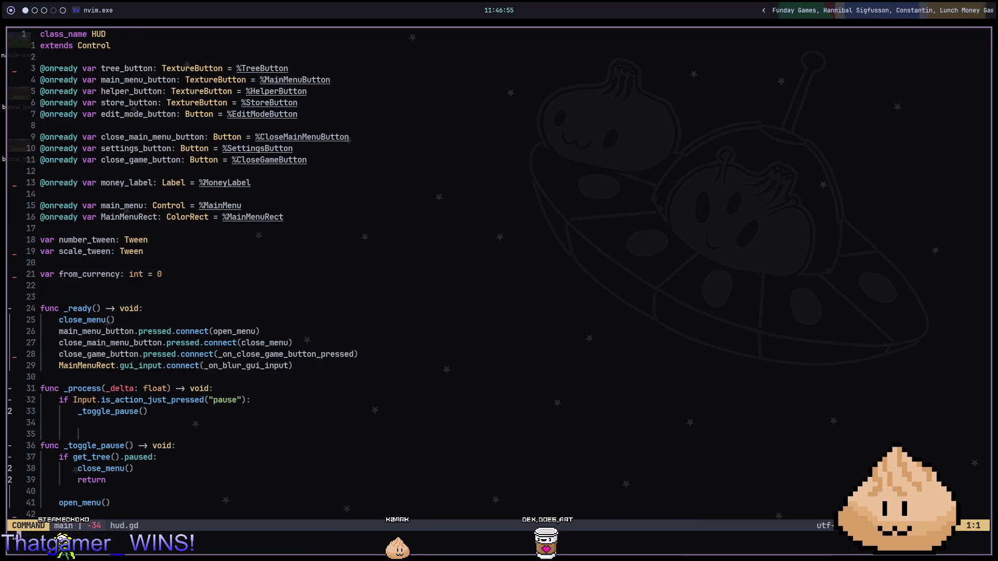
key("alt+2")
key("F5")
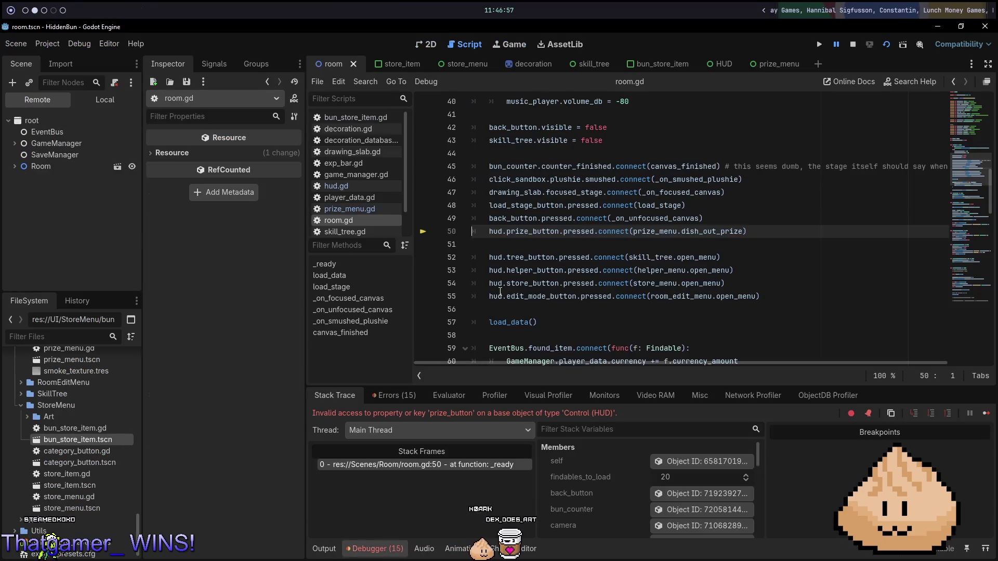
Step: Delete HBoxContainer2, holding PrizeButton and PrizePointsLabel, from LeftMenu in the HUD scene
key("alt+1")
key("alt+2")
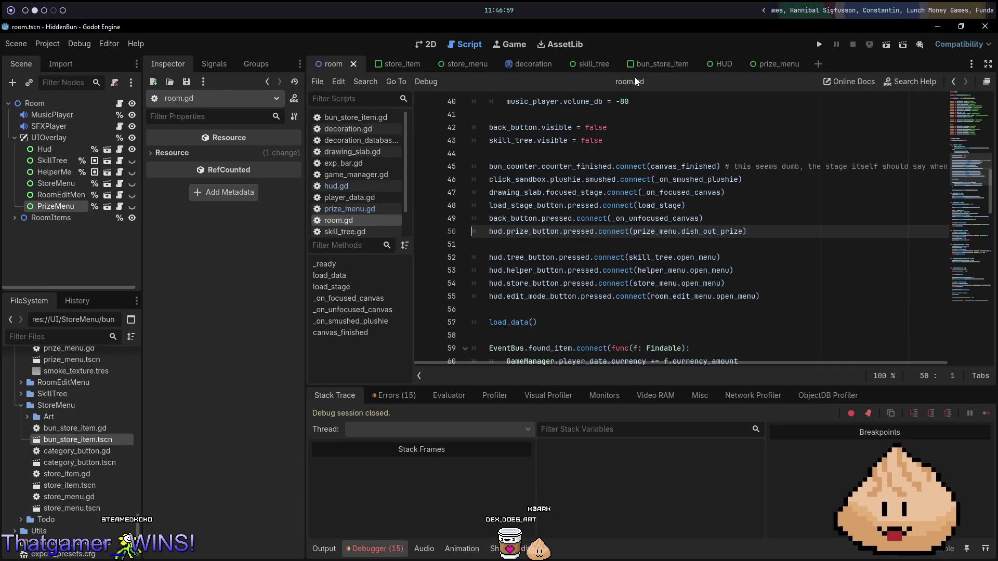
left_click(702, 65)
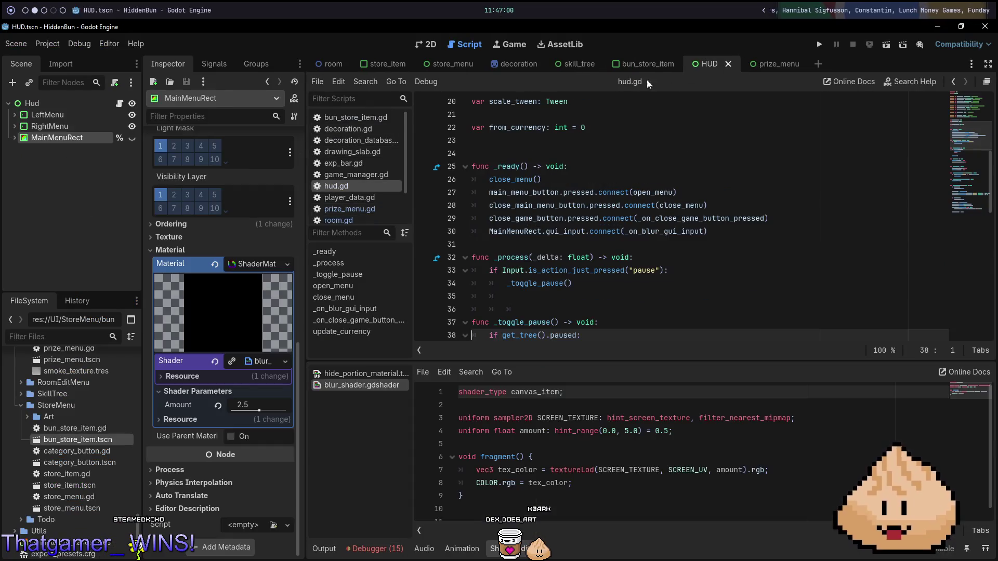
left_click(11, 115)
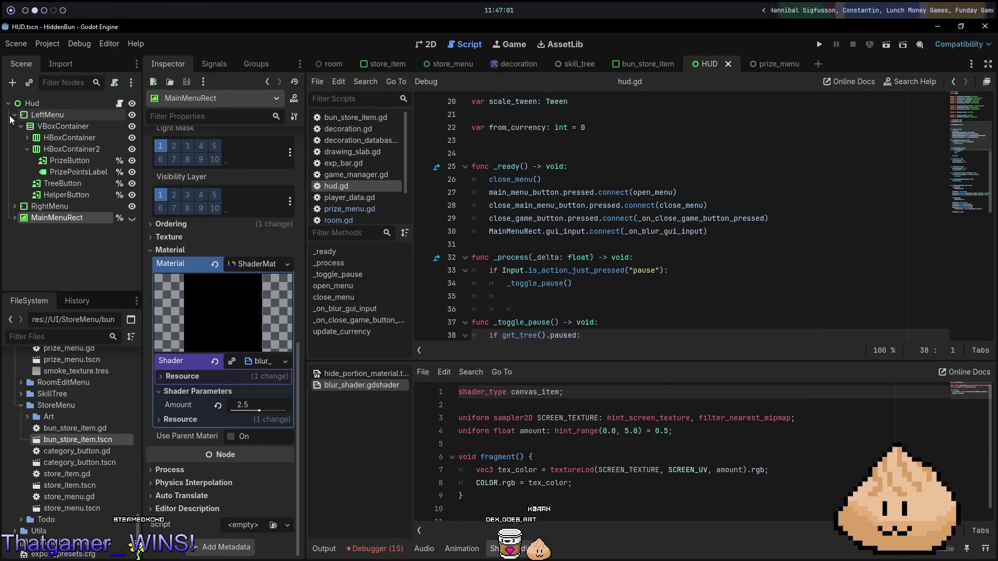
left_click(72, 149)
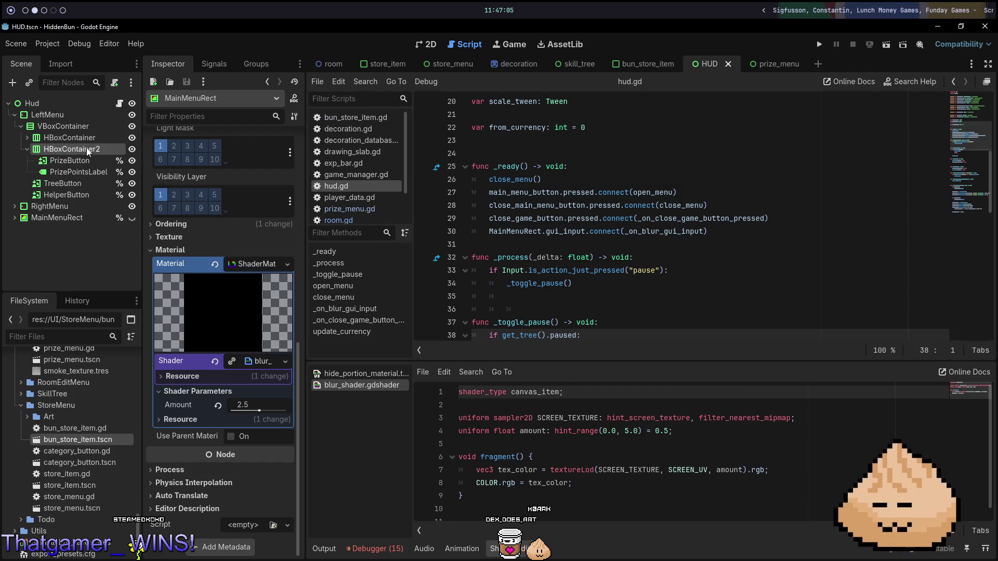
key("Delete")
left_click(464, 292)
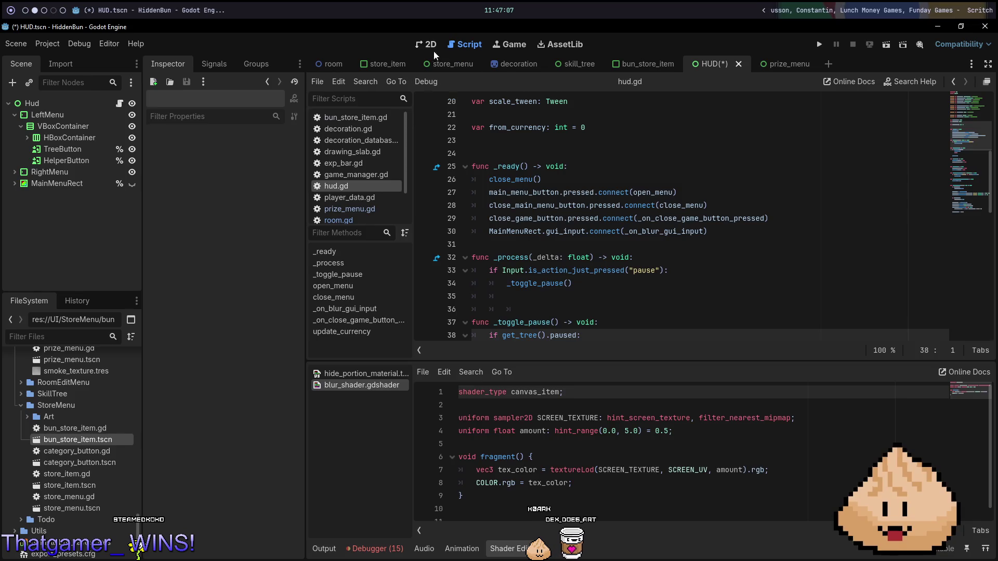
Step: Save the HUD scene and test-run the game again from the room scene
left_click(431, 48)
key("F5")
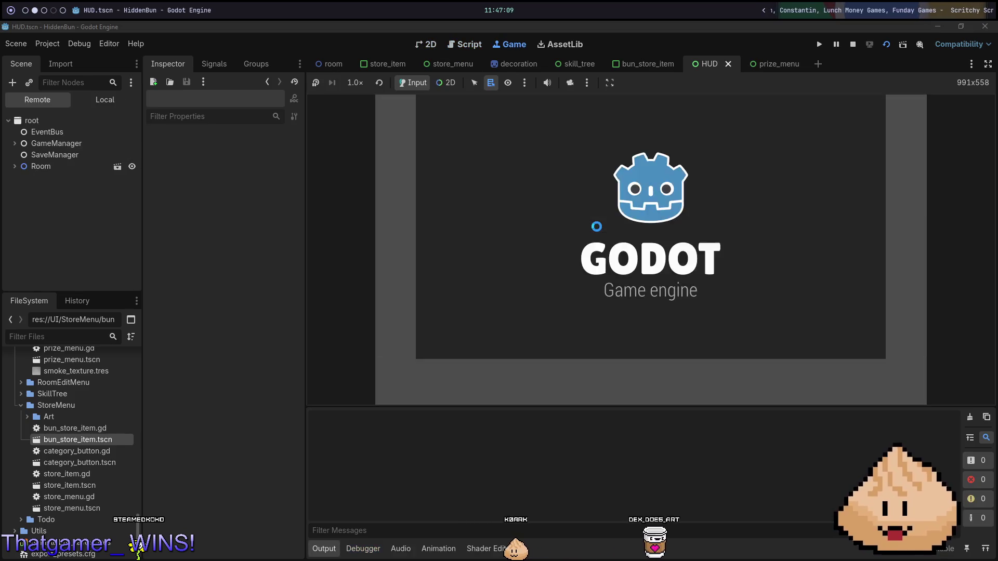
key("F8")
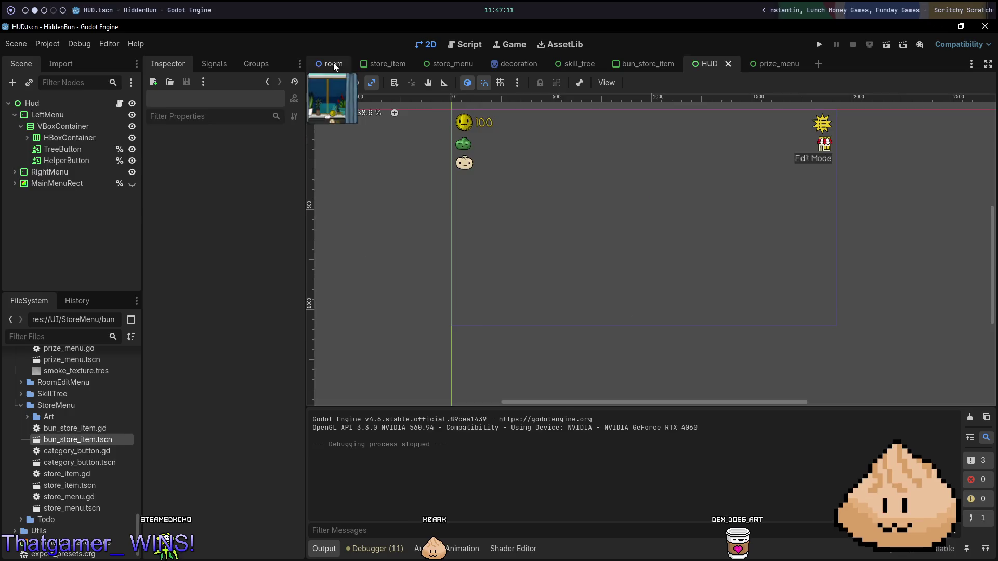
left_click(334, 66)
key("F5")
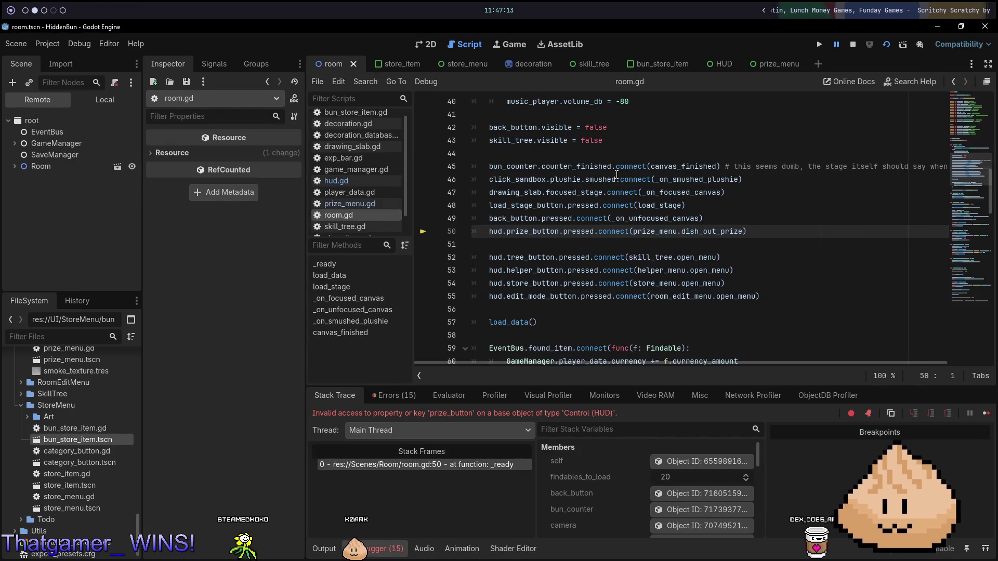
key("alt+Tab")
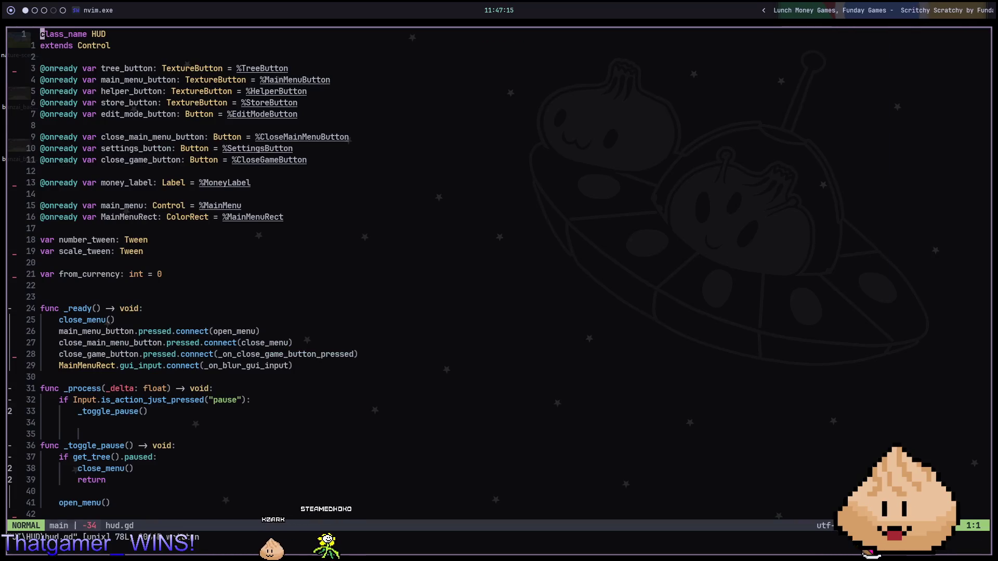
Step: Open room.gd in Neovim and delete the is_dishing_out_prize variable
key("space")
type("sfroo")
key("Return")
key("colon")
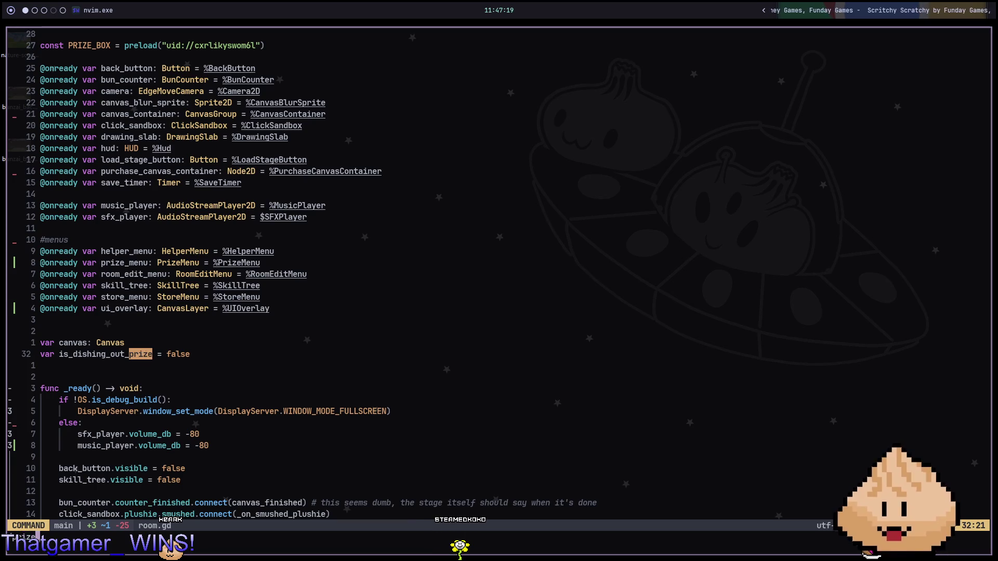
key("d")
key("d")
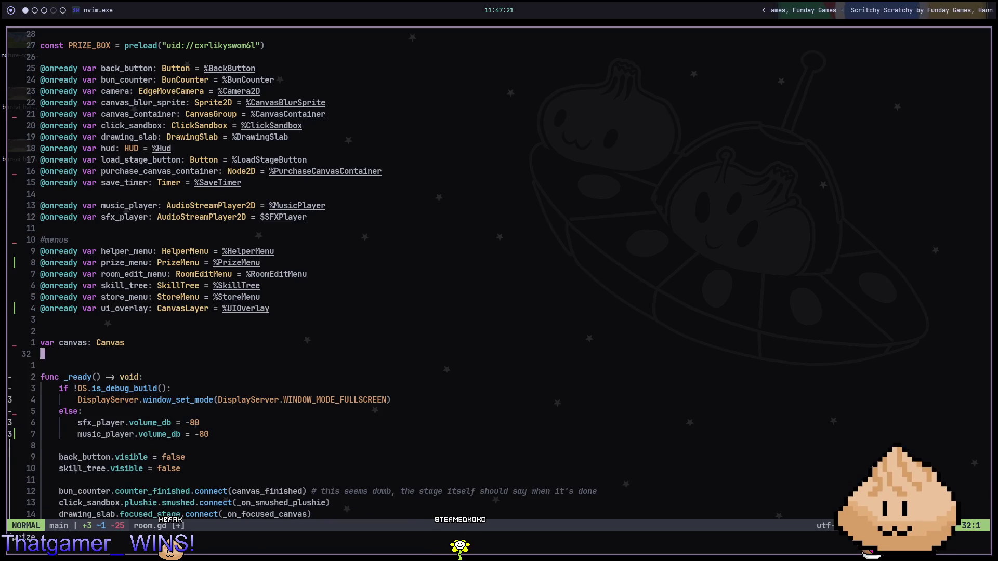
key("n")
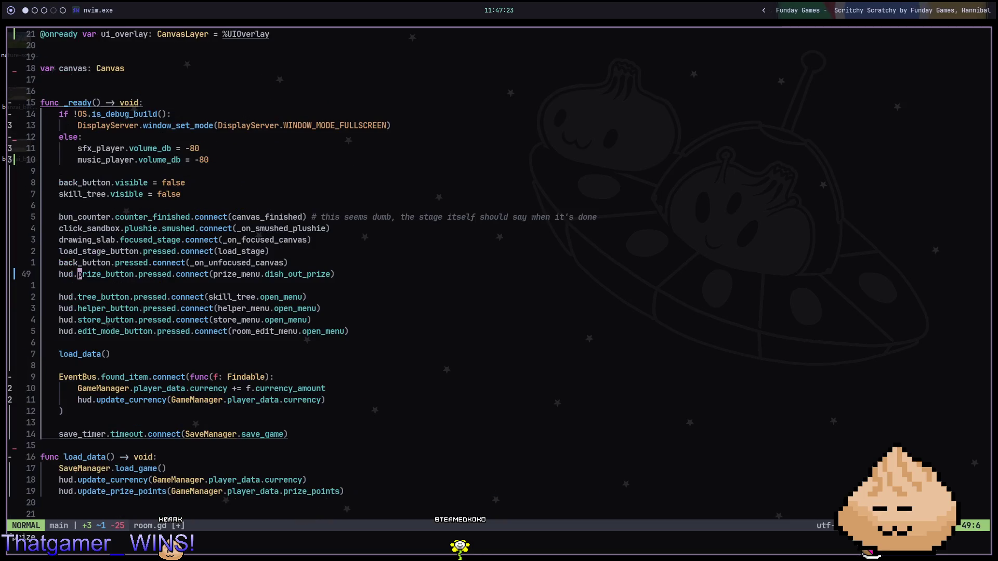
key("n")
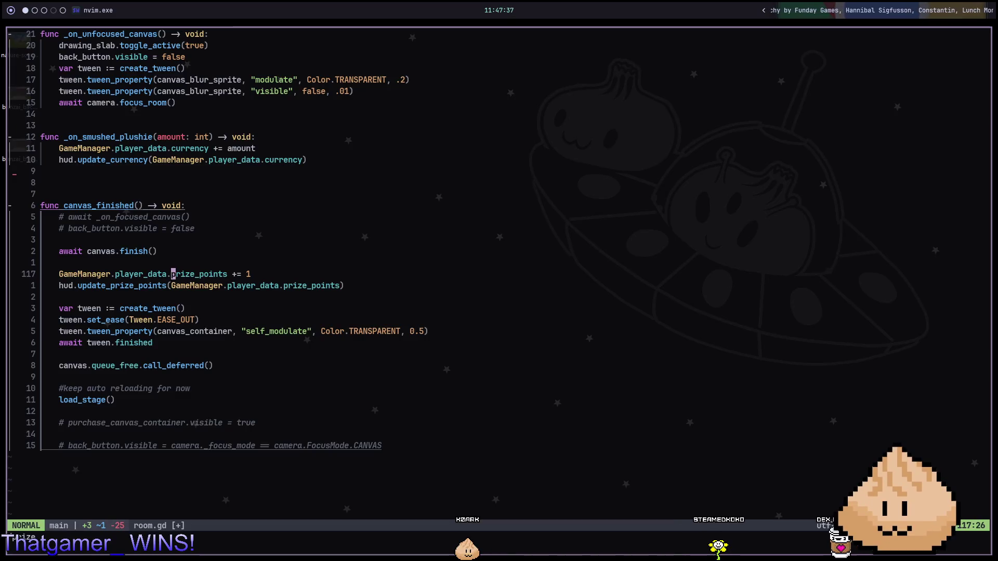
Step: Delete the prize-point increment and update lines and save room.gd
key("d")
key("j")
key("colon")
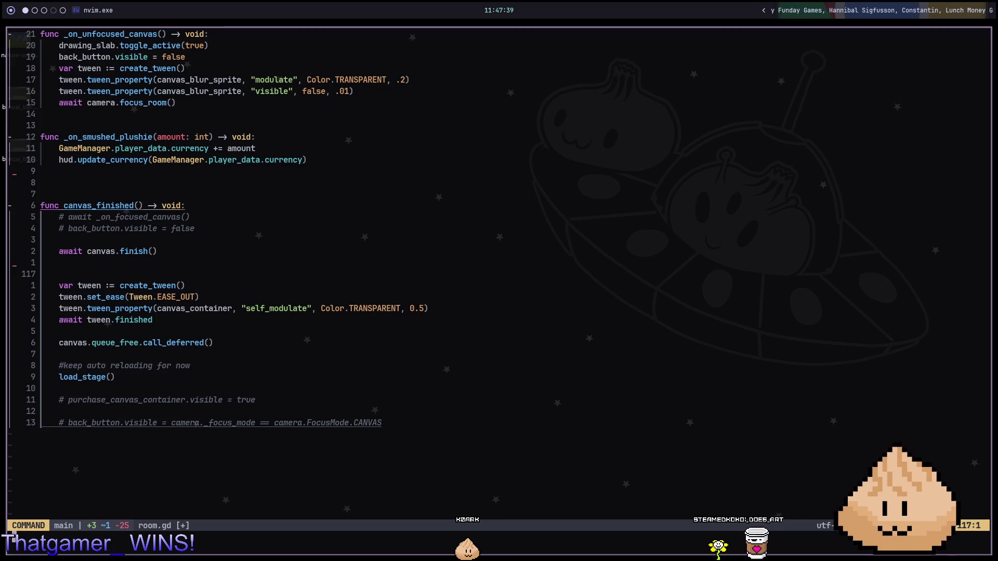
type("w")
key("Return")
Step: Delete the PRIZE_BOX constant paragraph with dap, save, and check for remaining Prize references
key("n")
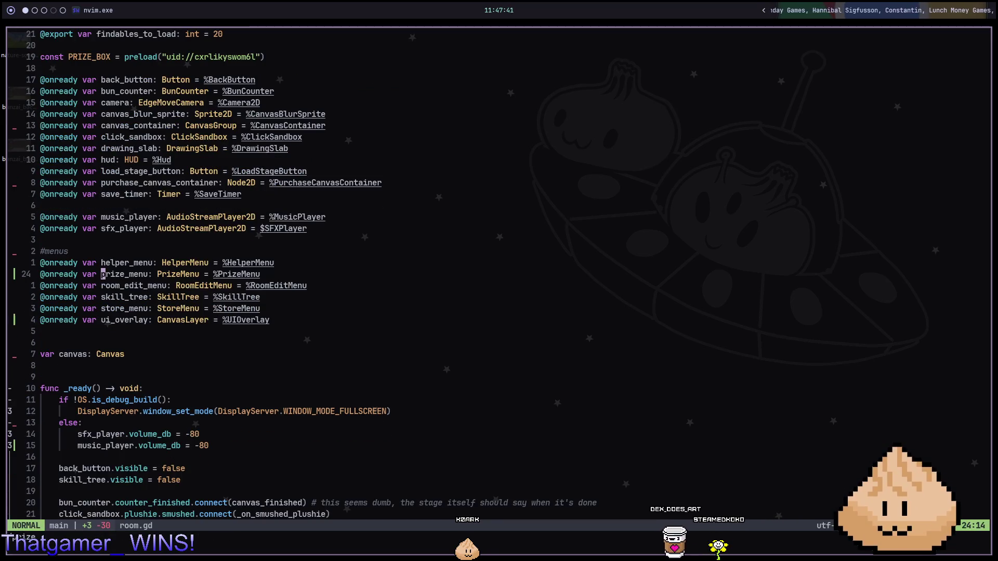
key("N")
key("N")
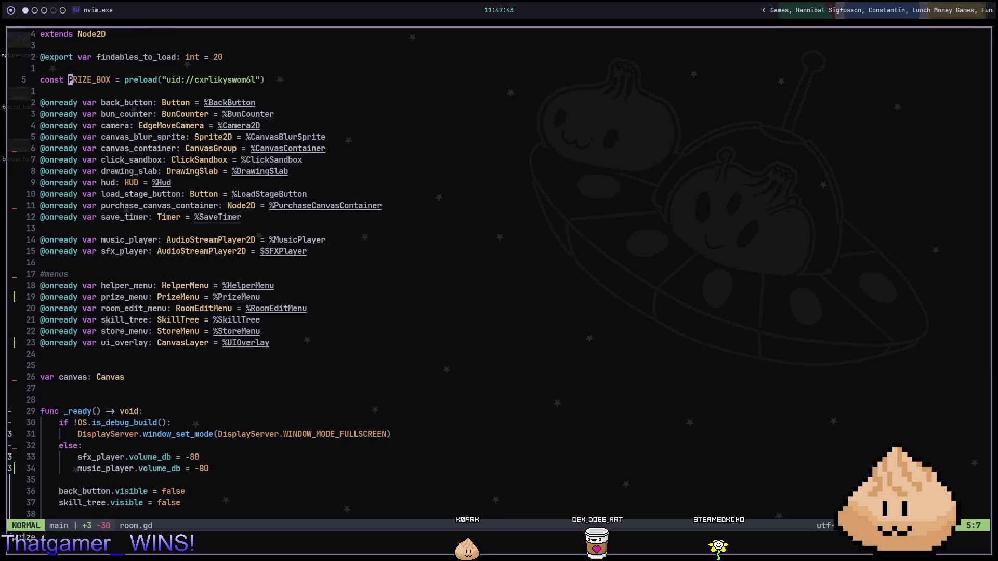
key("N")
key("N")
key("N")
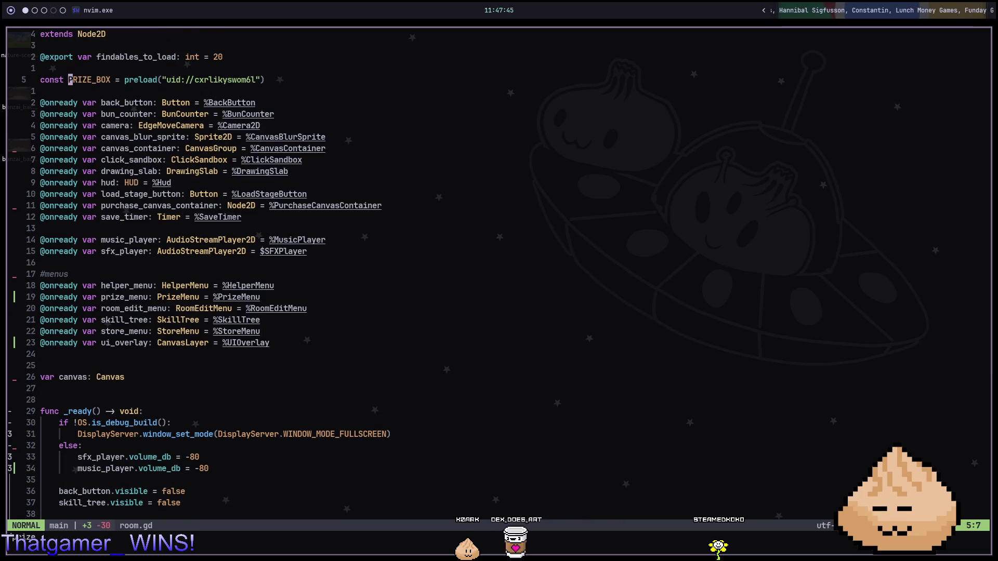
type("dap:w")
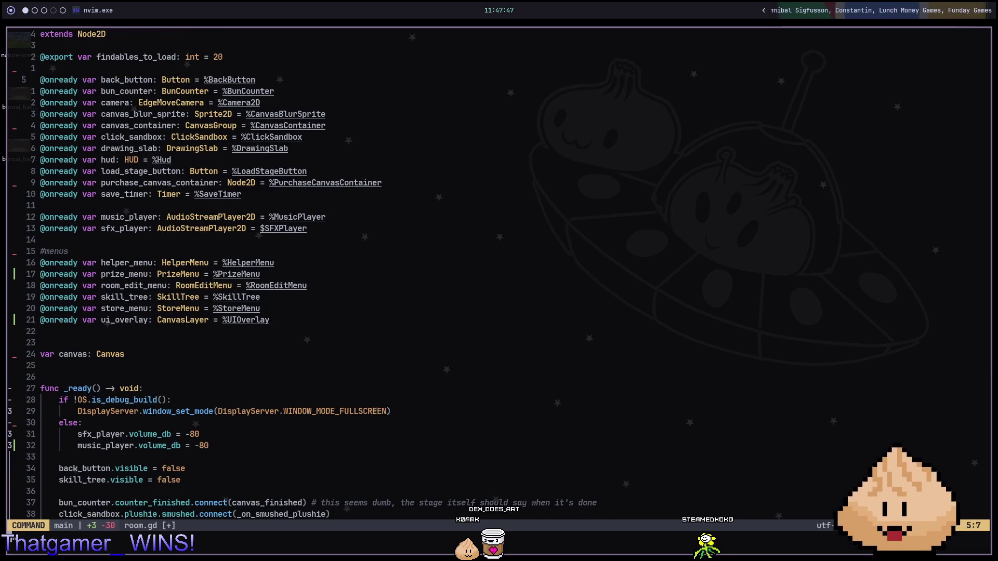
key("Return")
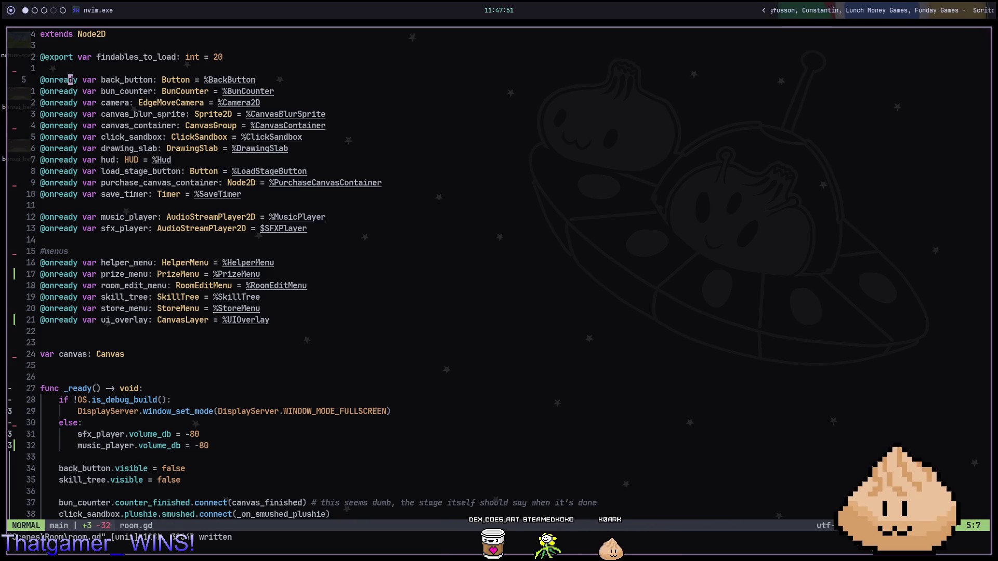
key("n")
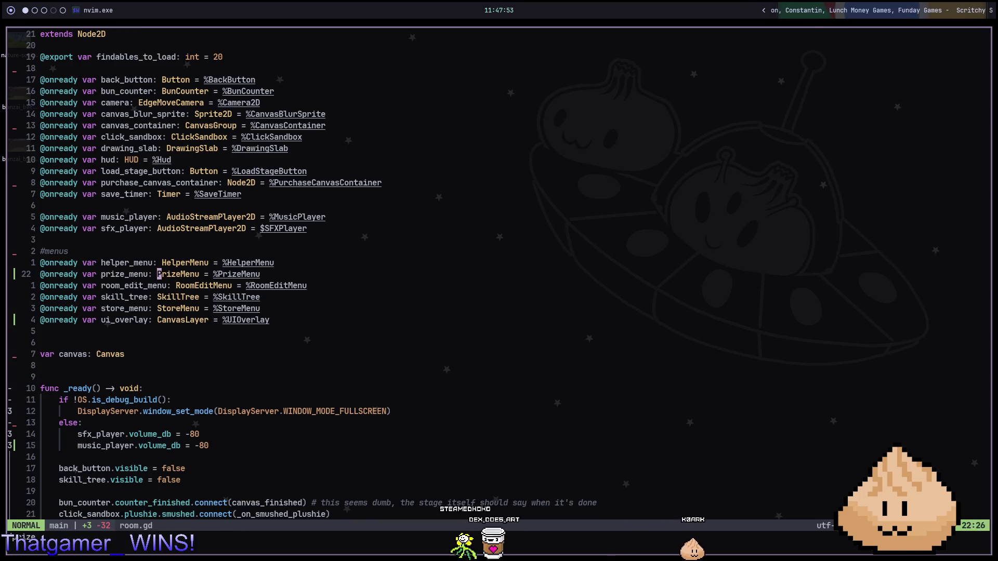
key("super+2")
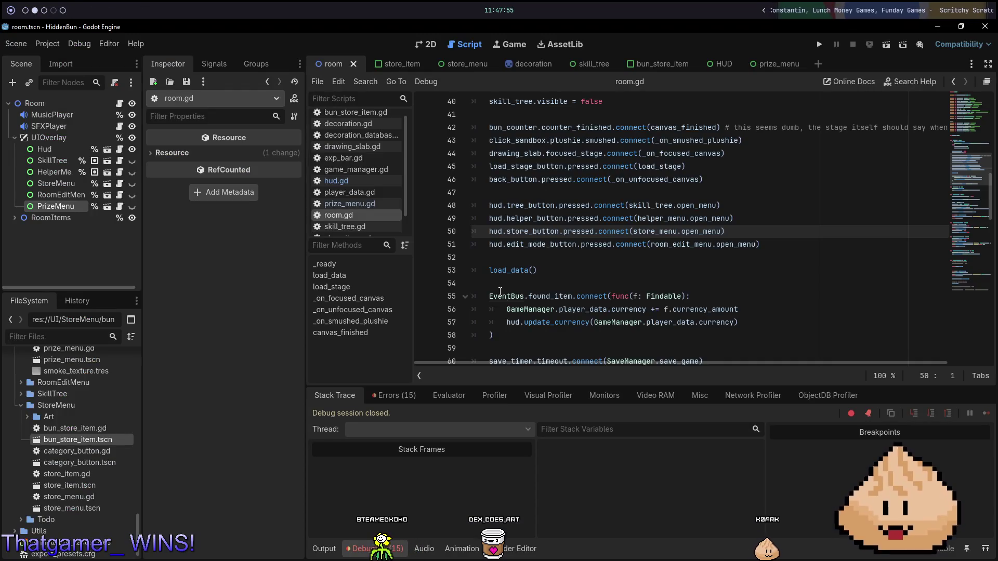
Step: Run the room scene in 2D and buy a new doodle canvas
left_click(427, 46)
key("F6")
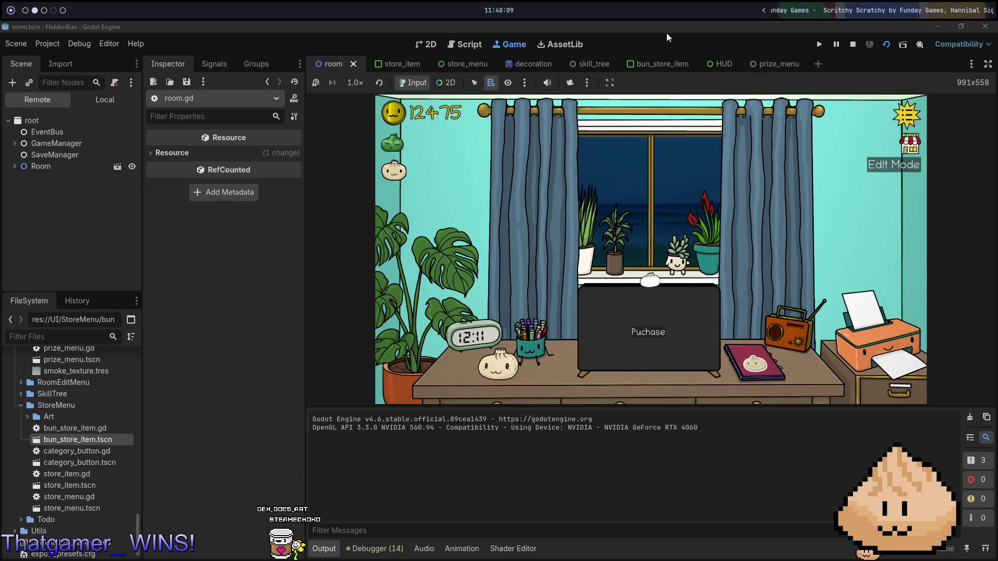
left_click(659, 278)
left_click(668, 288)
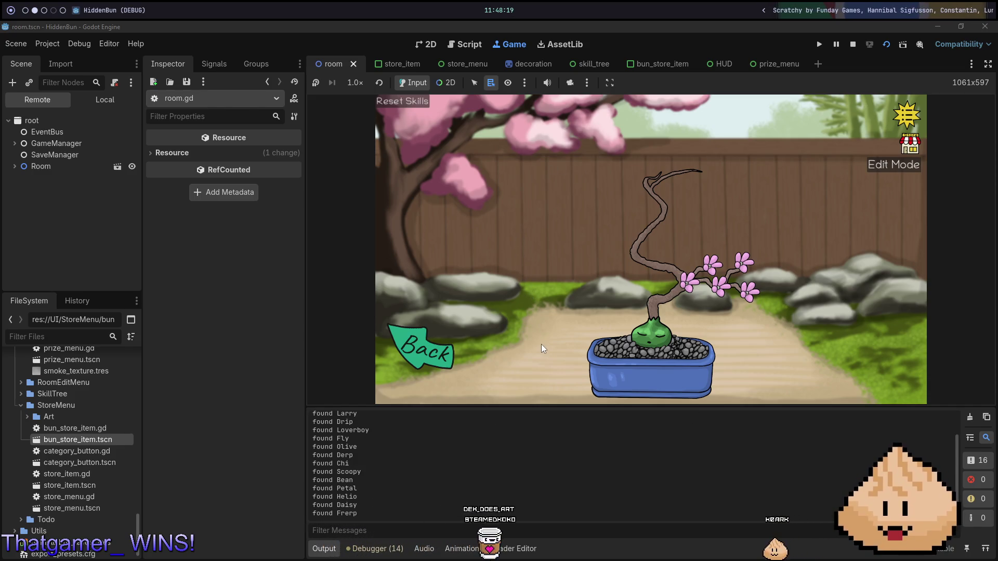
Step: Return from the bonsai garden, drag the steamer item in the store, then open prize_menu
left_click(424, 349)
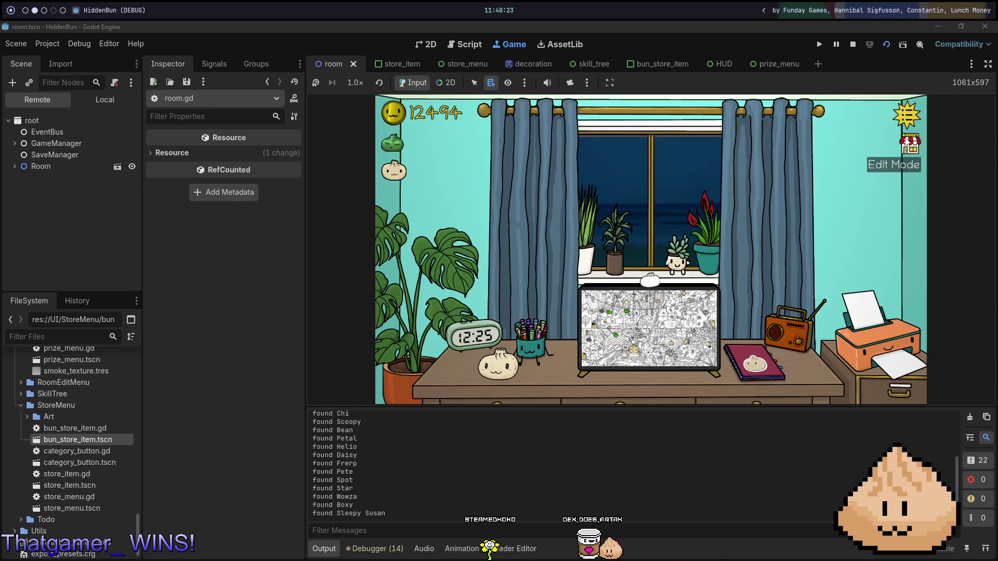
left_click(909, 142)
mouse_move(565, 209)
left_mouse_down()
mouse_move(646, 268)
mouse_move(669, 267)
left_mouse_up()
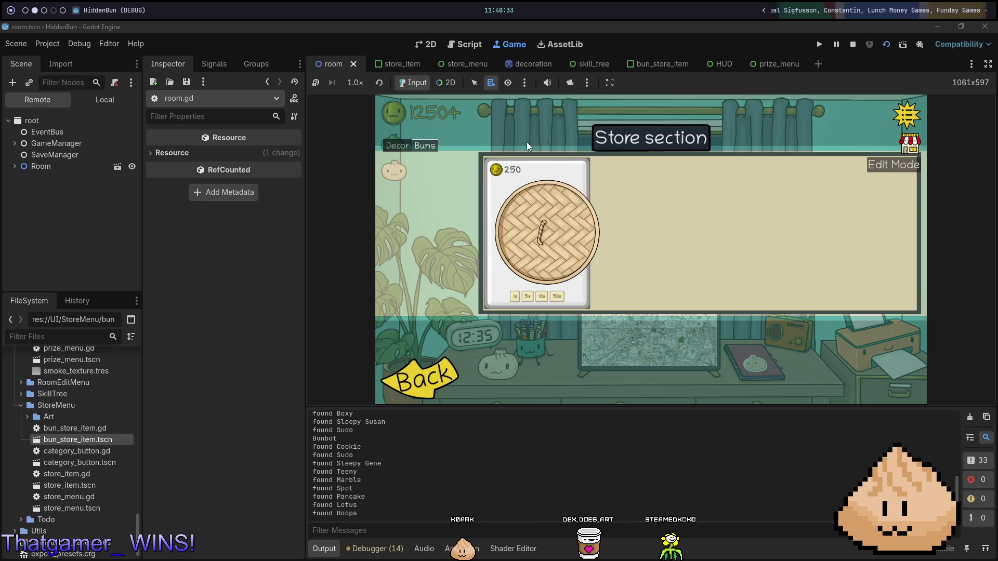
left_click(770, 64)
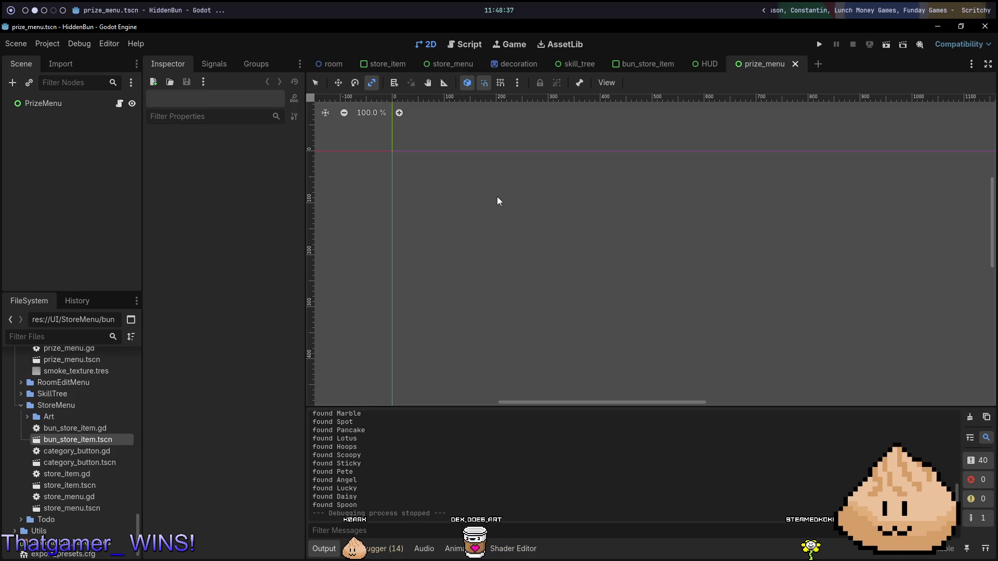
Step: Scroll down in the editor, then switch over to the web browser
scroll(633, 197, "down", 5)
scroll(676, 213, "down", 2)
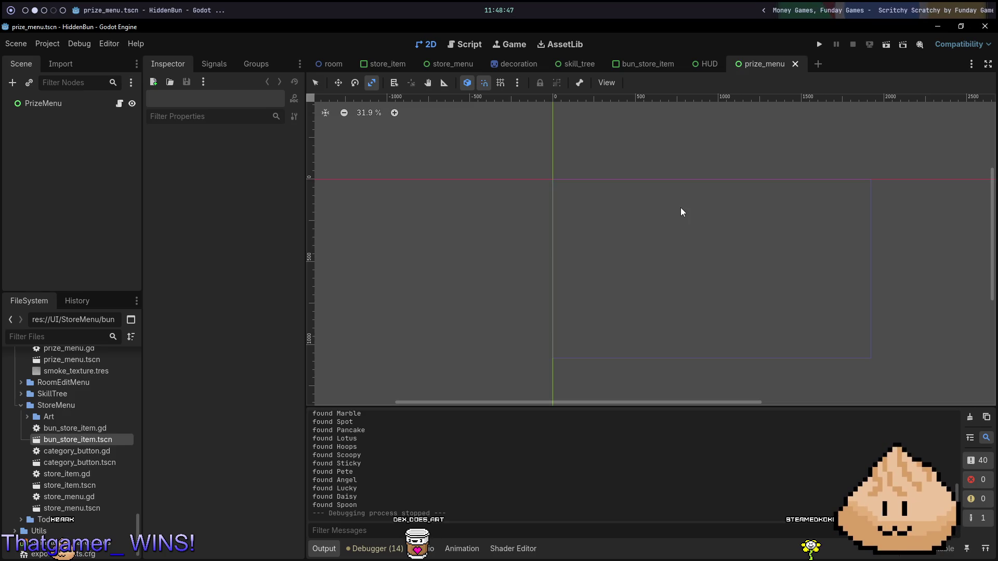
key("super+5")
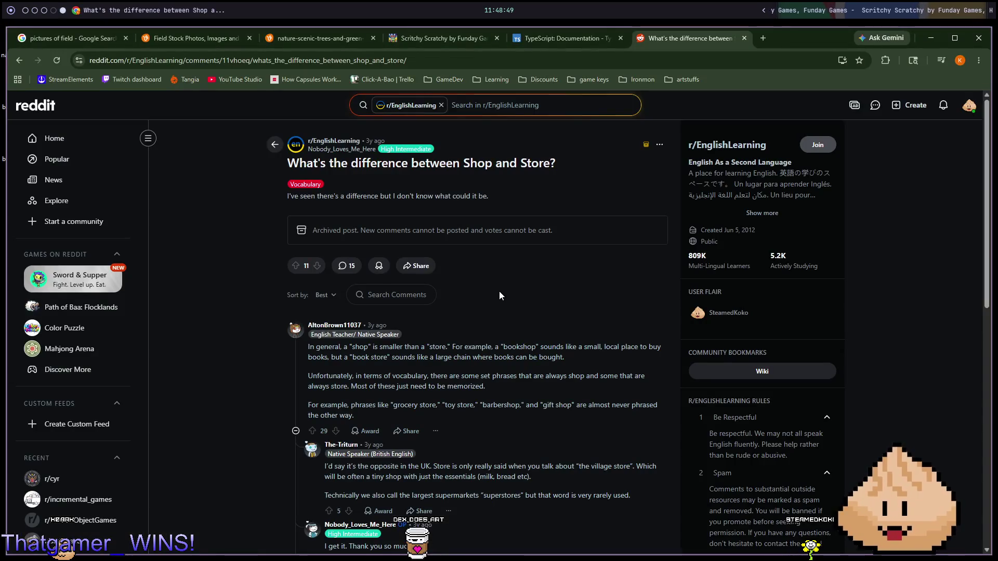
Step: In a new tab, open the Click-A-Bao Confluence space from the GameDev bookmarks
key("ctrl+t")
type("con")
key("Escape")
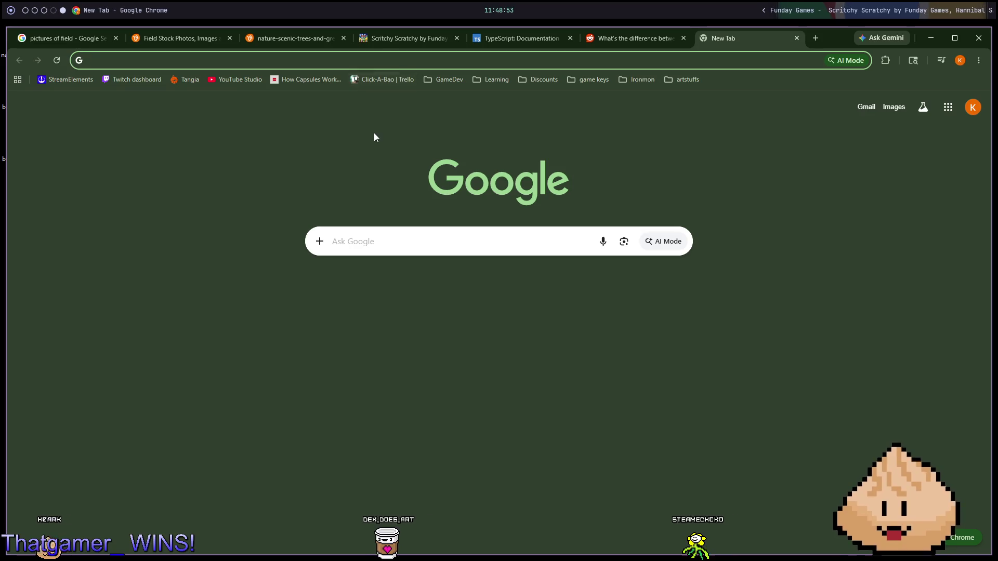
left_click(456, 83)
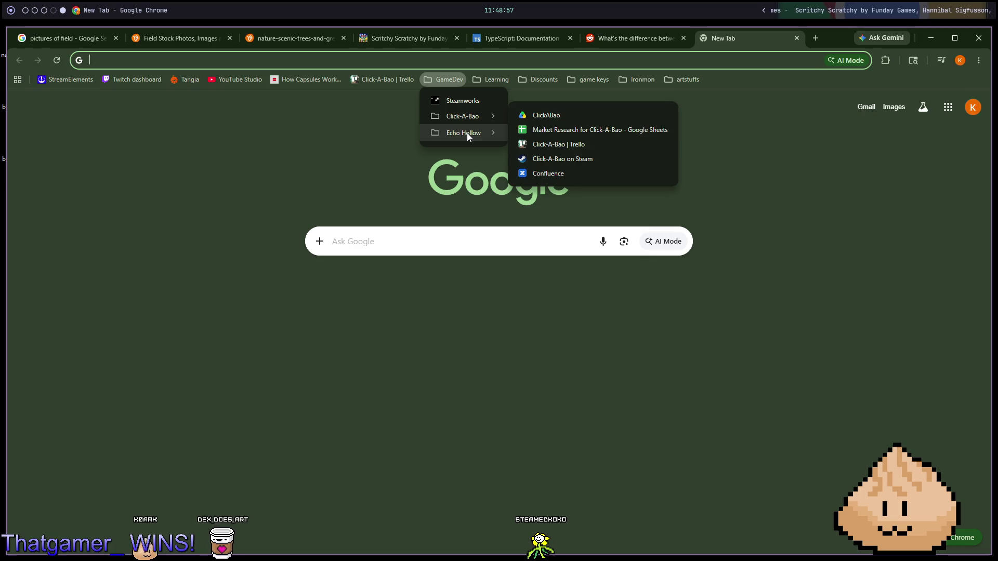
mouse_move(467, 134)
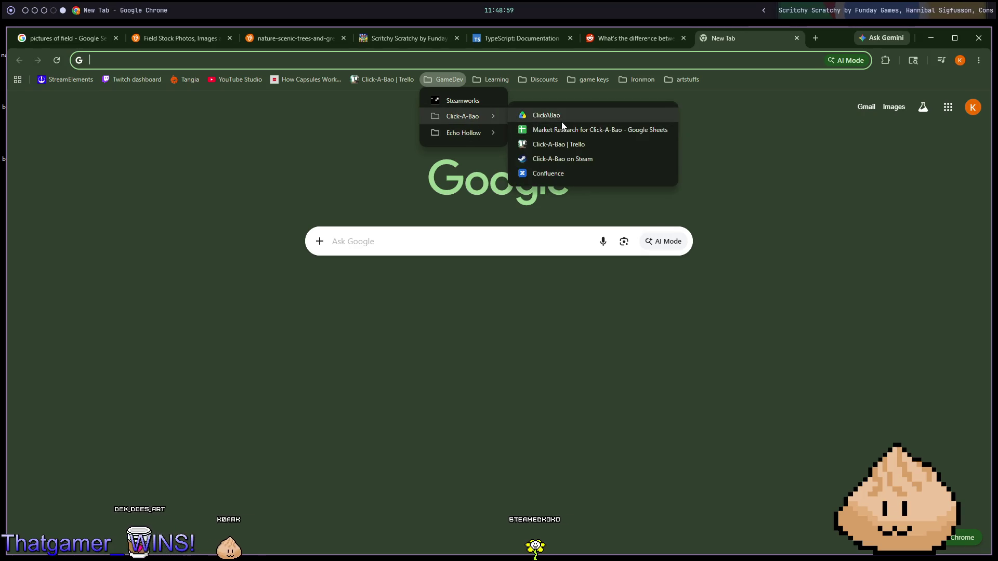
left_click(553, 175)
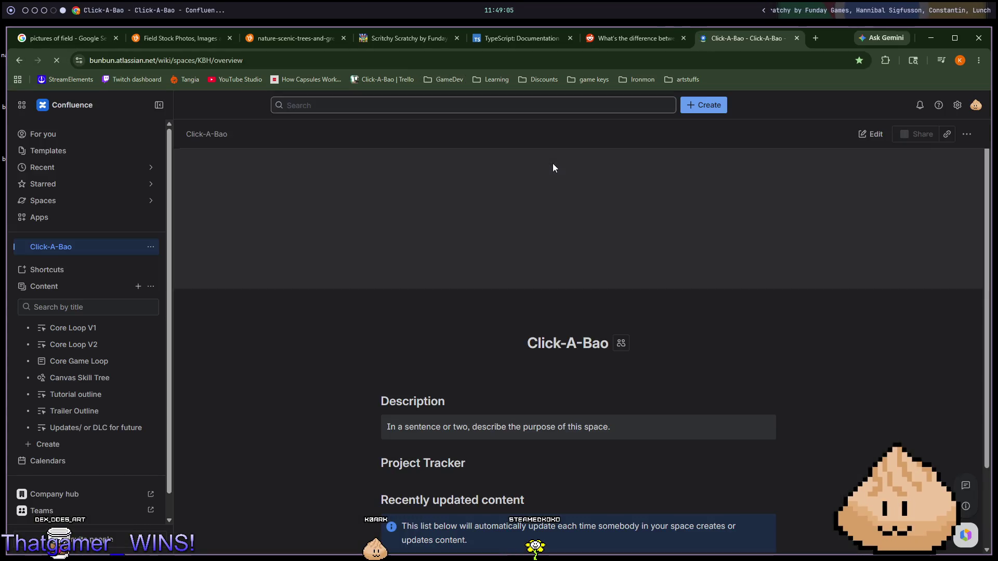
Step: Add a blank whiteboard titled 'Prize UI' to the space, skipping the templates
left_click(83, 443)
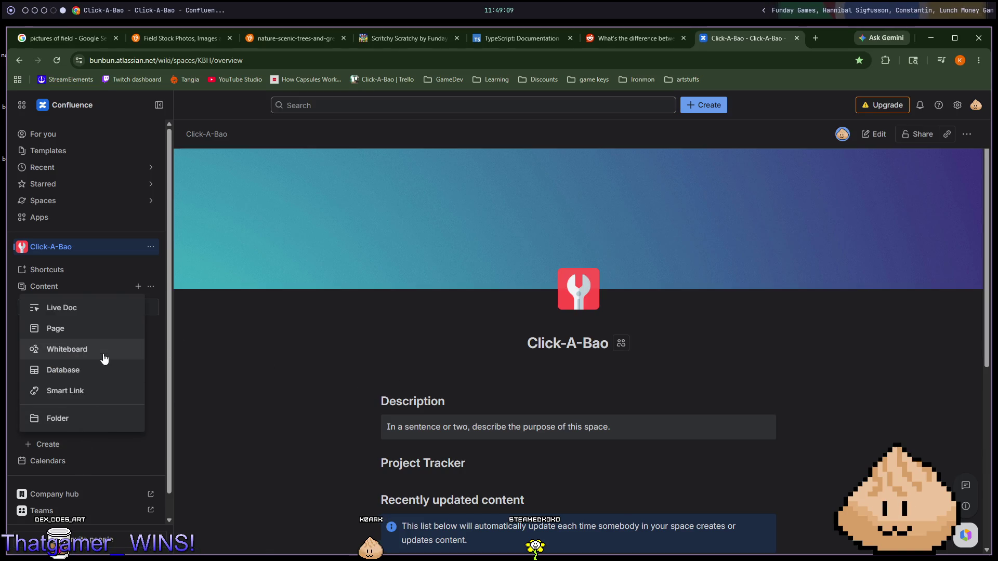
left_click(103, 358)
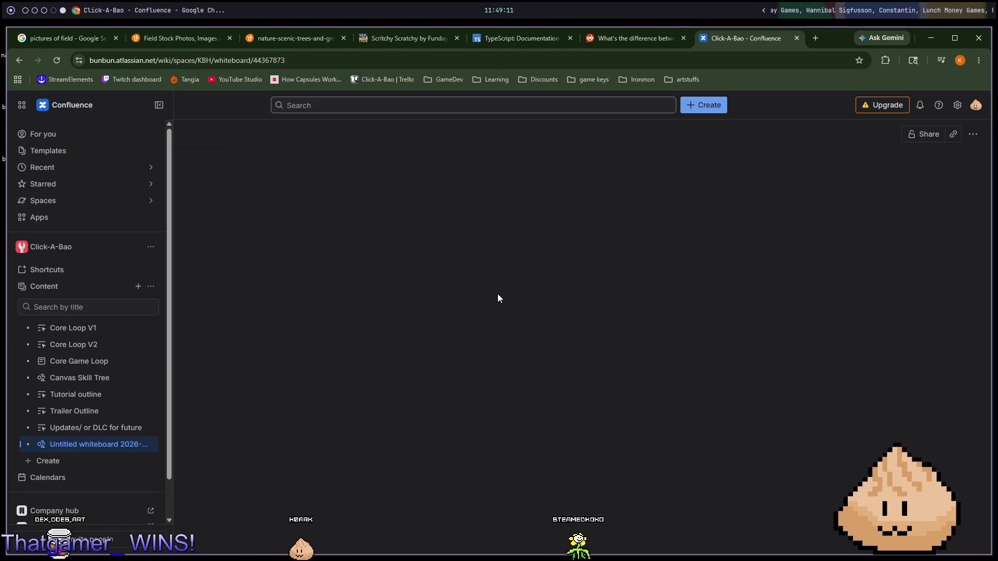
left_click(306, 136)
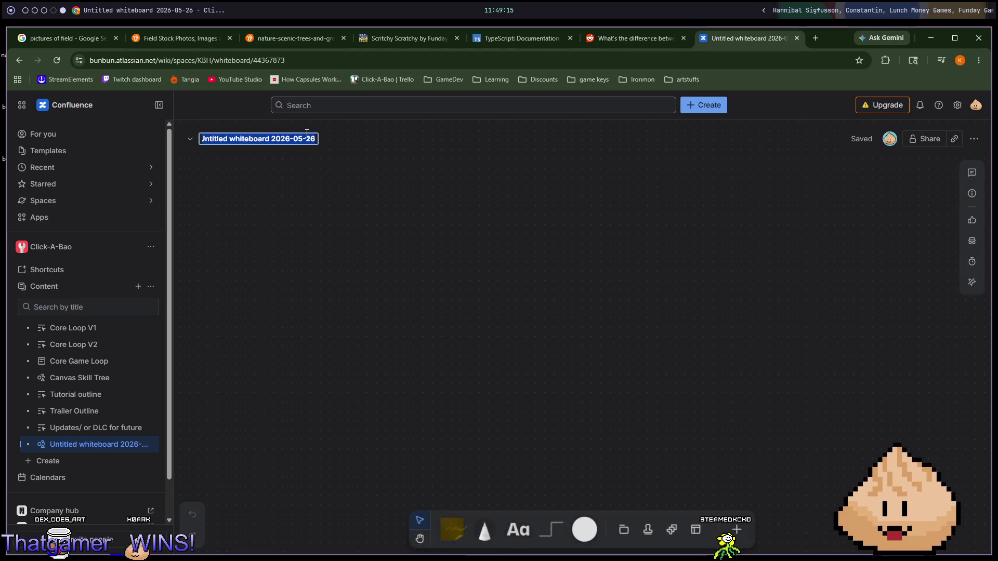
type("Prize UI")
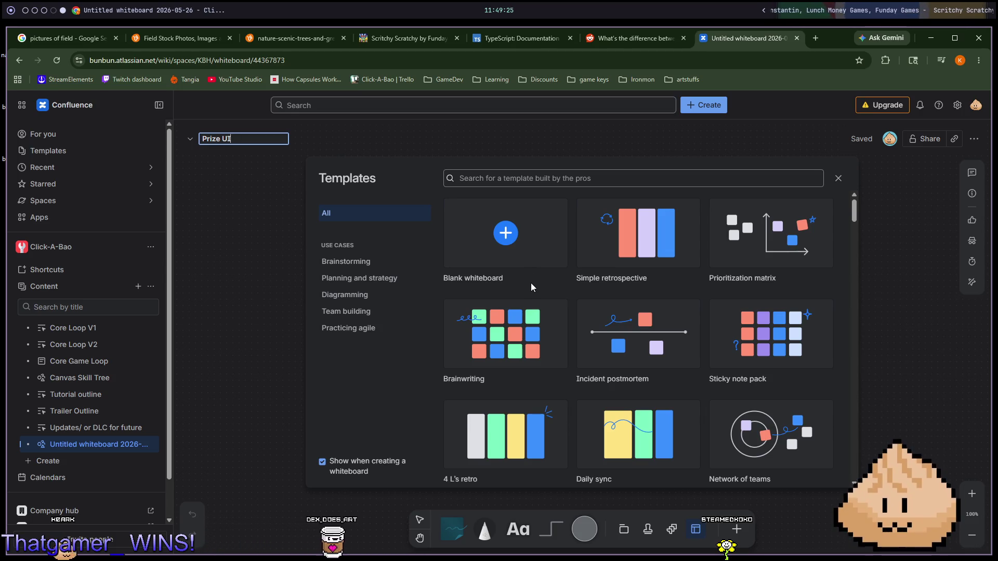
left_click(529, 252)
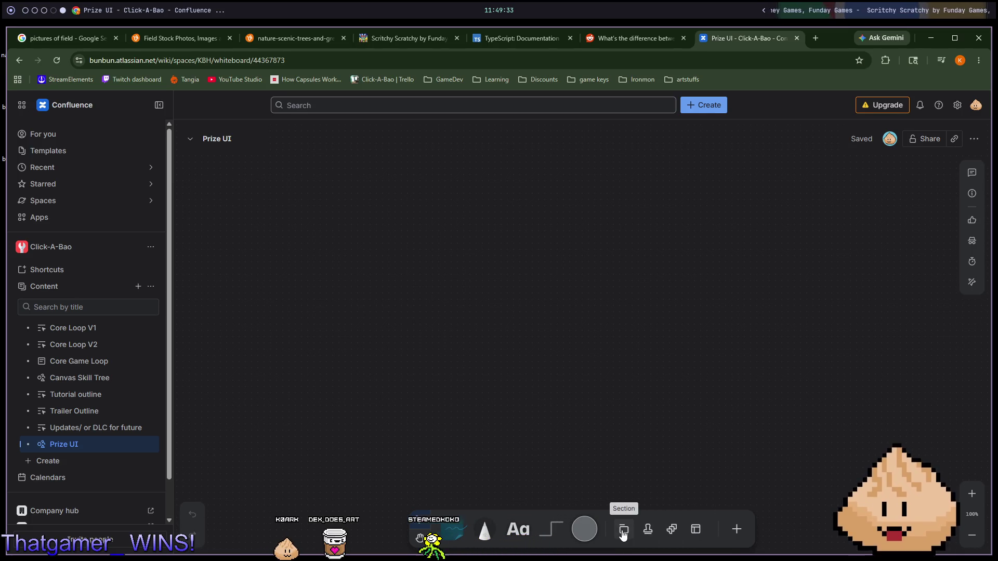
left_click(735, 530)
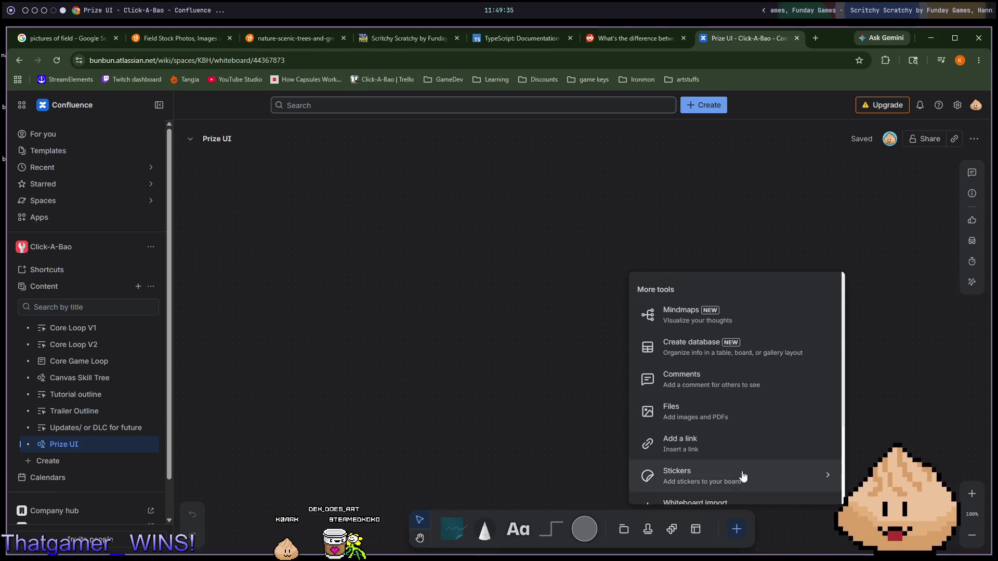
Step: Draw a trial grey elbow connector on the board, then undo it
scroll(743, 476, "down", 3)
left_click(736, 529)
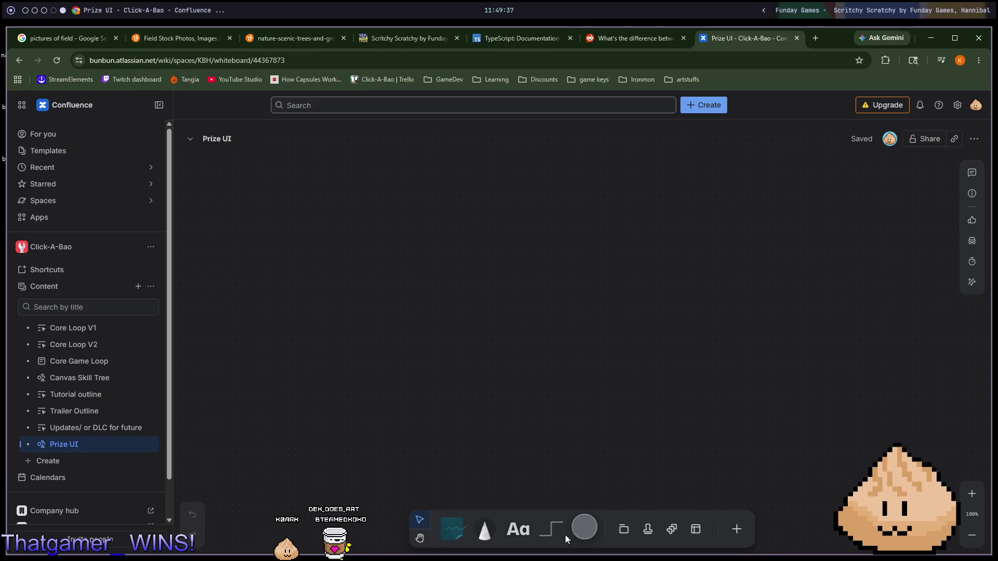
left_click(551, 525)
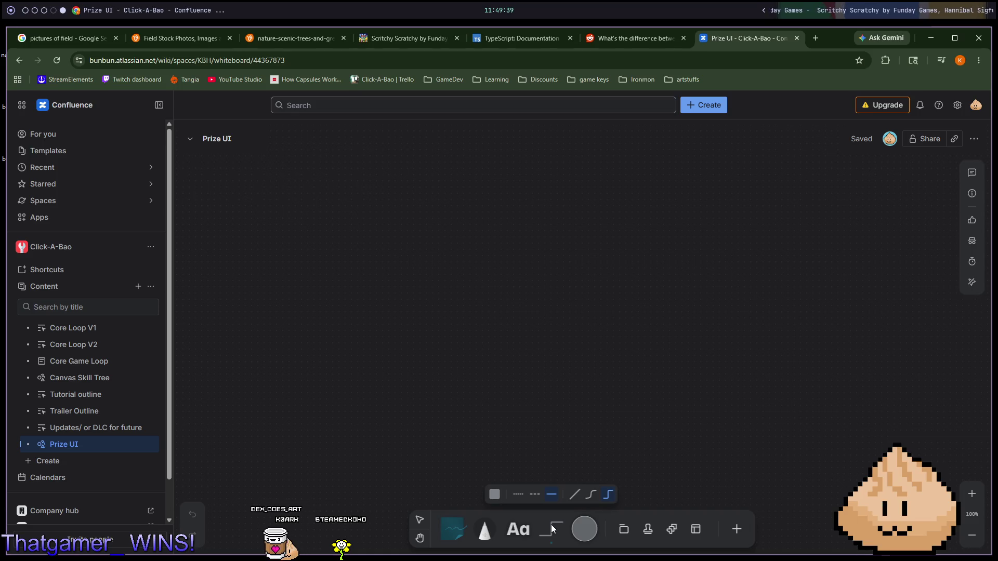
left_click(494, 497)
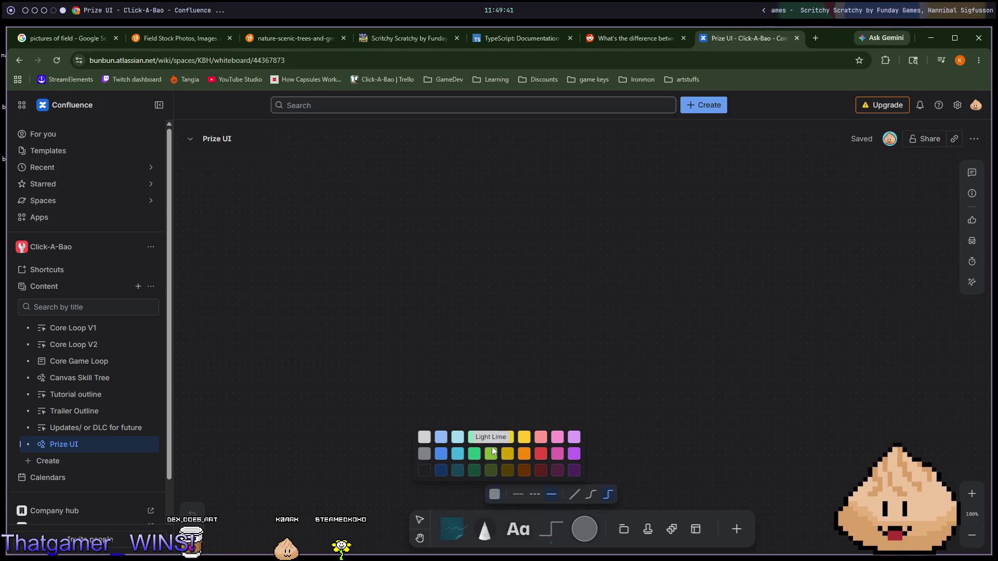
left_click(425, 456)
left_click_drag(458, 335, 486, 383)
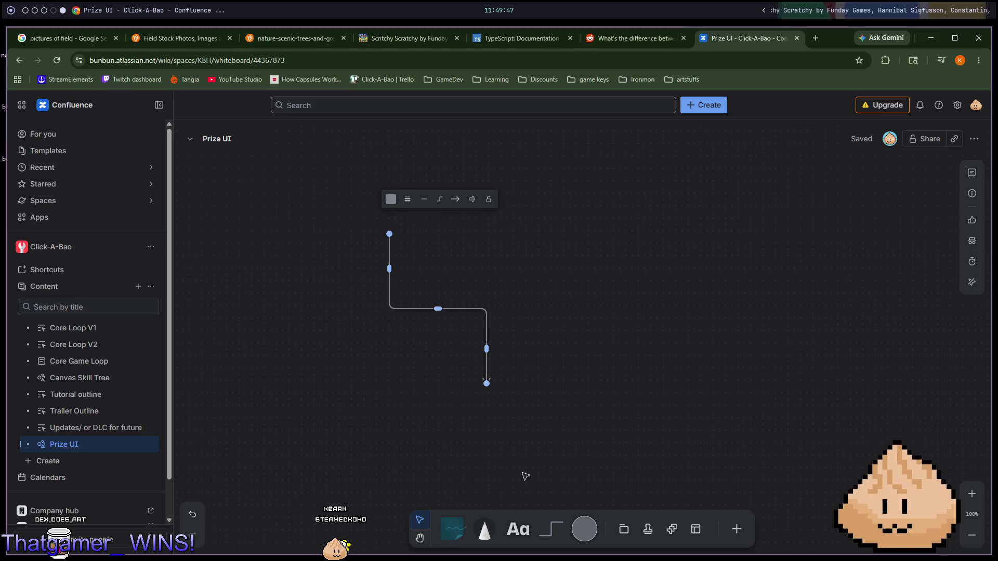
key("ctrl+z")
Step: Set connector lines to straight and switch to the freehand pen
left_click(552, 529)
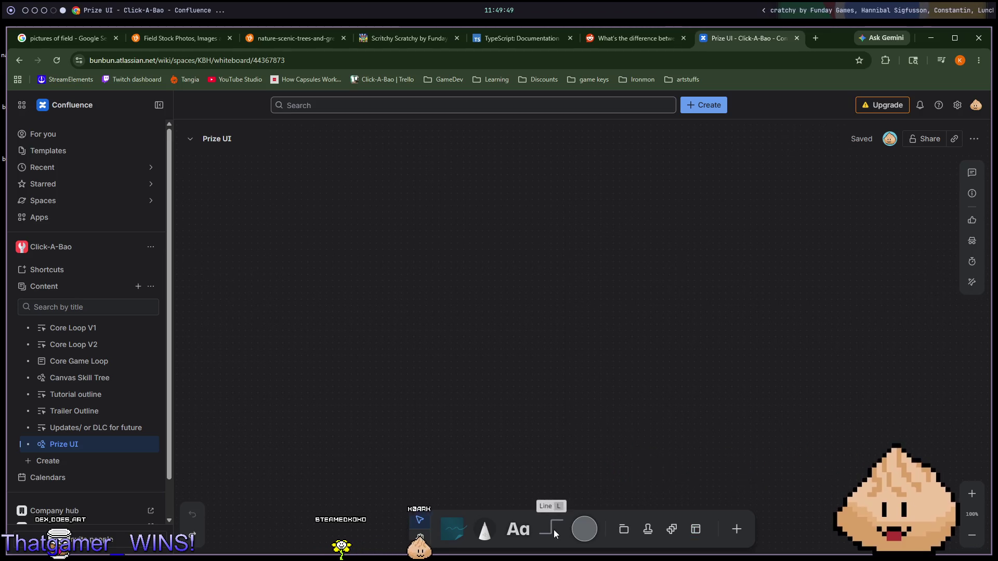
left_click(494, 494)
left_click(495, 494)
left_click(574, 494)
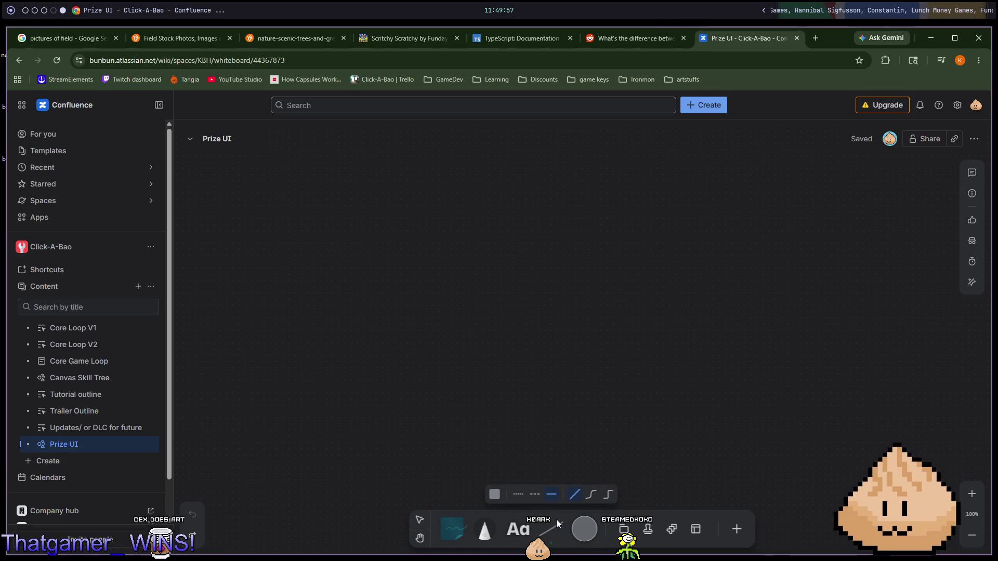
left_click(555, 523)
left_click(485, 531)
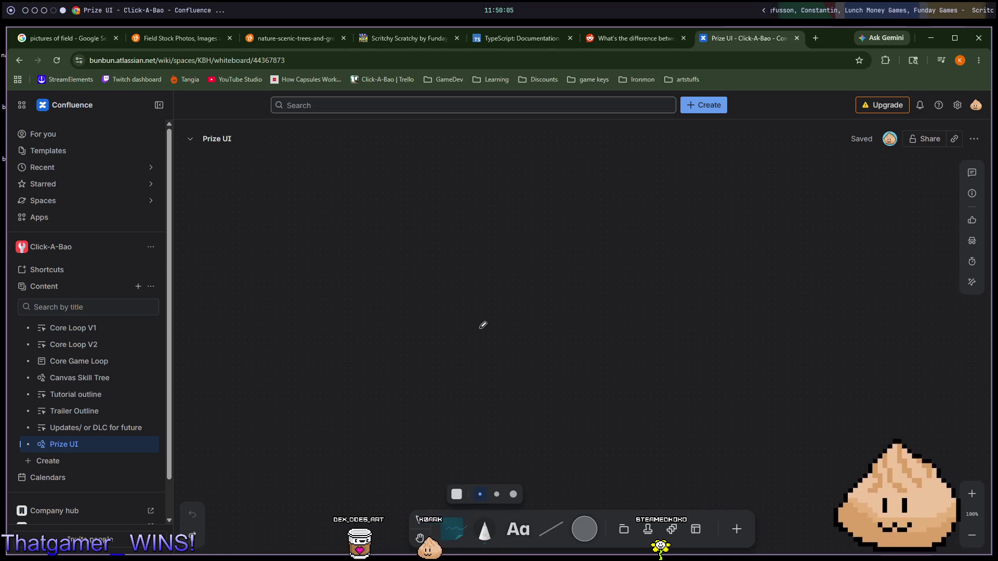
Step: Sketch the bao bun with round outlines, stems, a face and a mouth
mouse_move(368, 207)
left_mouse_down()
mouse_move(352, 278)
mouse_move(374, 303)
mouse_move(501, 314)
mouse_move(533, 206)
mouse_move(468, 170)
mouse_move(381, 182)
left_mouse_up()
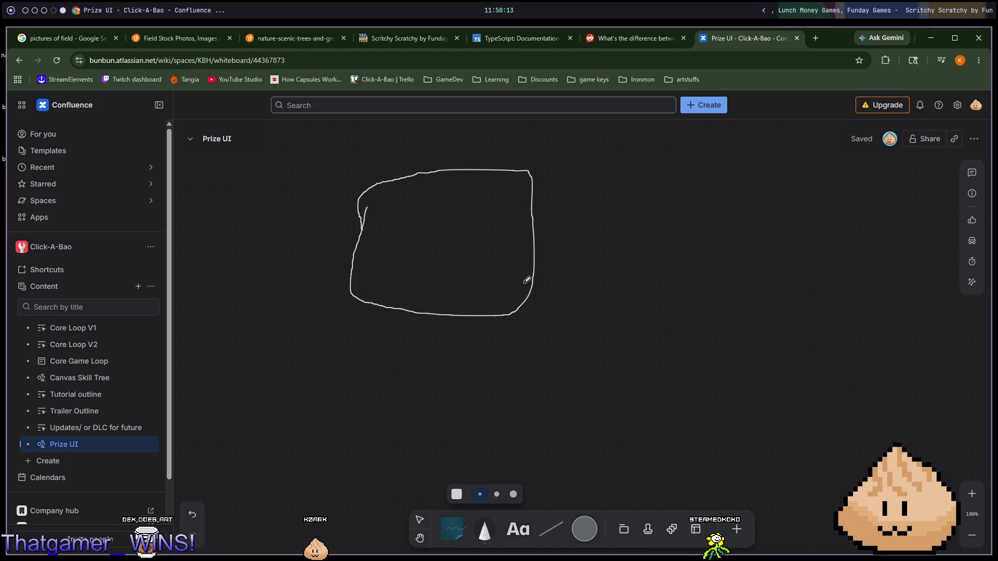
key("ctrl+z")
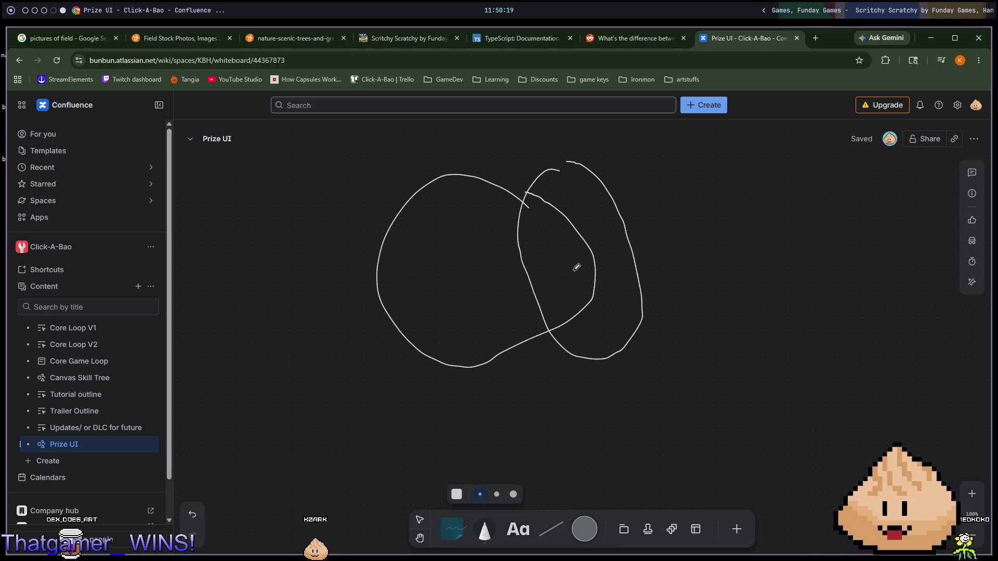
left_click_drag(596, 255, 611, 269)
left_click_drag(377, 224, 345, 154)
left_click_drag(435, 200, 436, 145)
left_click_drag(503, 195, 523, 149)
left_click_drag(473, 261, 502, 307)
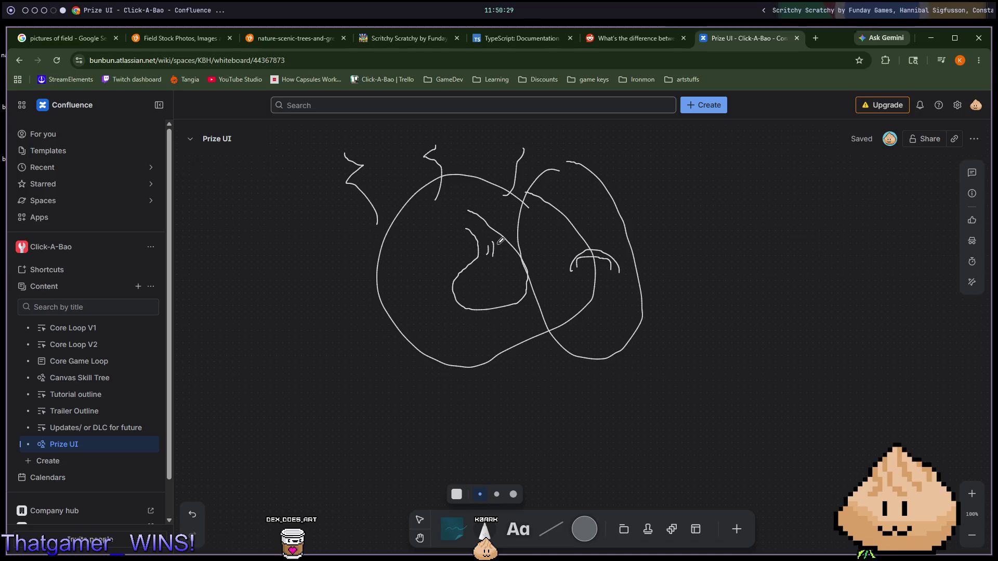
left_click_drag(473, 285, 498, 289)
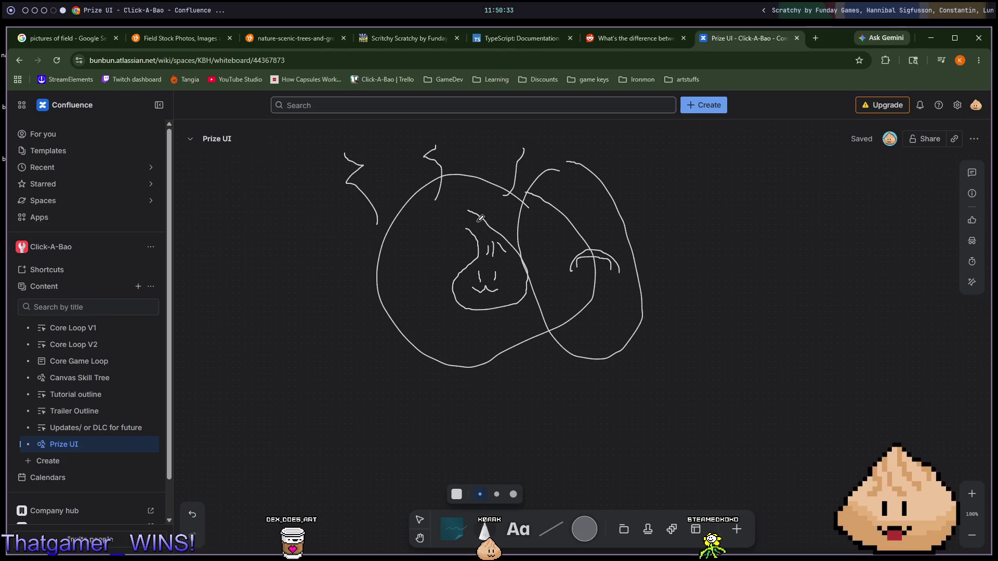
left_click_drag(461, 210, 462, 230)
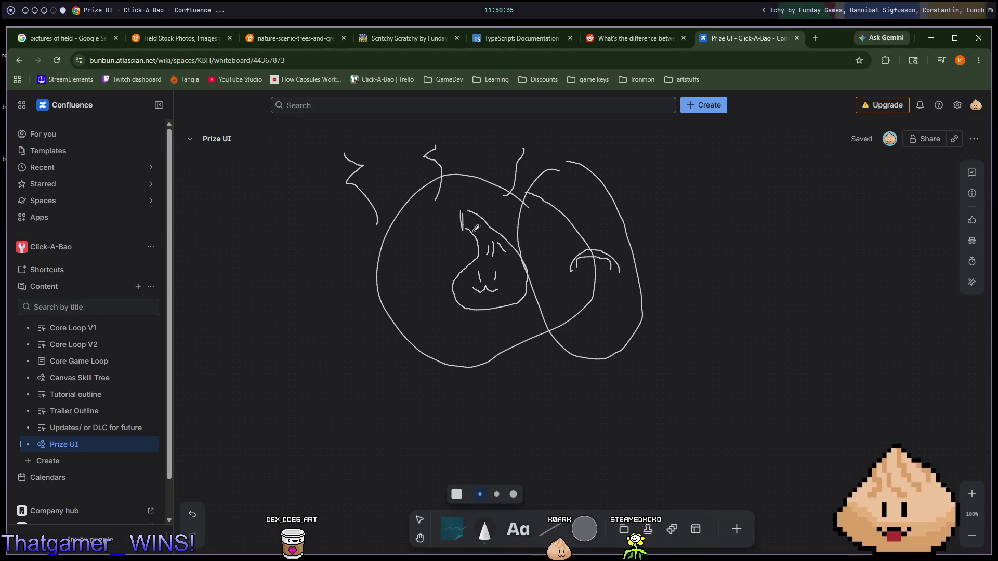
key("ctrl+z")
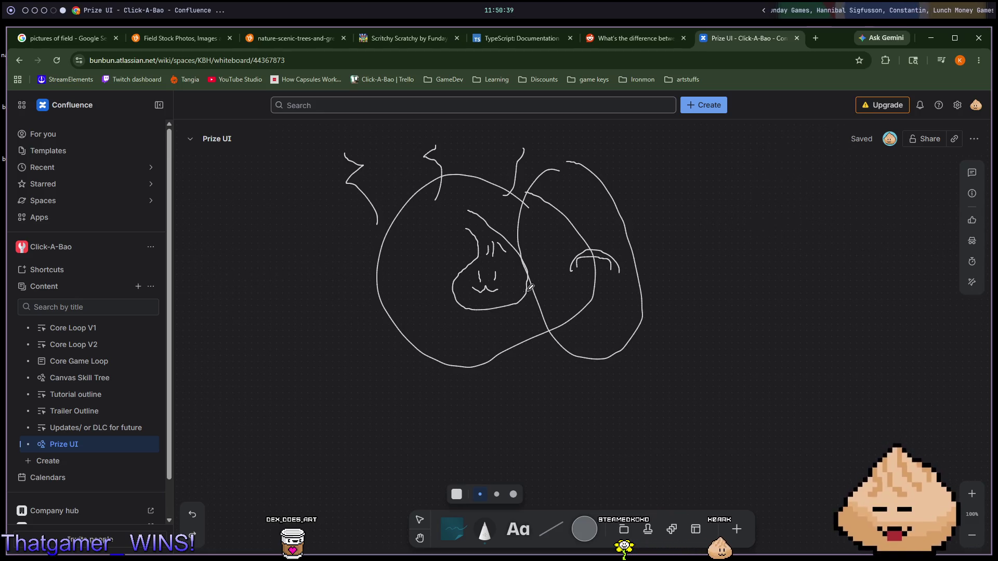
Step: Look through the pen colour, section and marker options, ending in selection mode
left_click(456, 496)
left_click(457, 496)
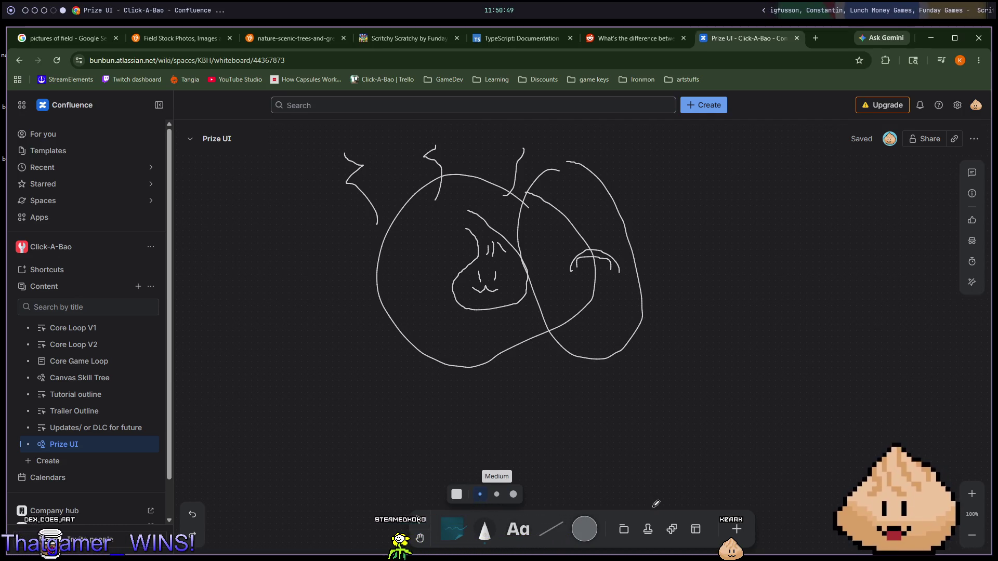
left_click(626, 528)
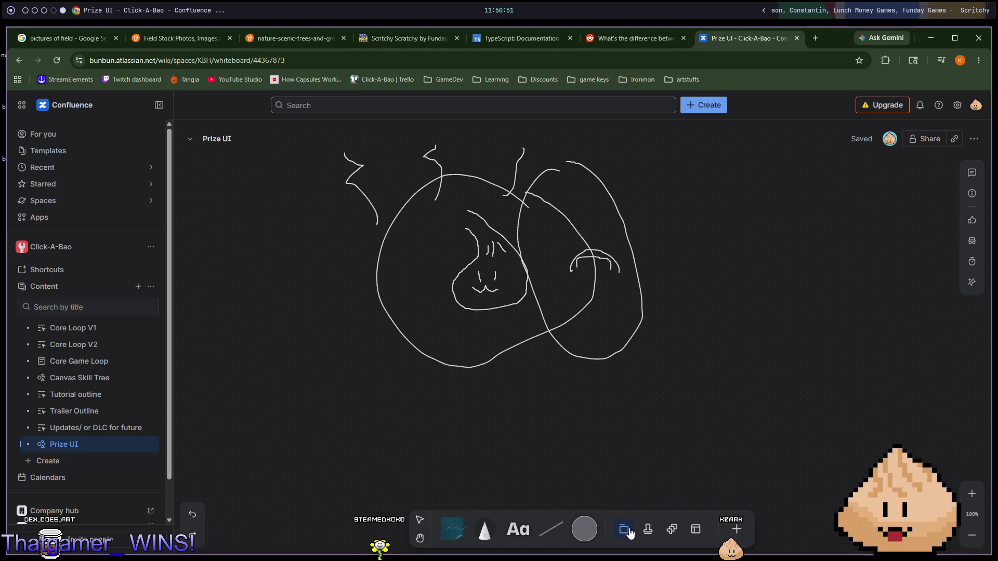
left_click(483, 528)
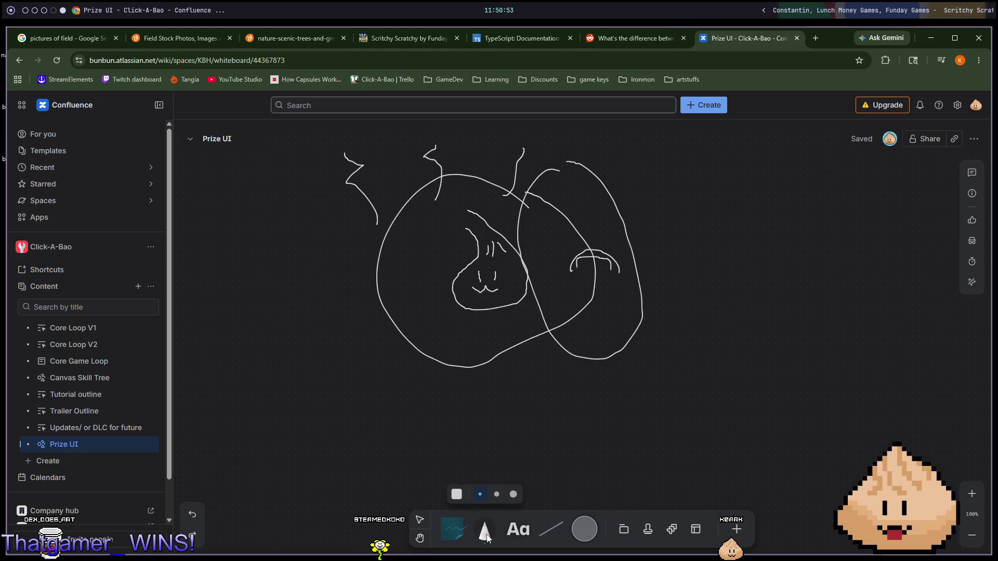
left_click(457, 497)
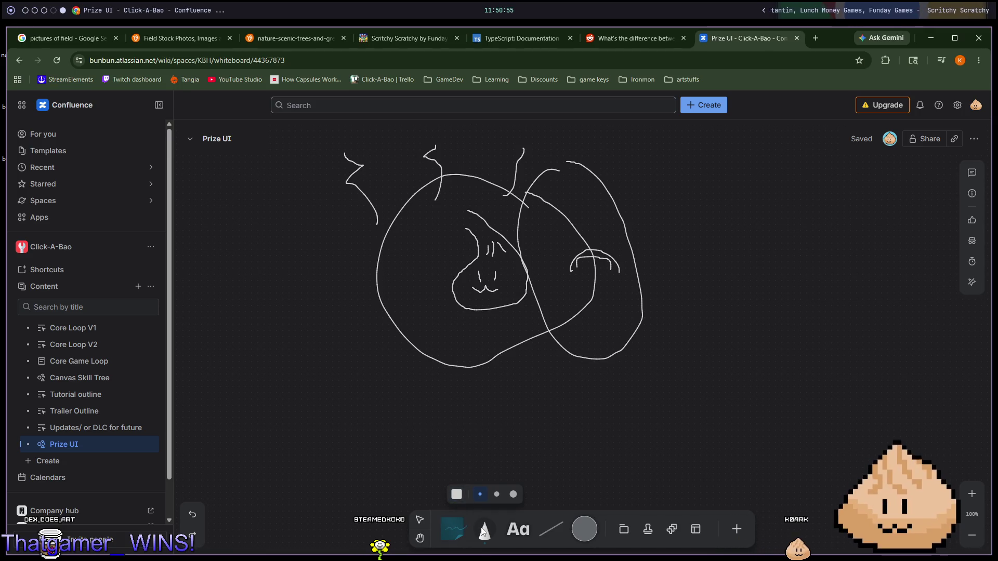
left_click(483, 530)
left_click(456, 533)
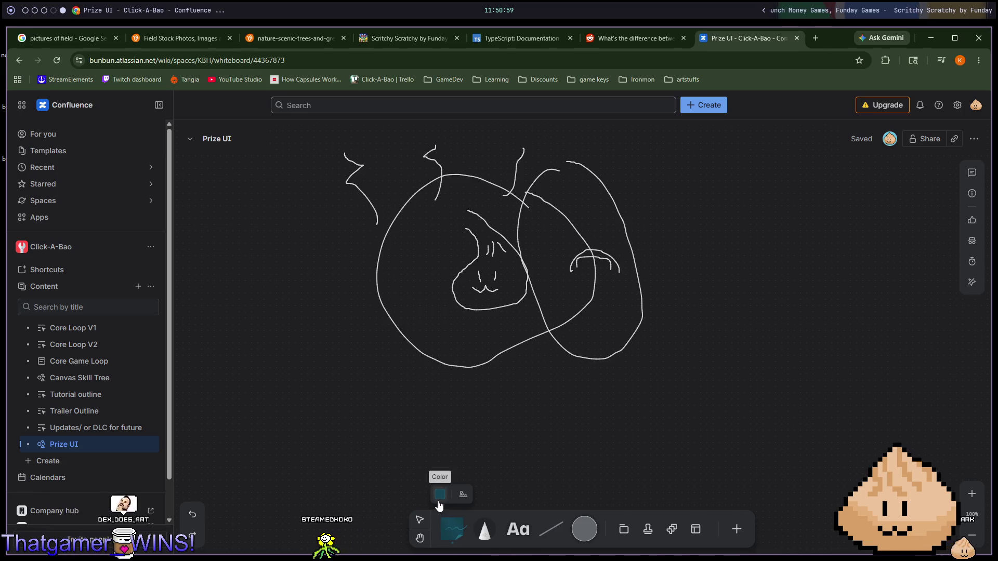
left_click(453, 530)
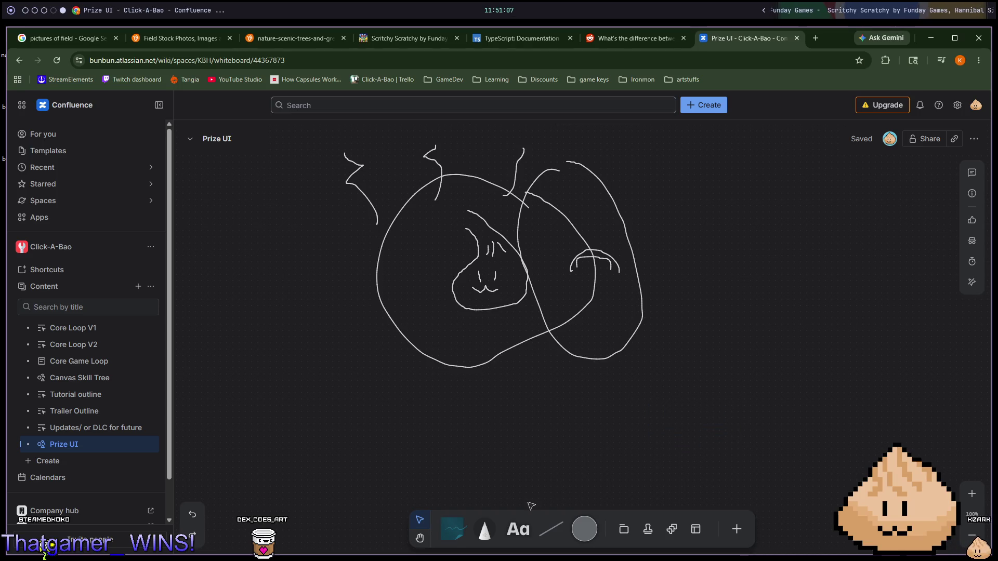
Step: Draw an arrow pointing right from the bao and a large screen frame beside it
mouse_move(696, 363)
left_mouse_down()
mouse_move(661, 318)
mouse_move(632, 414)
mouse_move(661, 410)
mouse_move(708, 304)
mouse_move(790, 292)
mouse_move(784, 383)
mouse_move(659, 349)
left_mouse_up()
mouse_move(710, 316)
left_mouse_down()
mouse_move(778, 315)
mouse_move(734, 352)
left_mouse_up()
mouse_move(811, 332)
left_mouse_down()
mouse_move(688, 348)
mouse_move(551, 336)
mouse_move(528, 345)
left_mouse_up()
mouse_move(543, 222)
left_mouse_down()
mouse_move(546, 252)
mouse_move(648, 397)
mouse_move(831, 397)
mouse_move(855, 339)
mouse_move(834, 200)
mouse_move(529, 208)
mouse_move(567, 239)
mouse_move(594, 244)
left_mouse_up()
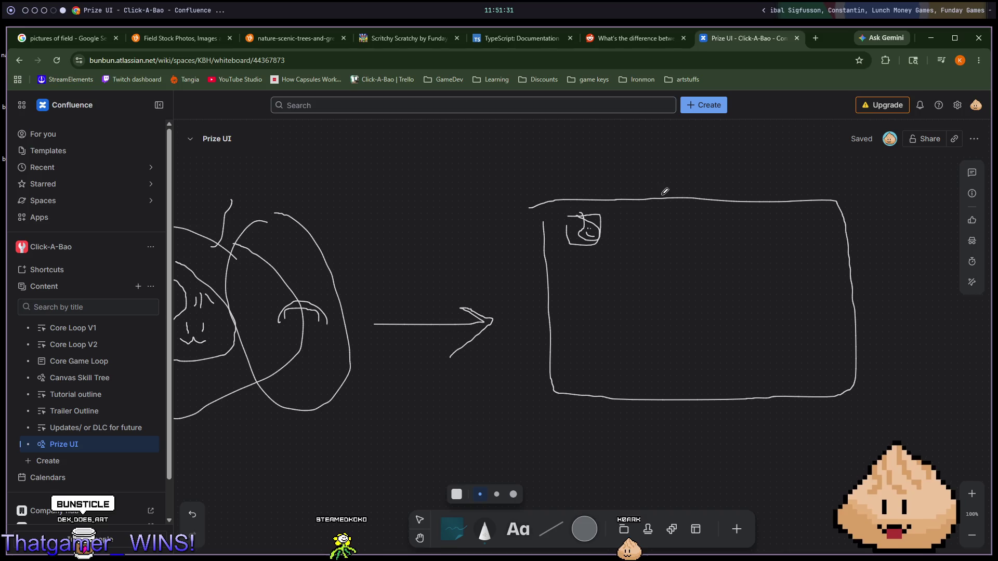
Step: Add another pen stroke to the sketch and recentre the screen frame in view
left_click_drag(620, 257, 704, 248)
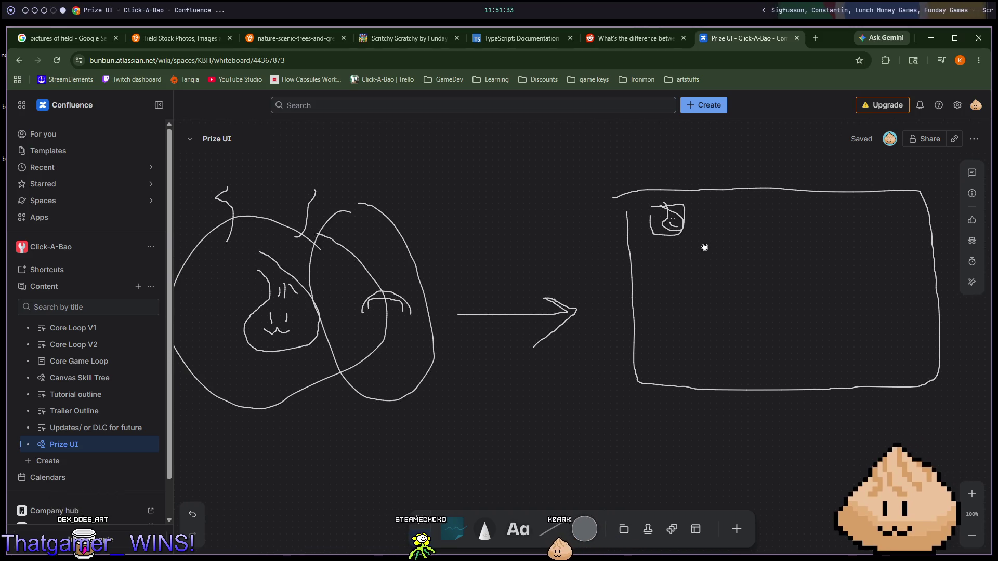
key("space")
left_click_drag(207, 223, 265, 276)
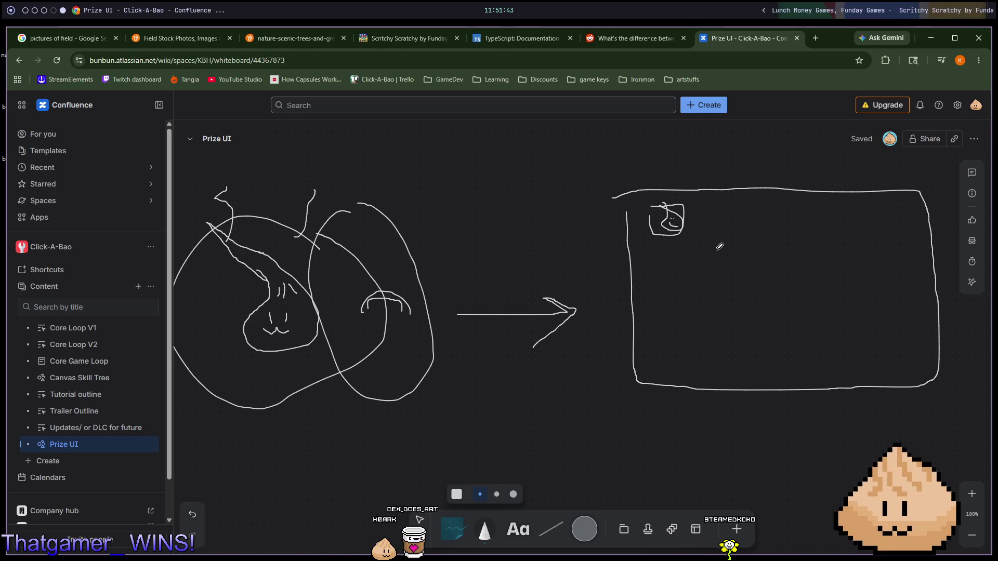
mouse_move(694, 246)
left_mouse_down()
mouse_move(671, 247)
mouse_move(624, 280)
mouse_move(635, 254)
mouse_move(646, 281)
mouse_move(675, 265)
mouse_move(666, 251)
mouse_move(594, 241)
left_mouse_up()
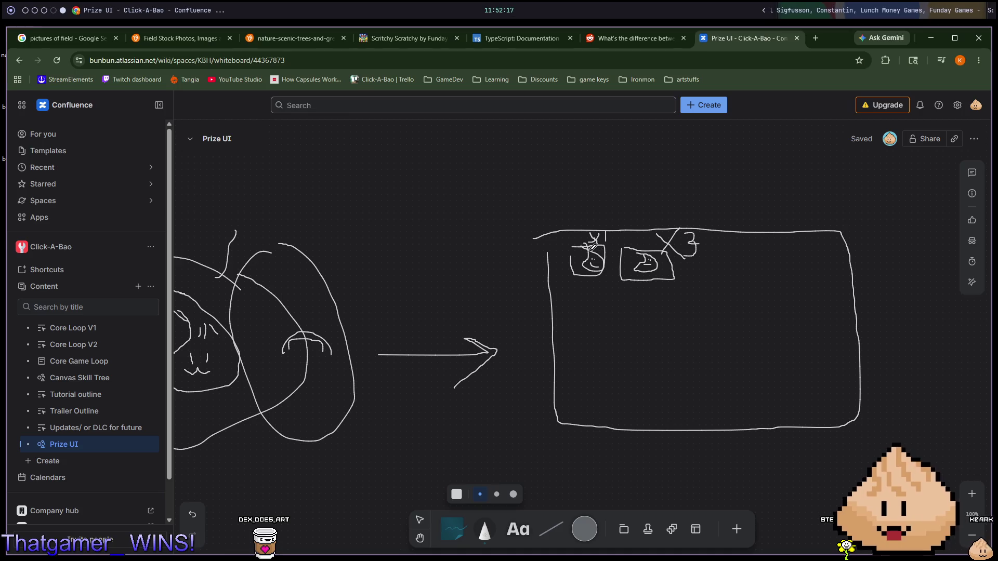
left_click_drag(792, 282, 689, 286)
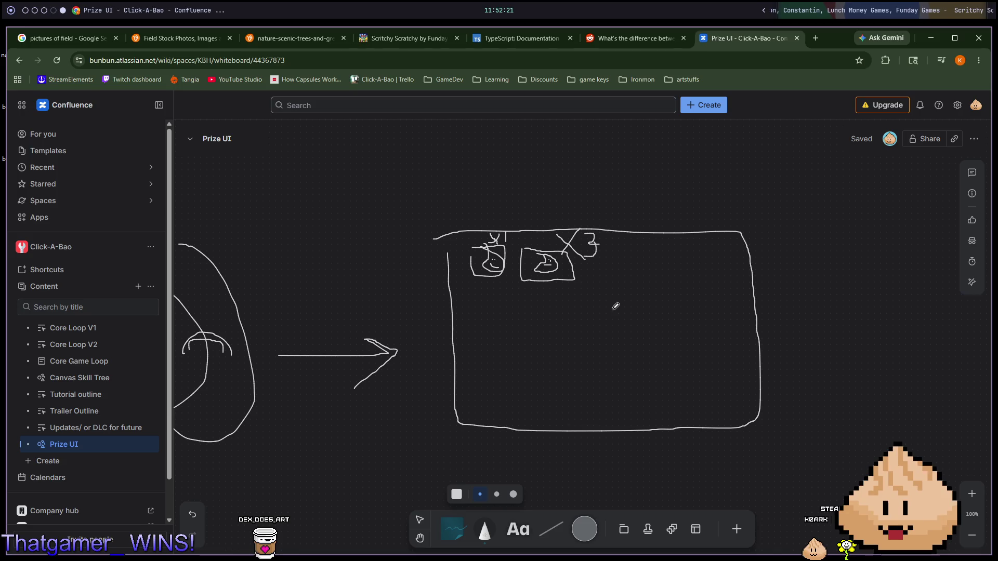
Step: Place two trial grey squares inside the frame, then delete both
left_click(589, 522)
left_click(516, 496)
left_click(585, 423)
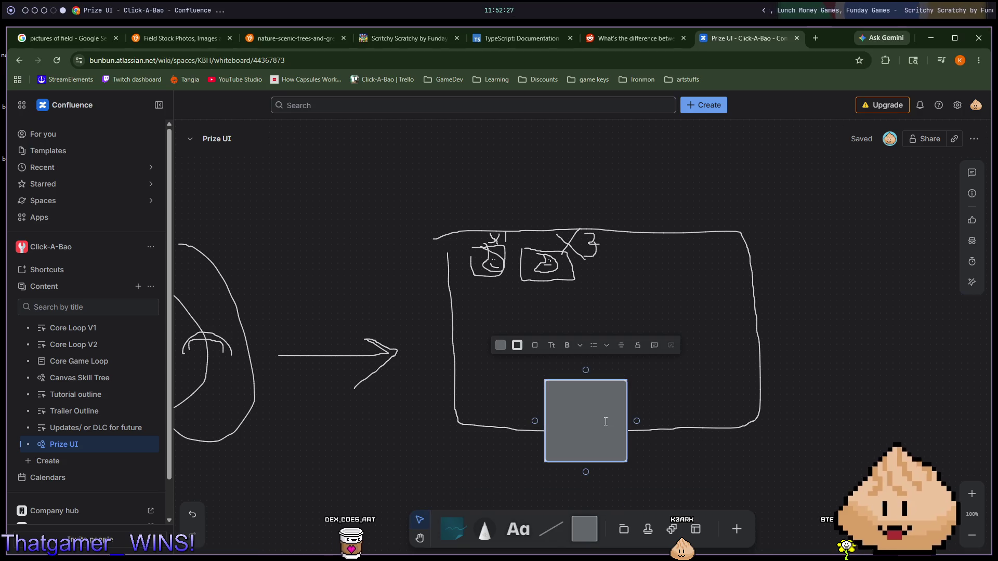
left_click(594, 516)
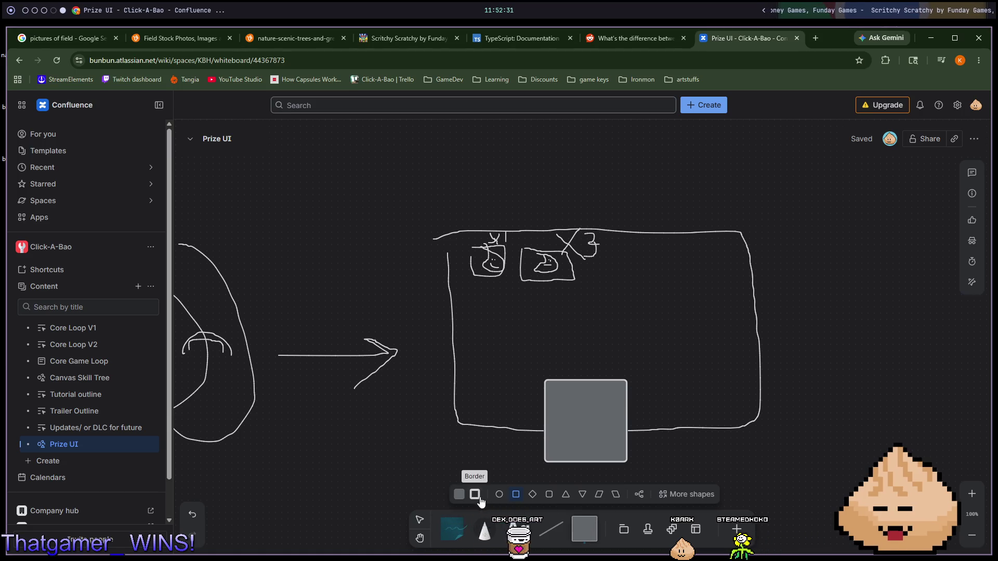
left_click(670, 380)
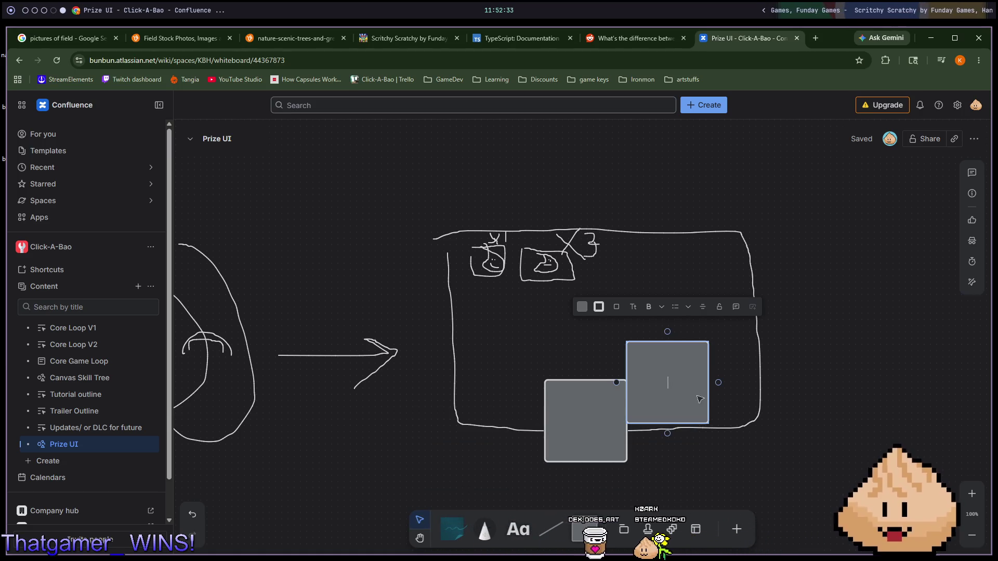
left_click(691, 470)
left_click(688, 391)
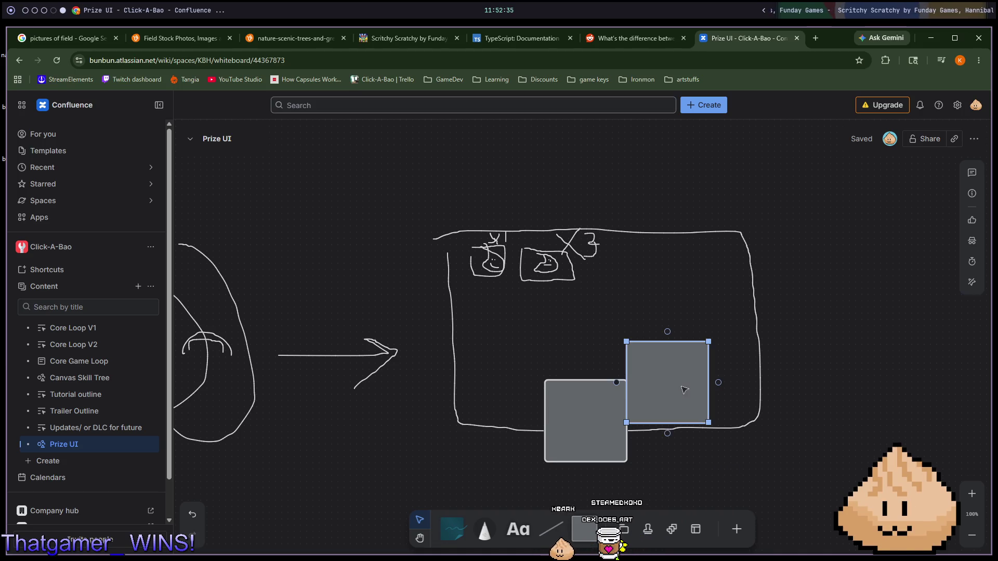
key("Delete")
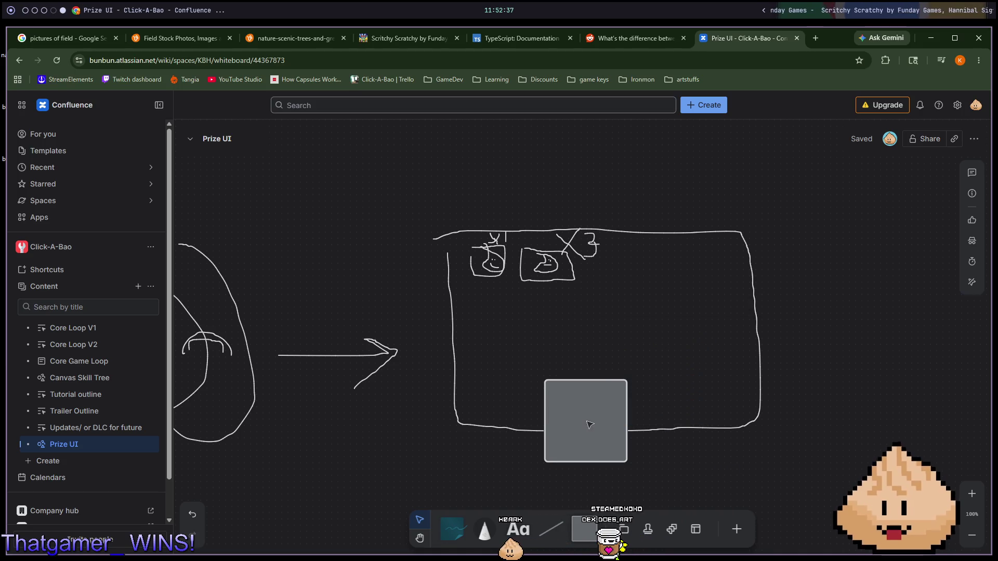
left_click(589, 423)
key("Delete")
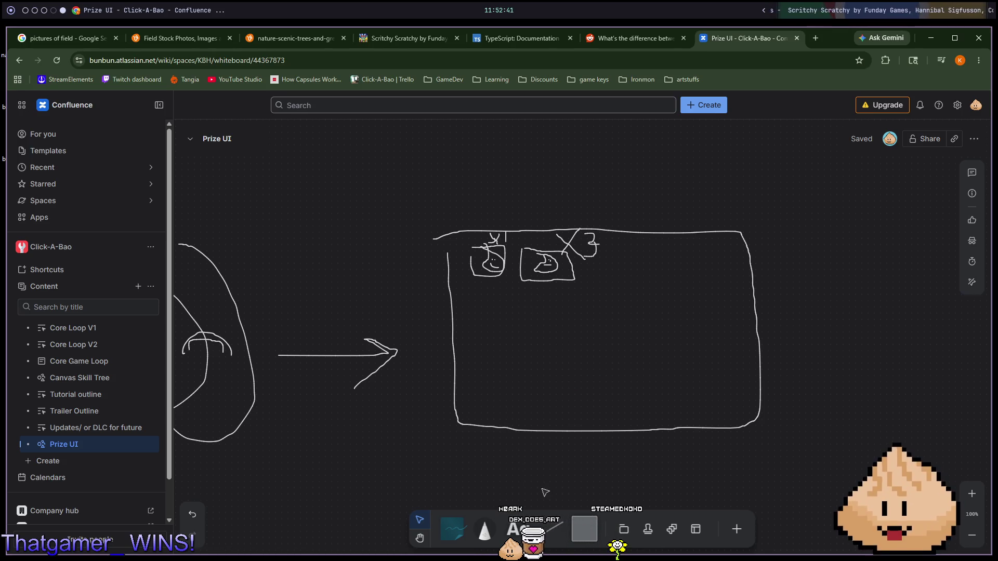
Step: Place a square and stretch it into a rectangle covering the sketched frame
left_click(578, 536)
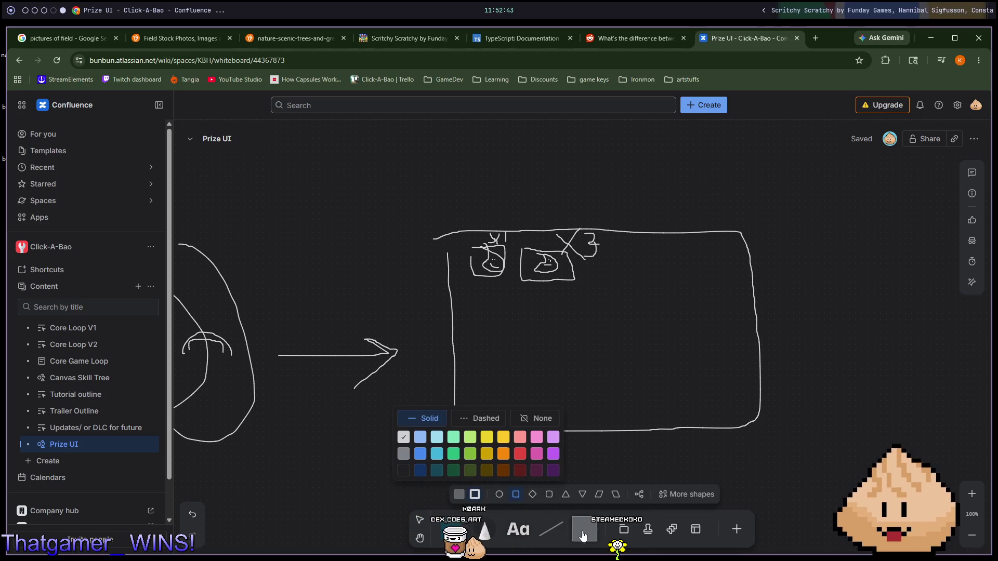
left_click(516, 496)
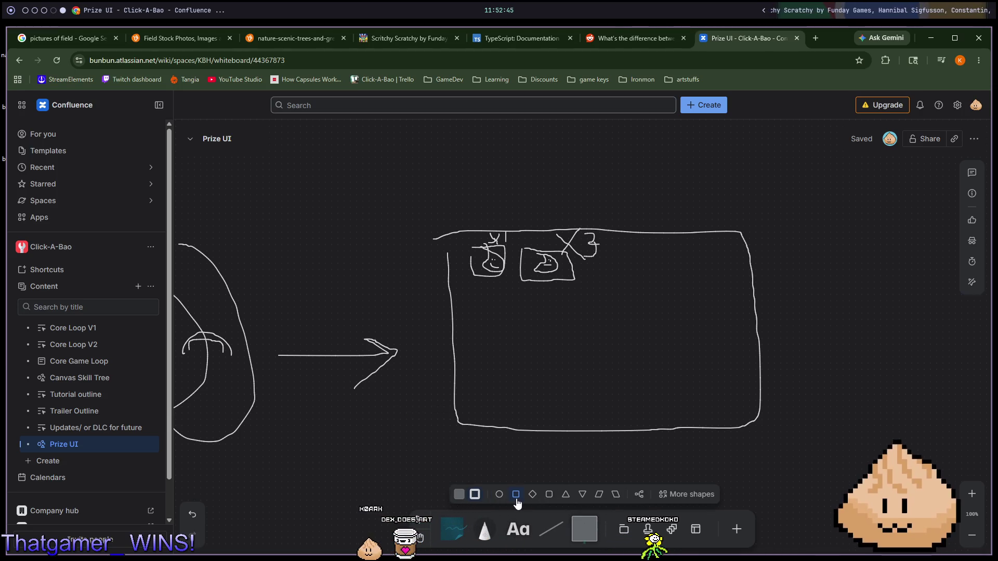
left_click(467, 260)
mouse_move(506, 300)
left_mouse_down()
mouse_move(578, 357)
mouse_move(503, 297)
mouse_move(770, 435)
left_mouse_up()
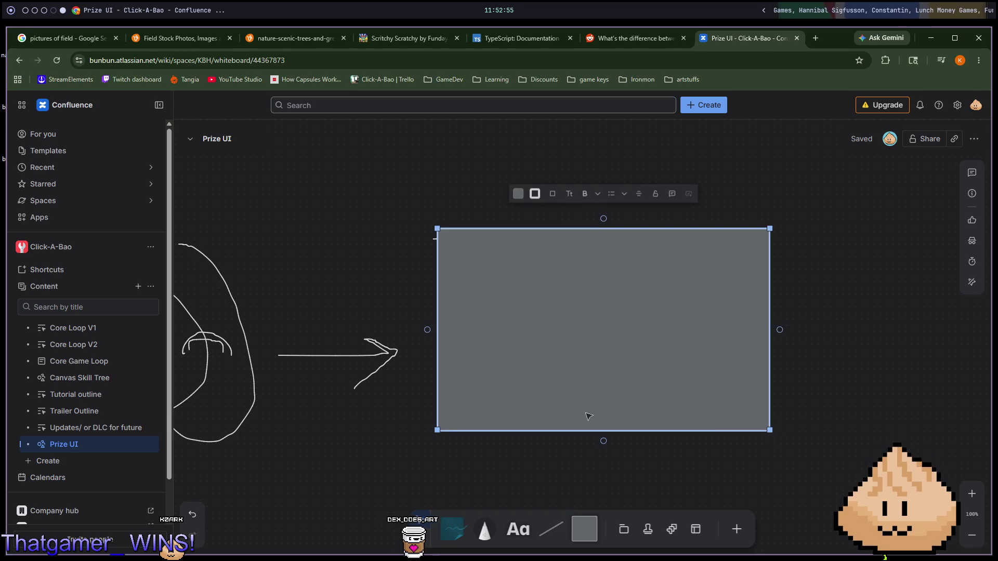
Step: Place the first square slot inside the grey rectangle, undoing a misplaced one
left_click(581, 524)
left_click(517, 491)
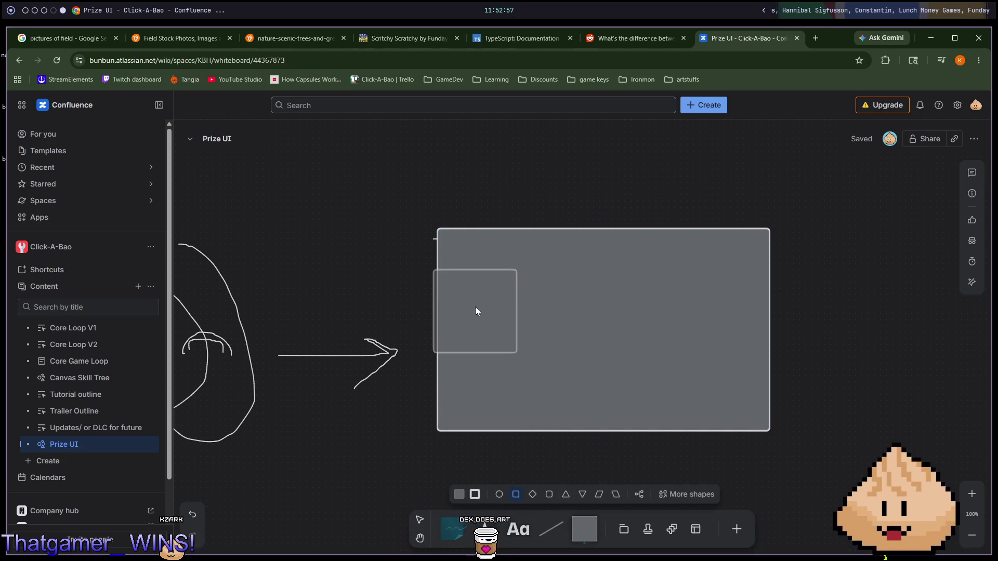
left_click(486, 288)
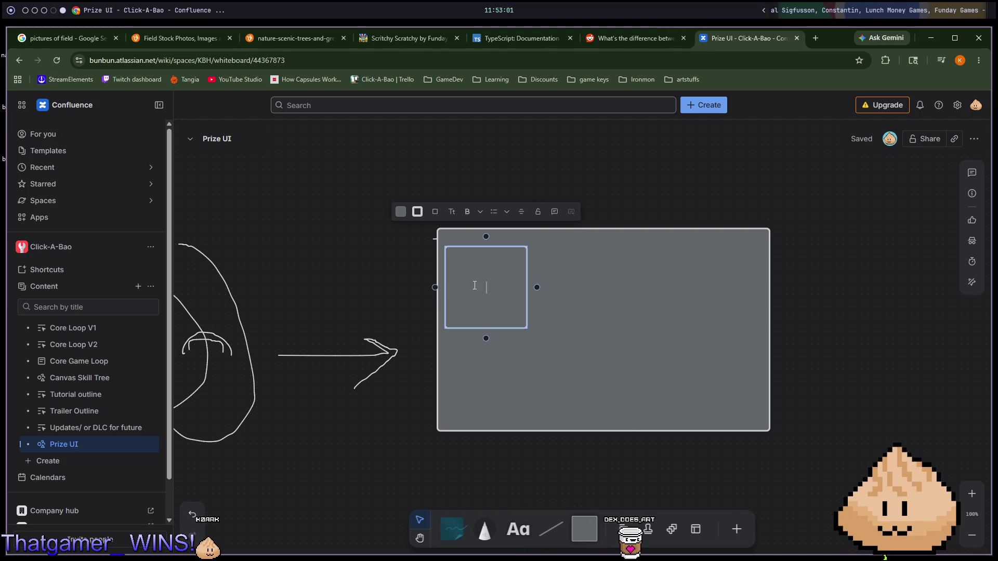
left_click(585, 525)
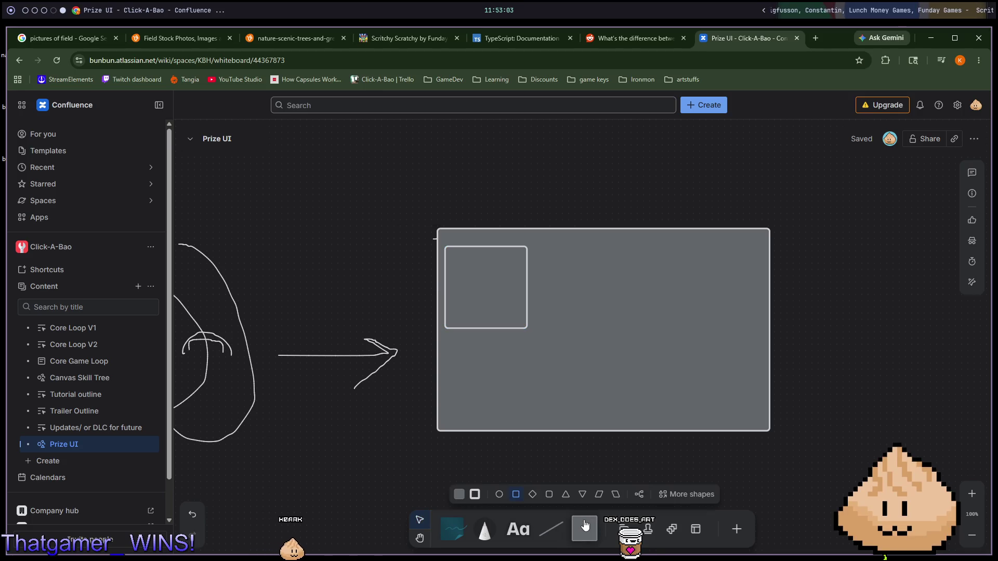
left_click(447, 489)
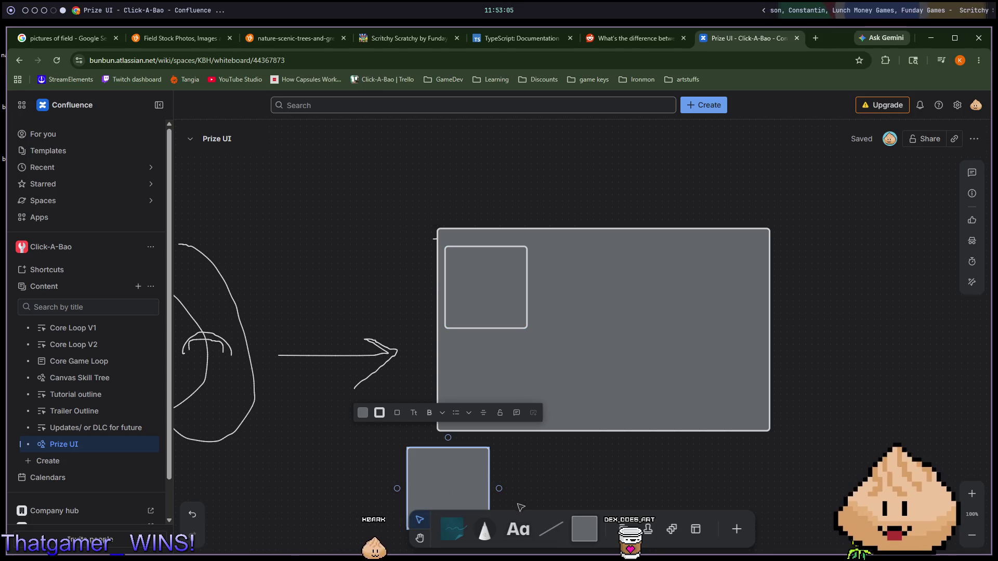
key("ctrl+z")
left_click(501, 279)
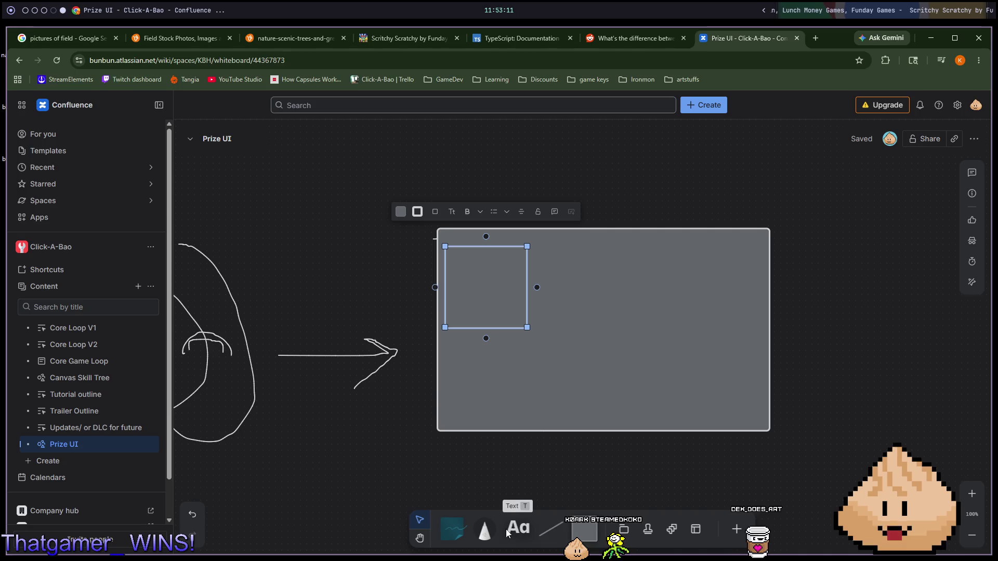
left_click(487, 528)
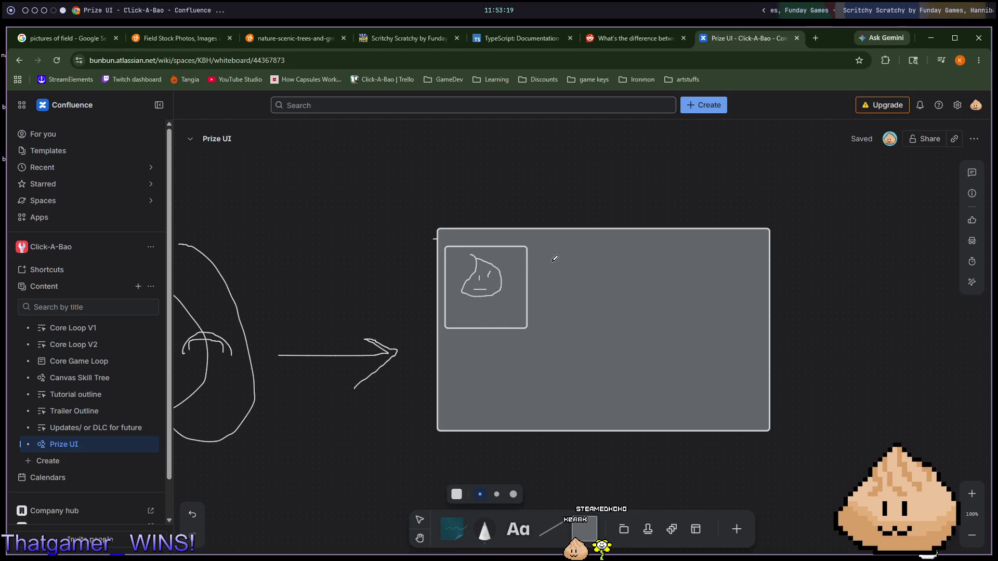
Step: Add the second and third squares to complete the top row
left_click(584, 535)
left_click(513, 494)
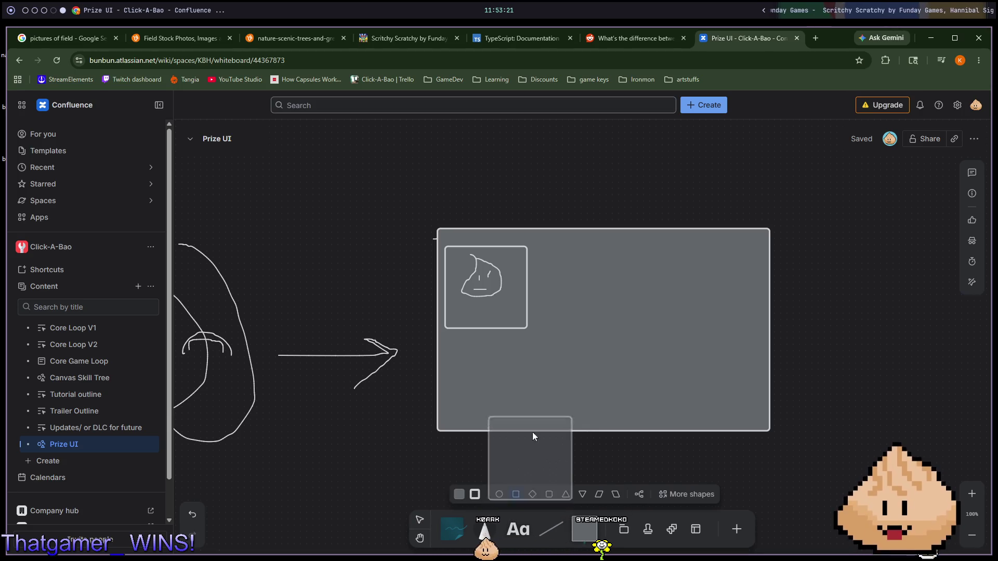
left_click(582, 286)
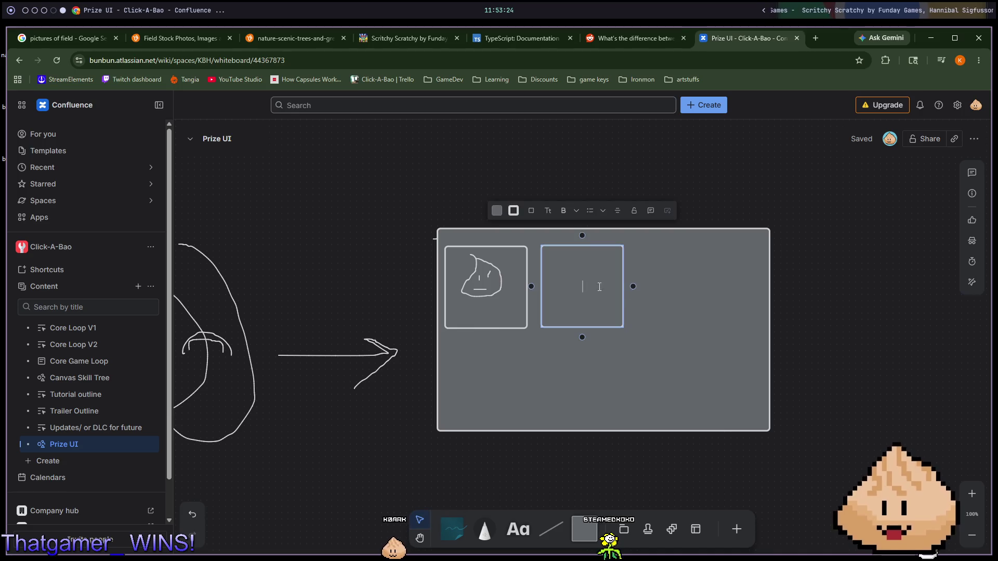
left_click(584, 529)
left_click(678, 288)
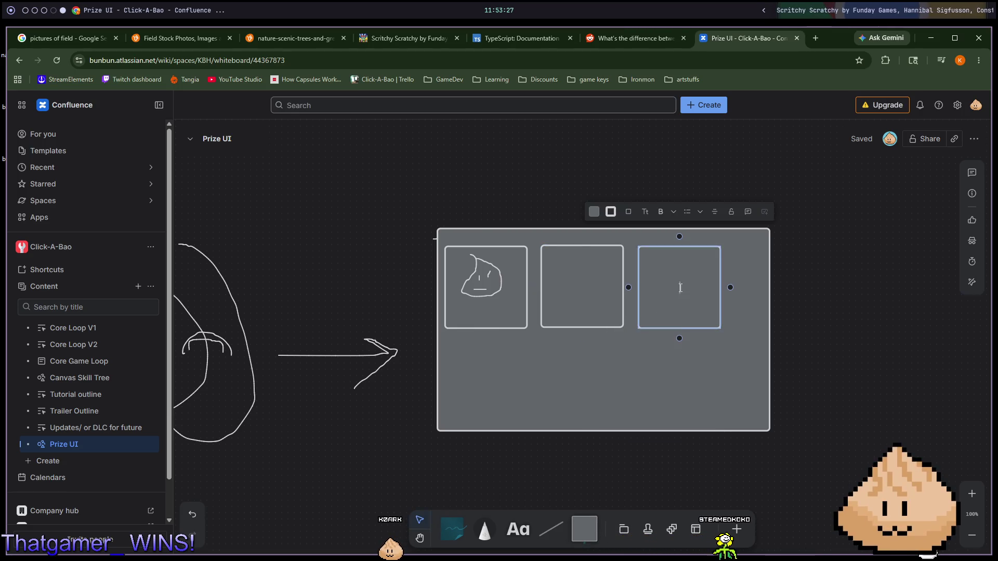
left_click(594, 531)
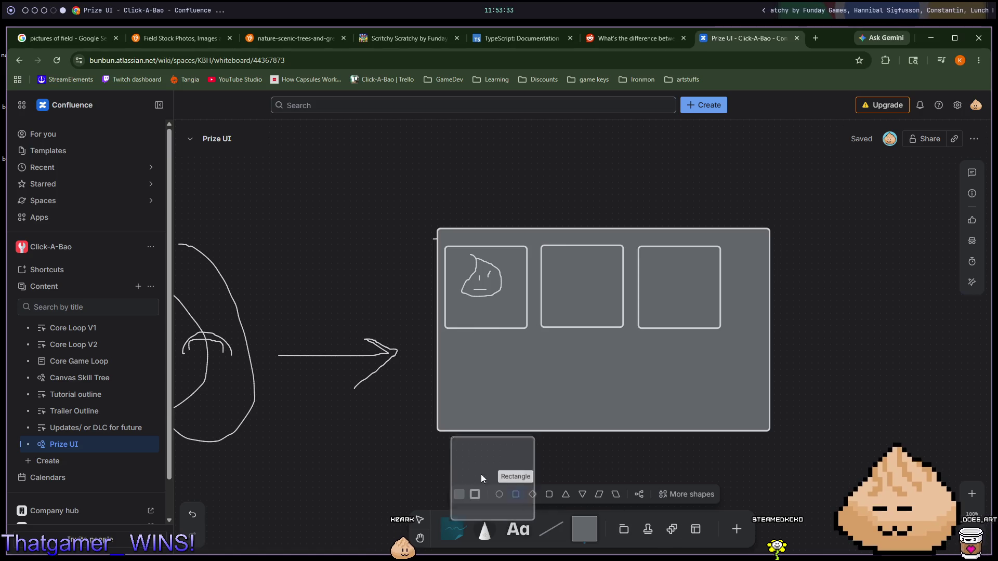
left_click_drag(810, 359, 772, 349)
Step: Fill the bottom row with three square slots
key("s")
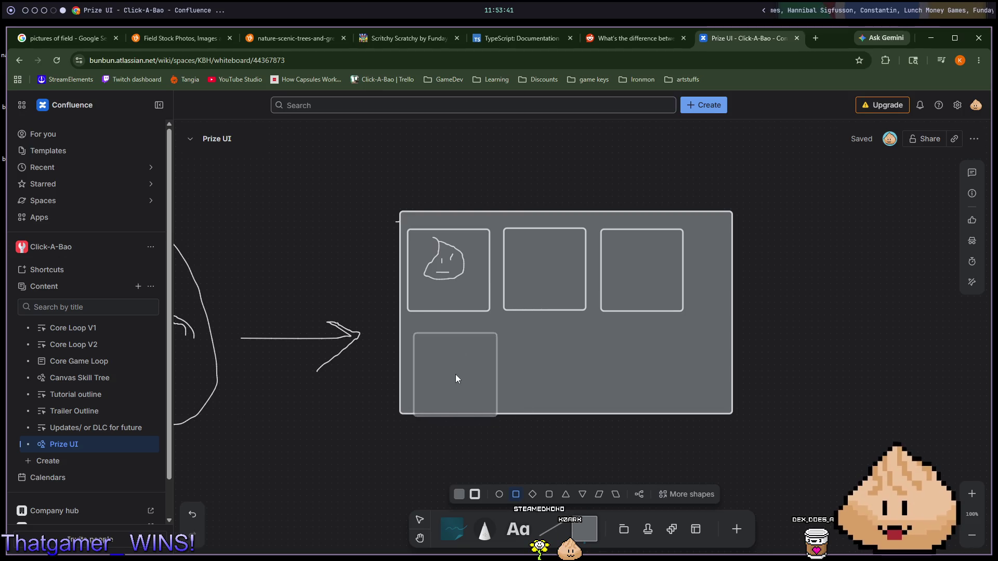
left_click(448, 359)
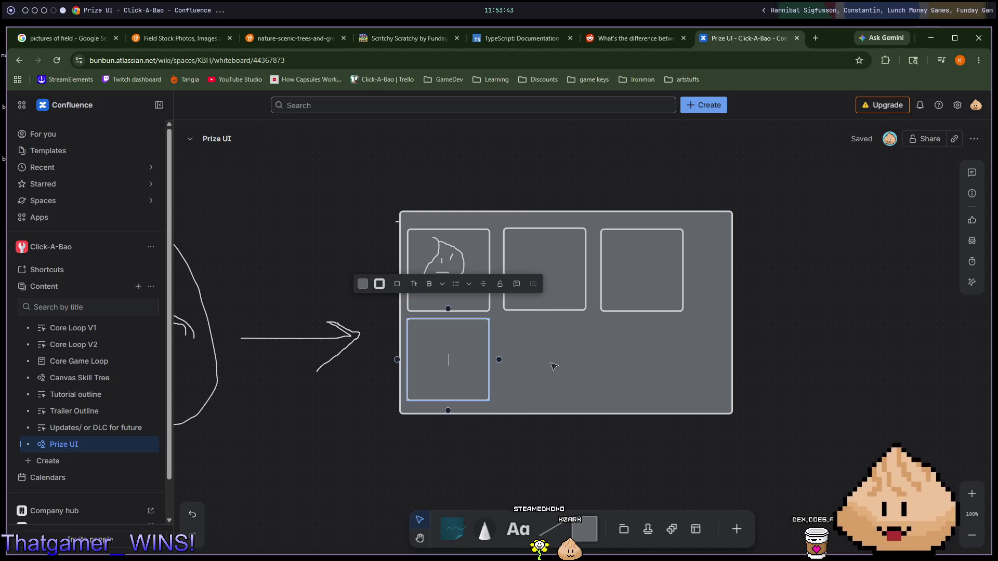
left_click(524, 359)
double_click(528, 358)
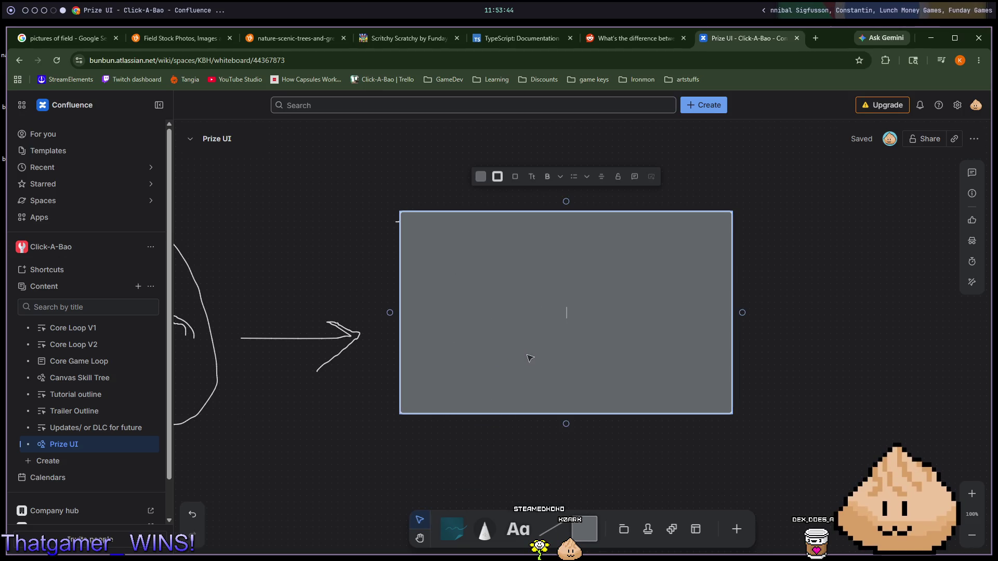
left_click(786, 306)
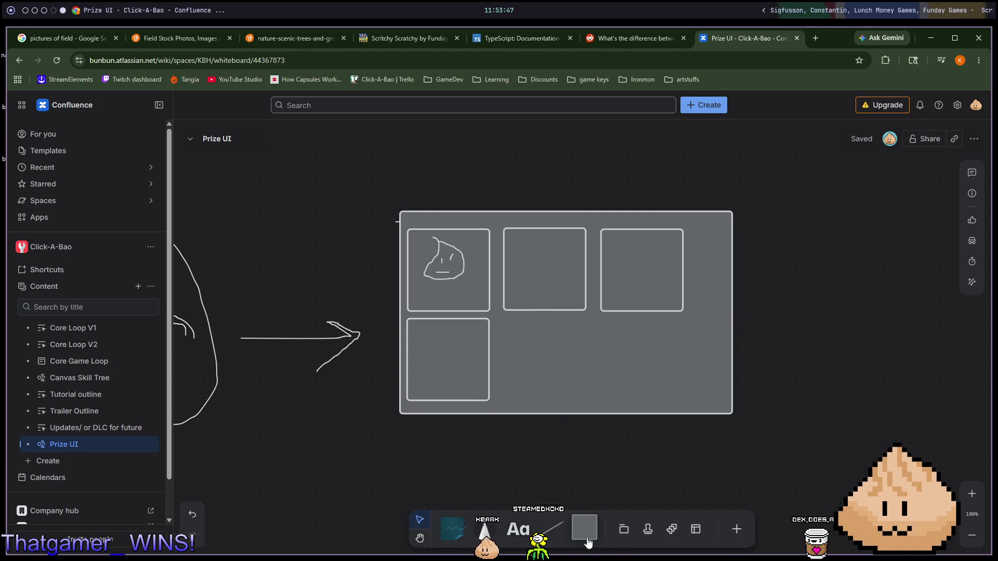
key("r")
left_click(548, 366)
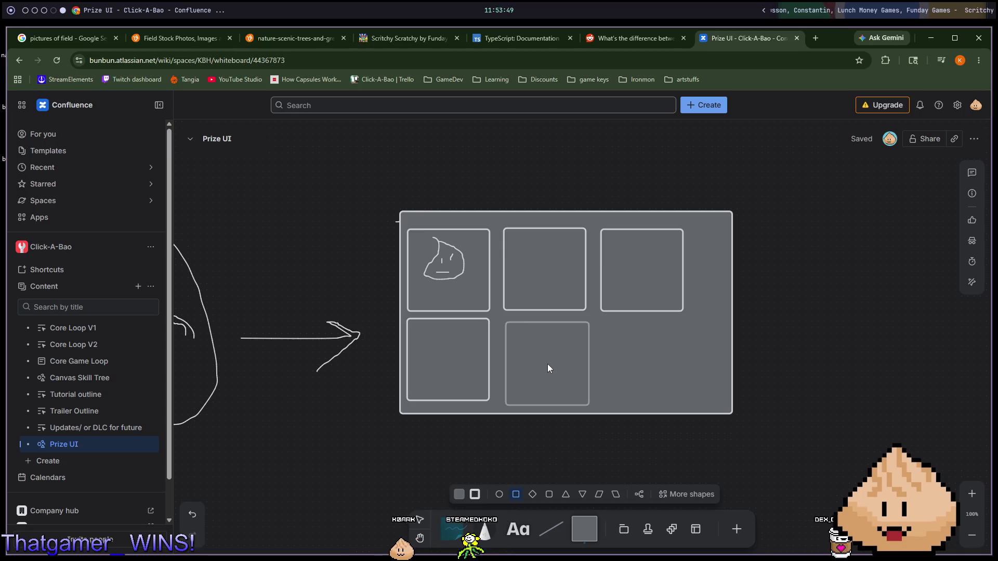
left_click(547, 362)
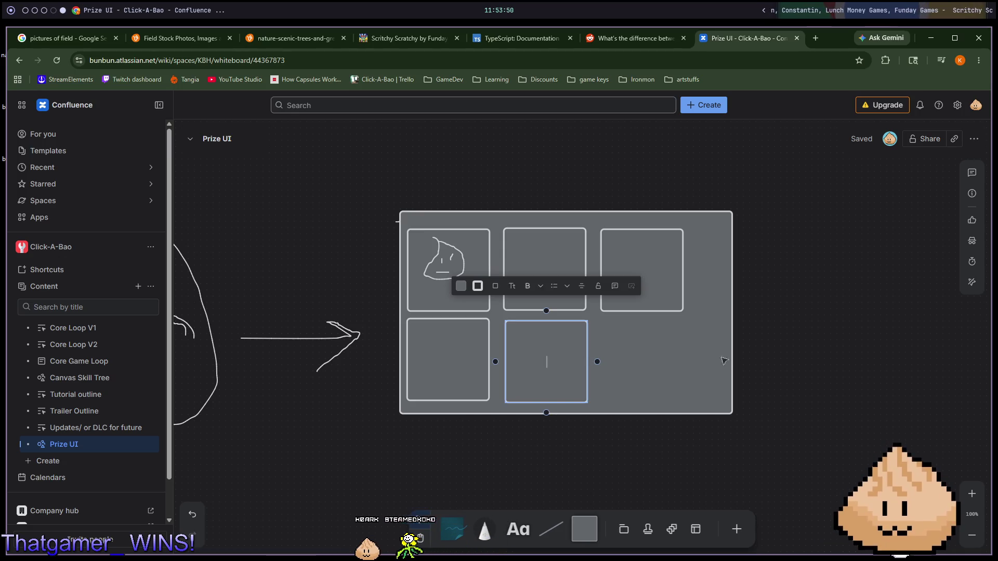
left_click(819, 333)
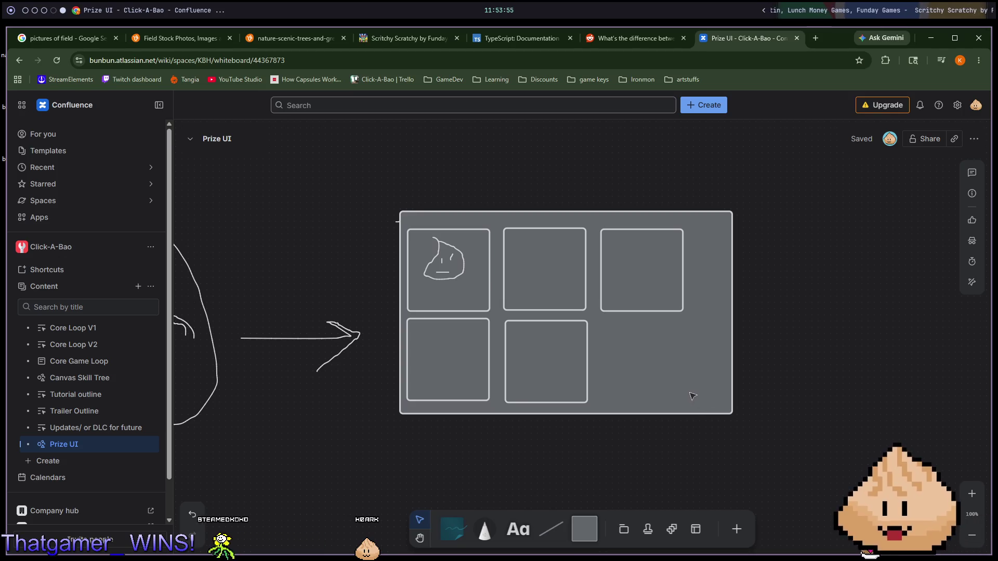
left_click(581, 526)
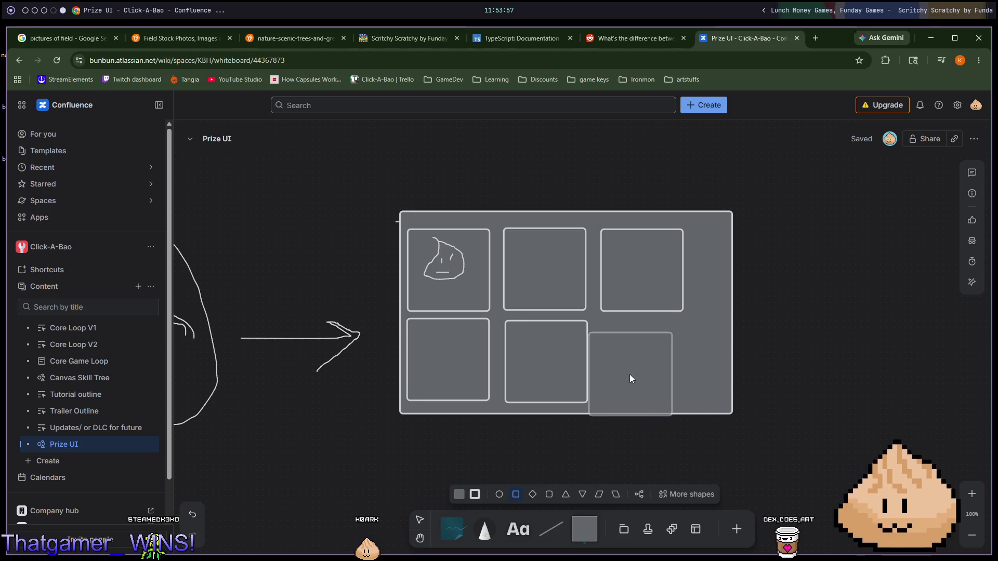
left_click(643, 364)
left_click(800, 355)
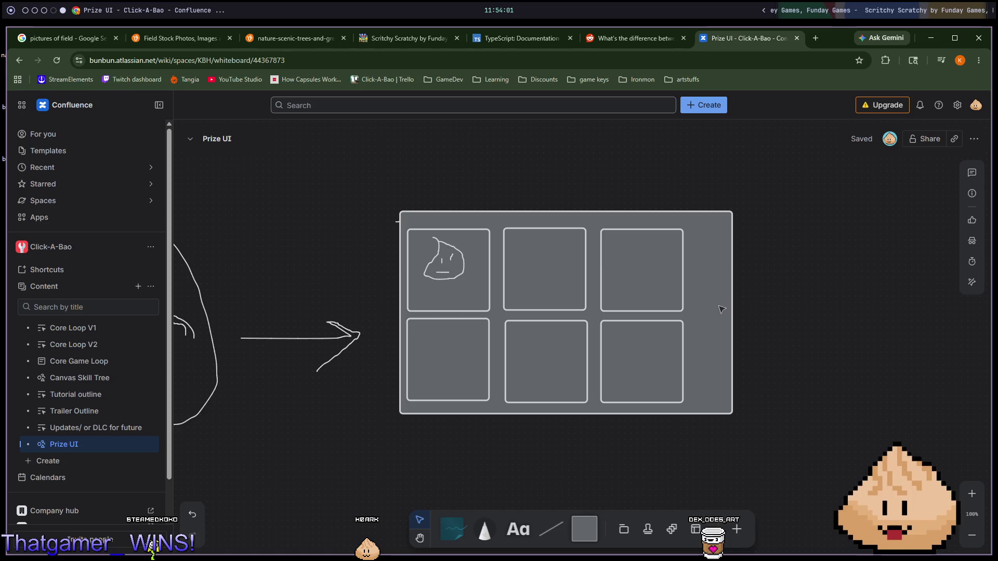
Step: Nudge the large grey mockup frame slightly to the left
scroll(721, 309, "down", 2)
scroll(722, 326, "up", 2)
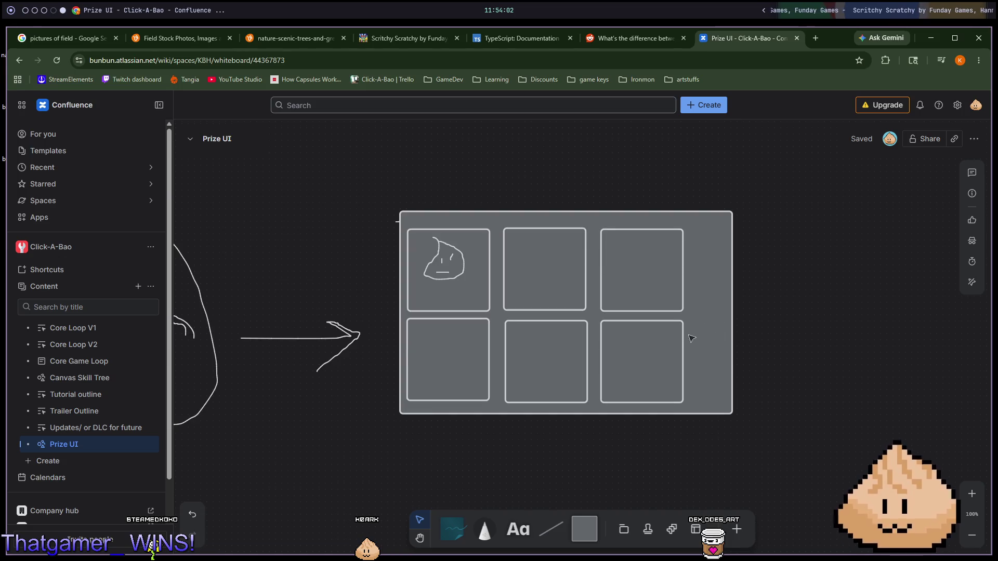
left_click(690, 380)
left_click_drag(702, 348, 688, 349)
left_click(770, 352)
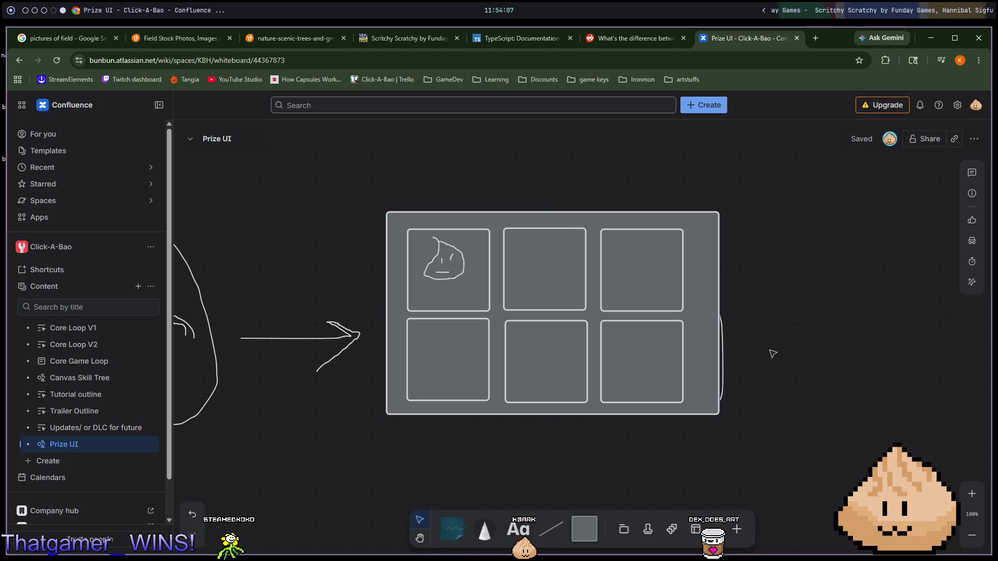
scroll(759, 361, "down", 5)
scroll(721, 363, "up", 4)
scroll(648, 397, "left", 5)
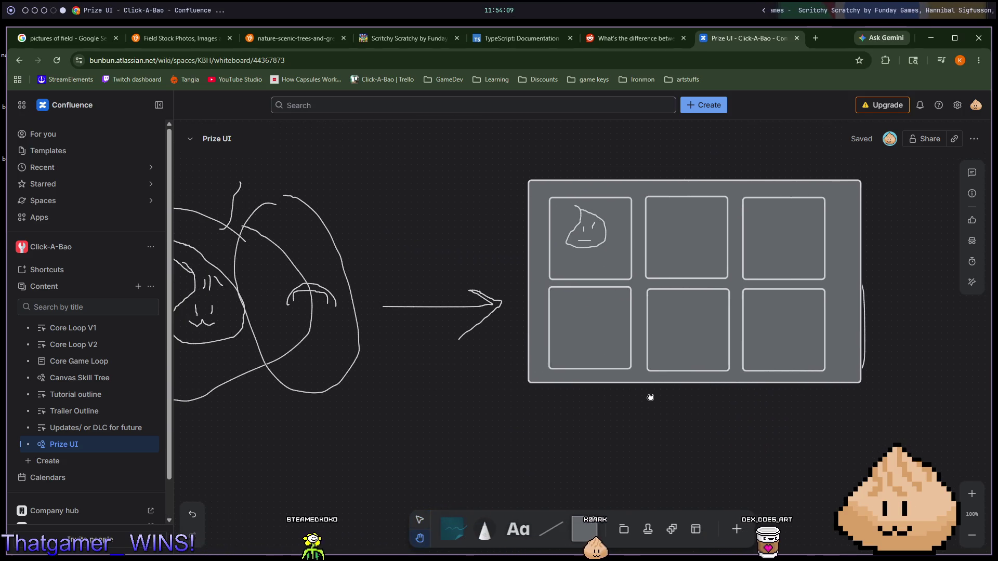
Step: Draw a bao with an eye dot in the second slot using the thickest pen
left_click_drag(746, 392, 636, 385)
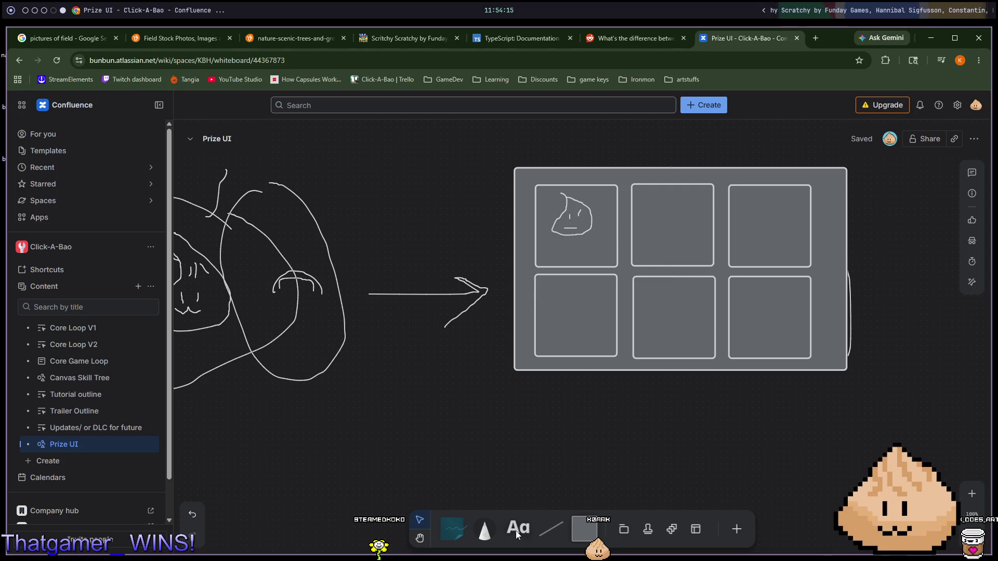
left_click(489, 523)
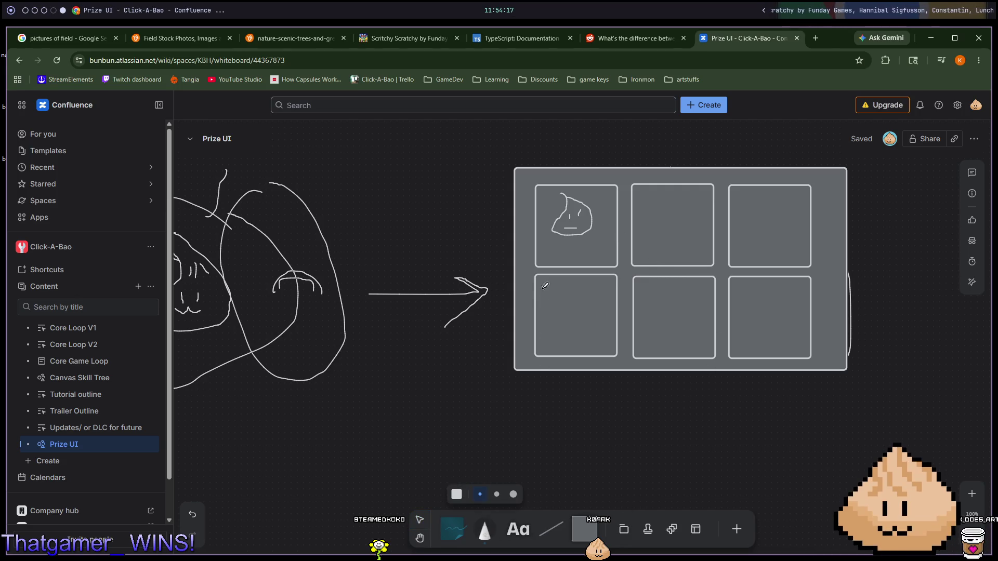
left_click(514, 497)
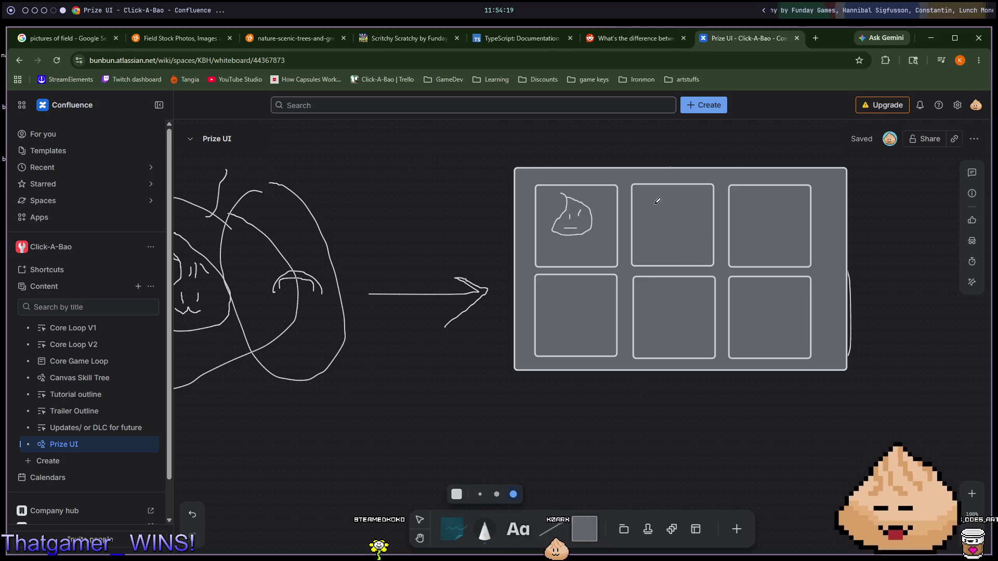
mouse_move(685, 228)
left_mouse_down()
mouse_move(655, 203)
mouse_move(661, 232)
left_mouse_up()
left_click(663, 224)
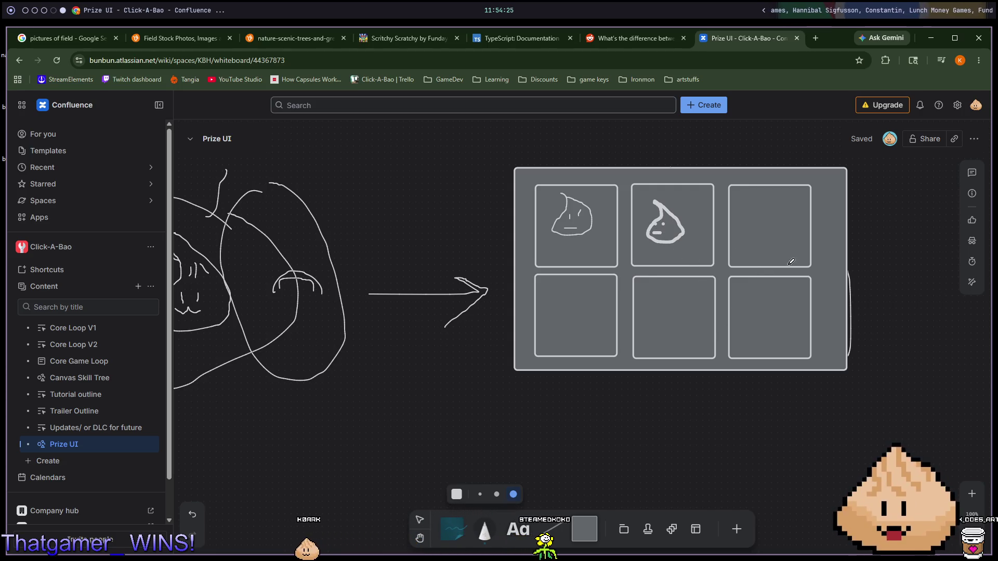
scroll(745, 251, "right", 2)
scroll(745, 252, "down", 1)
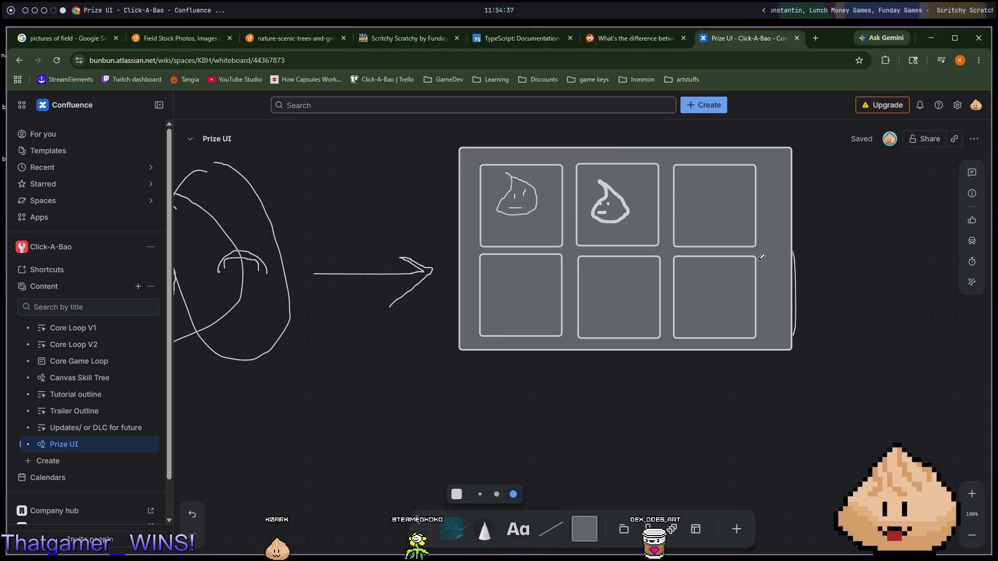
Step: Switch workspaces to the other Chrome window and open a blank new tab
key("super+3")
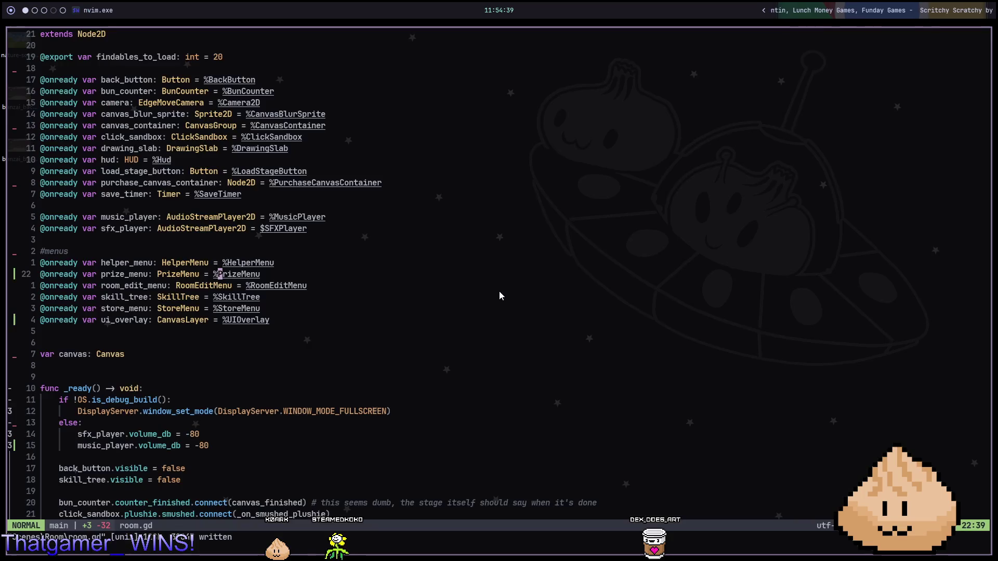
key("super+5")
key("super+4")
key("super+3")
key("ctrl+t")
type("t")
key("BackSpace")
key("BackSpace")
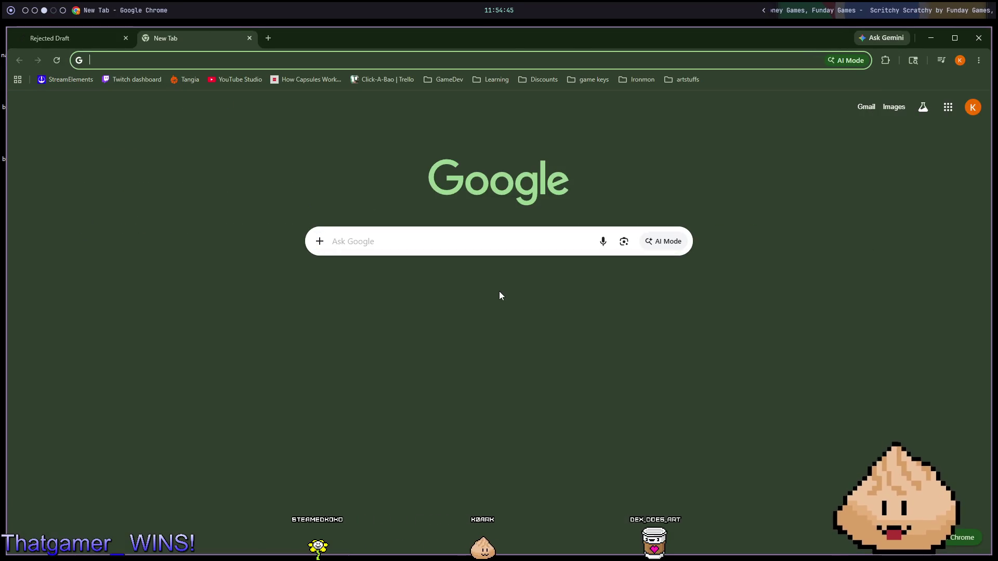
Step: Go to the itch.io homepage in Chrome
type("itch.io")
key("Return")
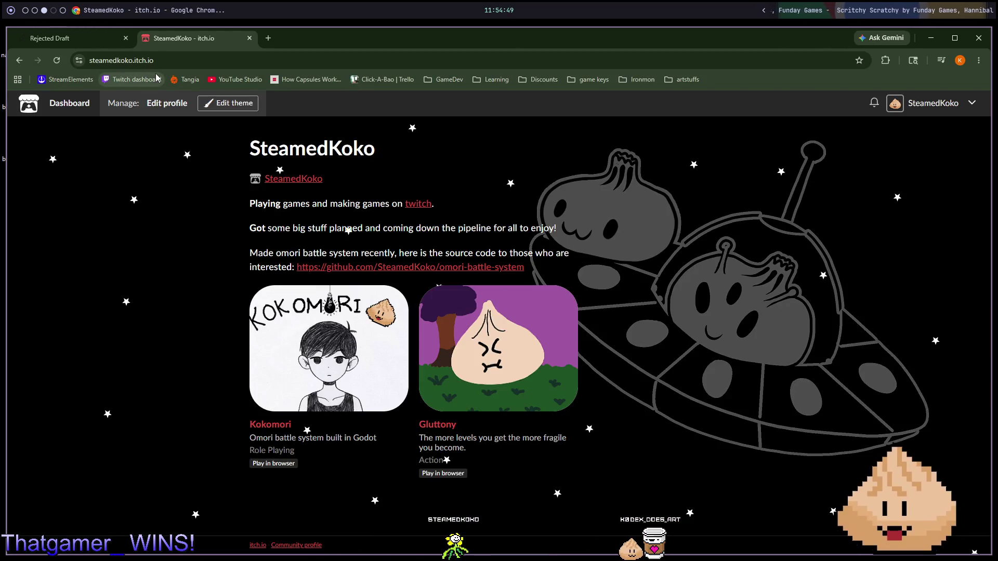
left_click(71, 103)
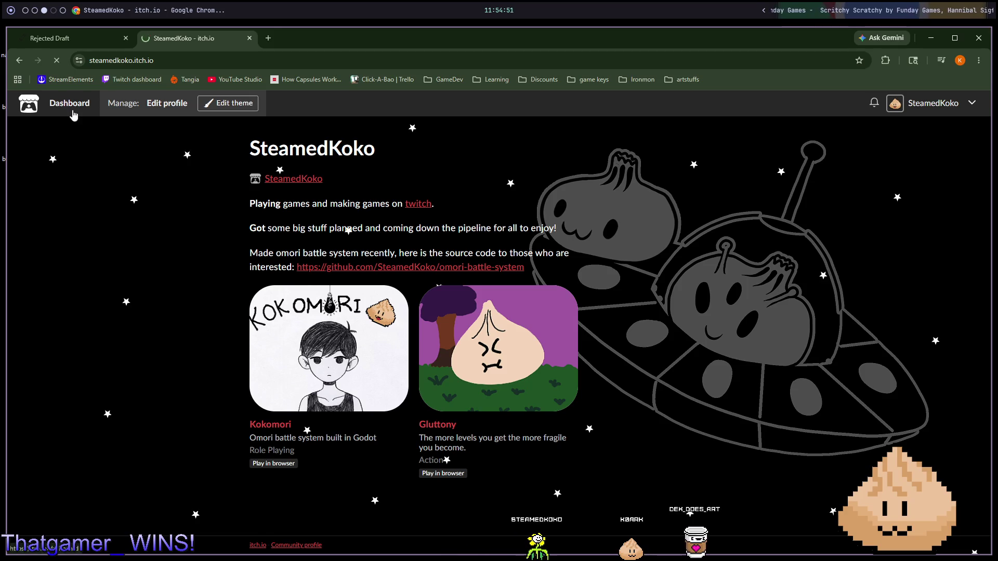
double_click(169, 61)
key("BackSpace")
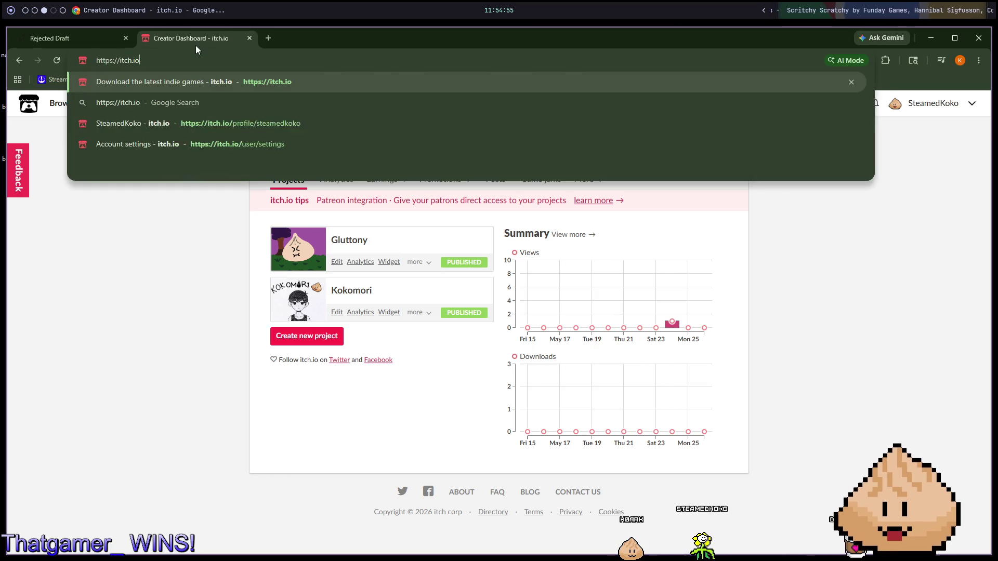
key("Return")
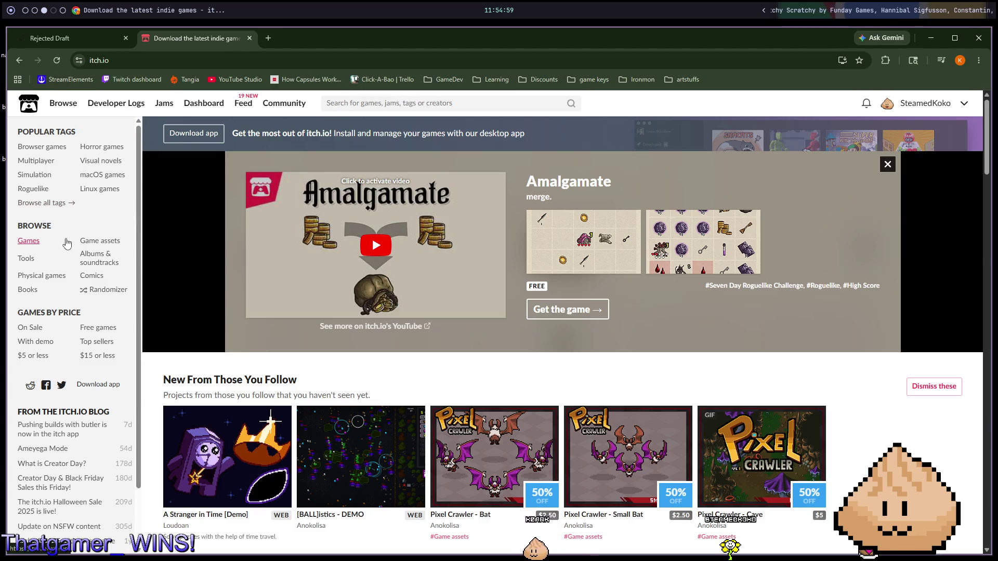
Step: Search the itch.io tags for 'gatcha', open the Gacha tag listing, and open the Gacha game in a background tab
left_click(62, 207)
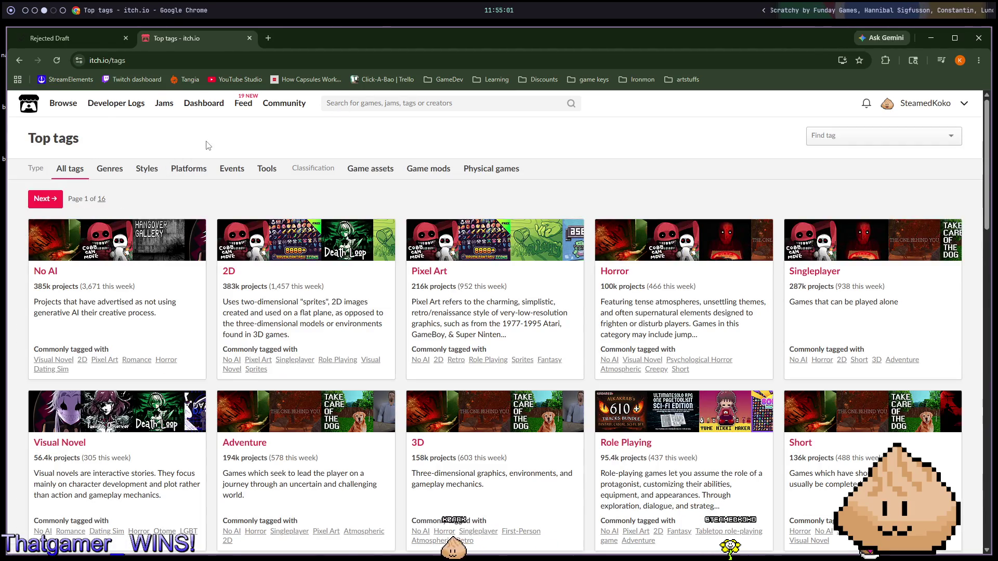
left_click(369, 102)
type("gatcha")
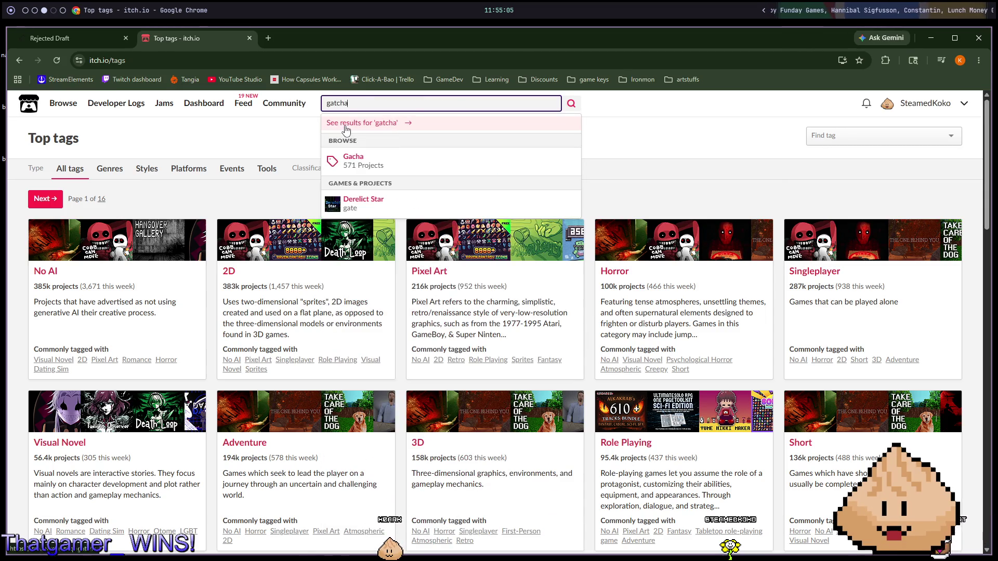
left_click(424, 171)
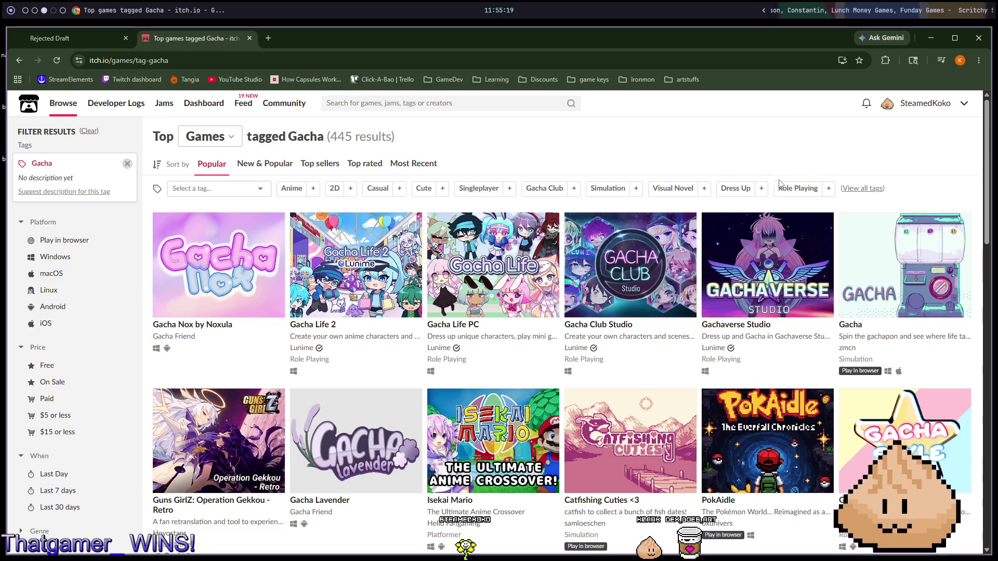
middle_click(915, 244)
Step: Switch to the Gacha game's tab, run the game and start it from the title screen
left_click(304, 38)
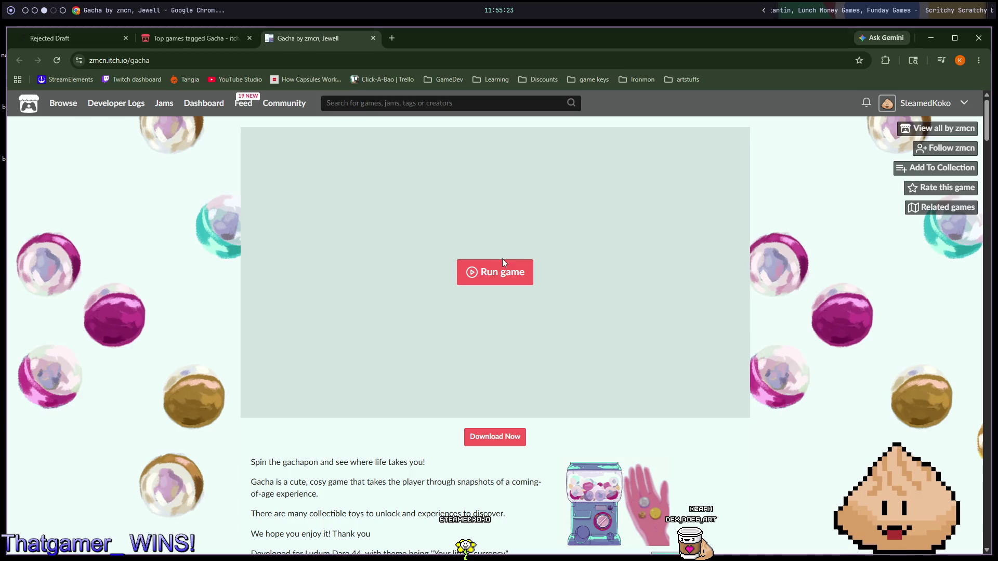
left_click(508, 271)
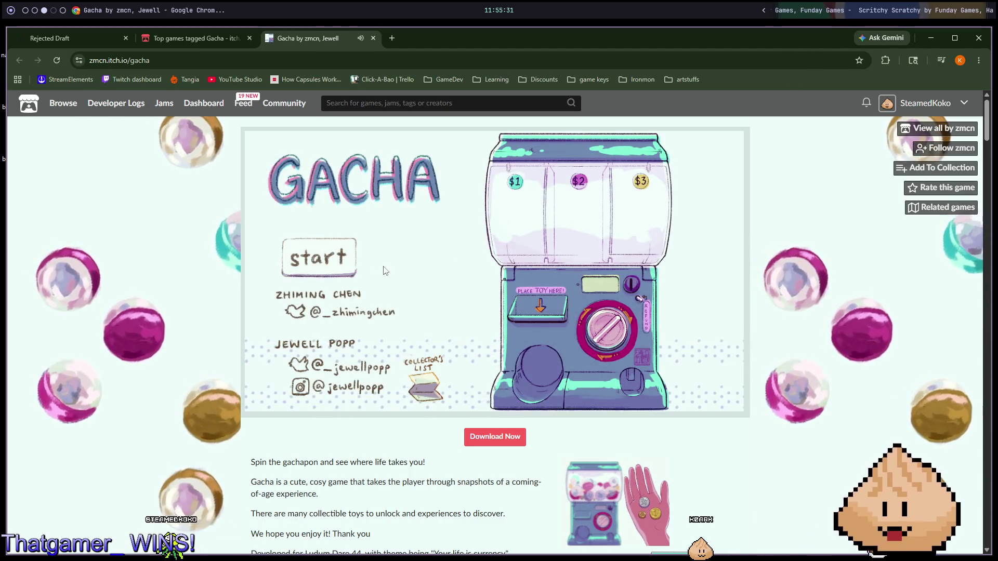
left_click(330, 243)
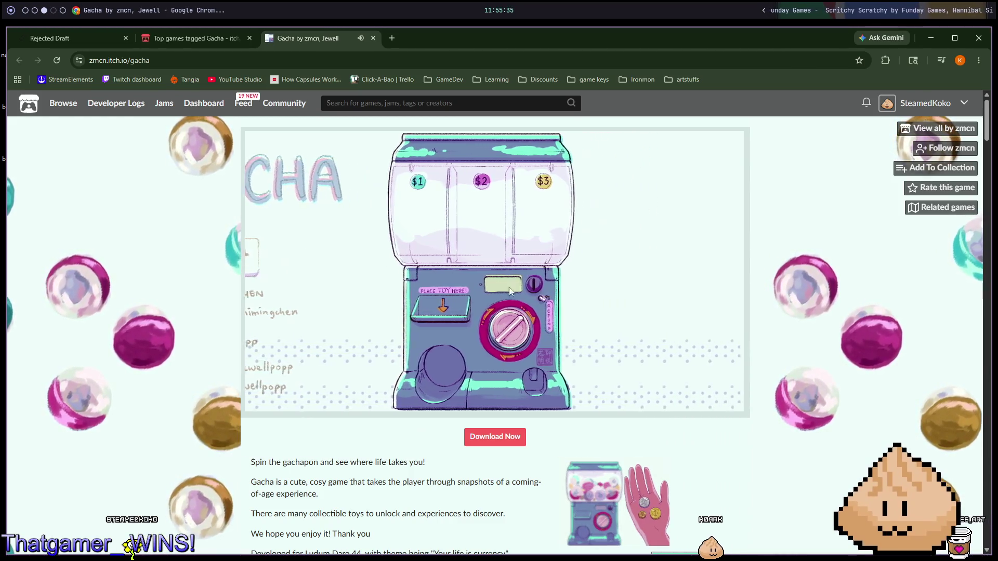
Step: Mute the Gacha site from its tab menu and dismiss the instructions to reach the machine
right_click(349, 42)
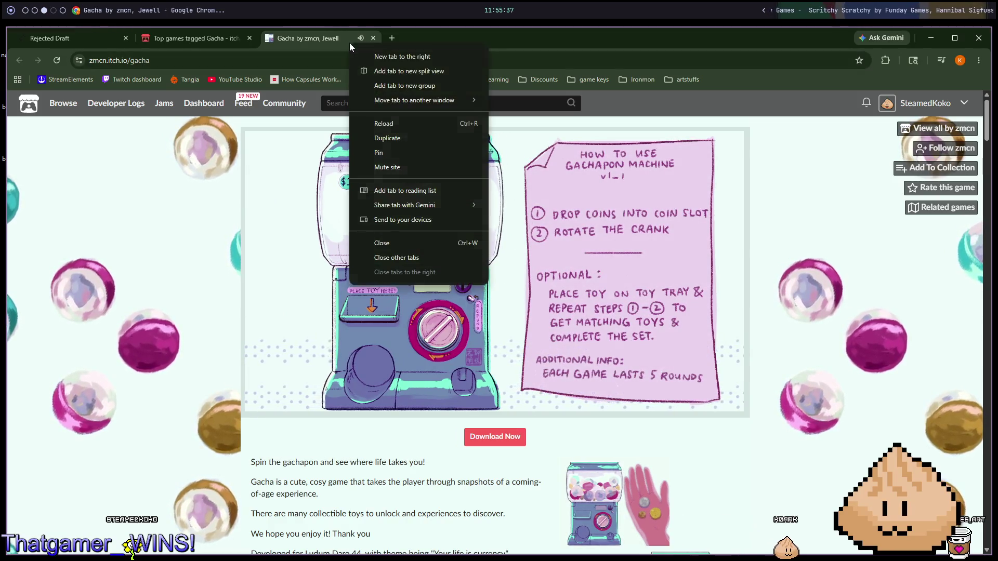
left_click(347, 36)
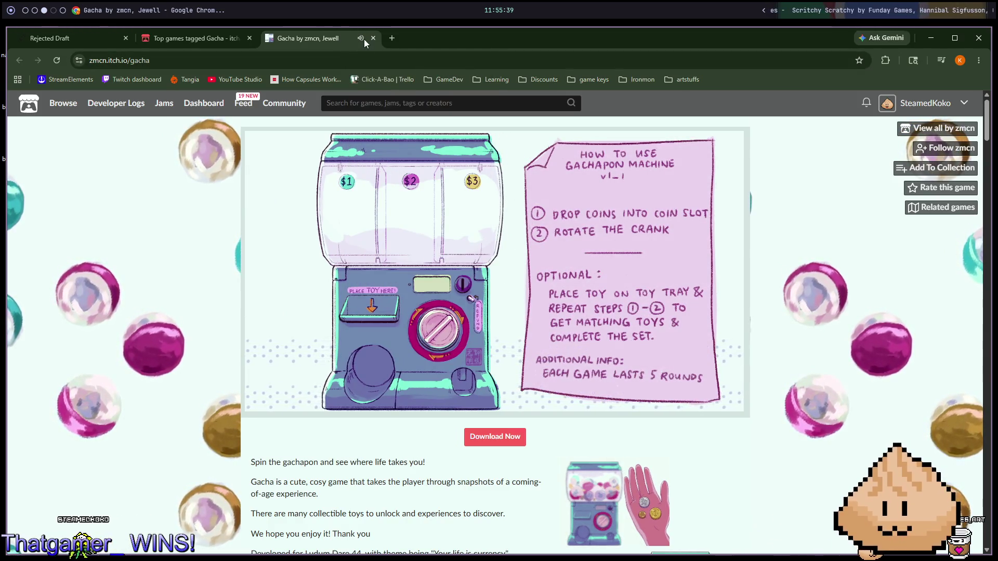
right_click(336, 38)
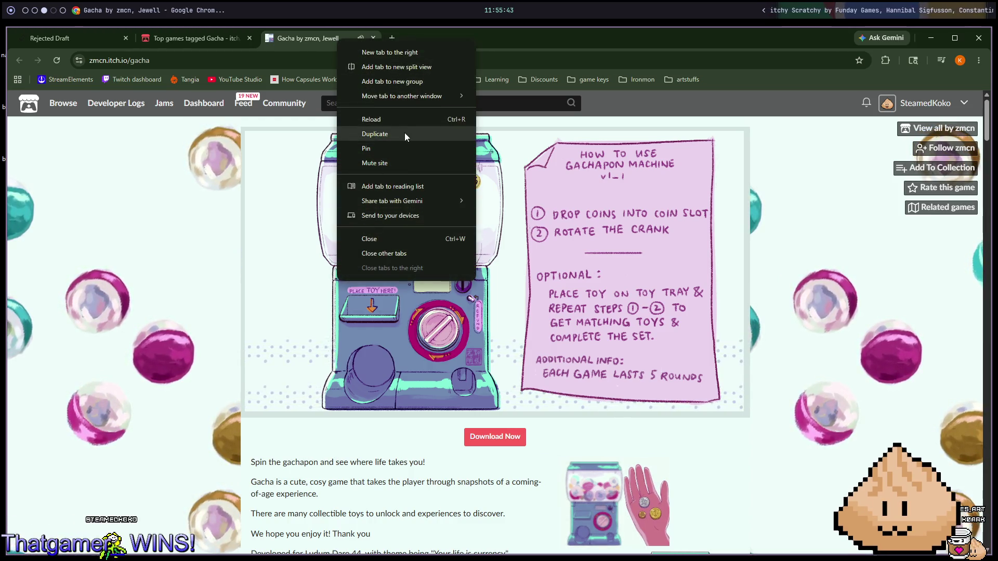
left_click(399, 163)
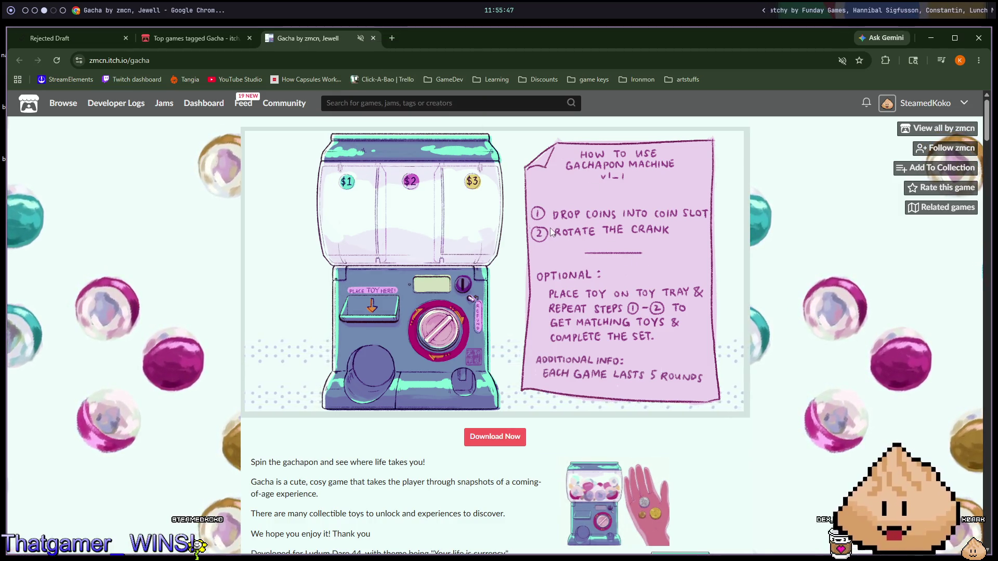
left_click(541, 244)
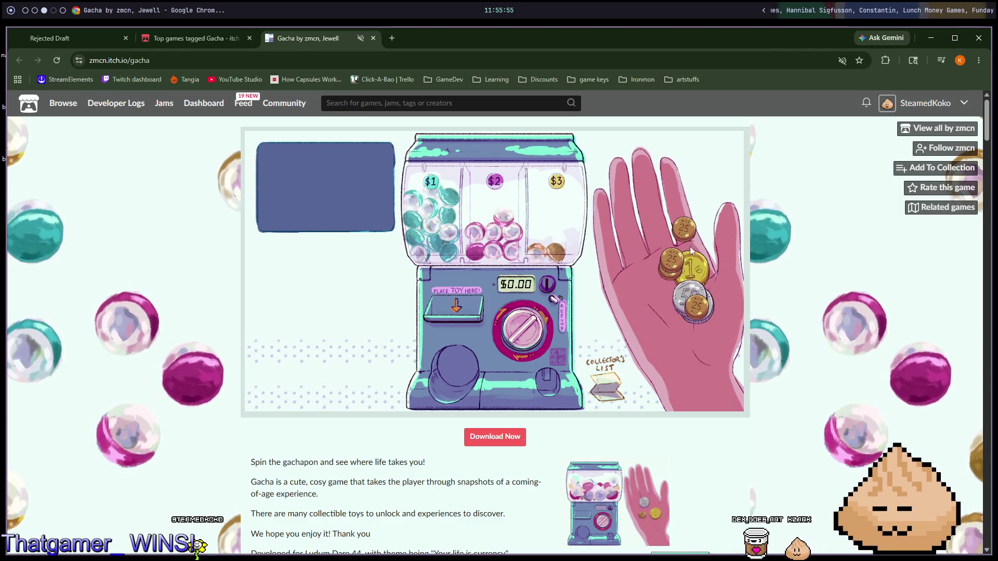
Step: Spin once with a $1 coin and open the capsule to win the Got a date!! toy
mouse_move(669, 248)
left_mouse_down()
mouse_move(503, 263)
mouse_move(459, 303)
left_mouse_up()
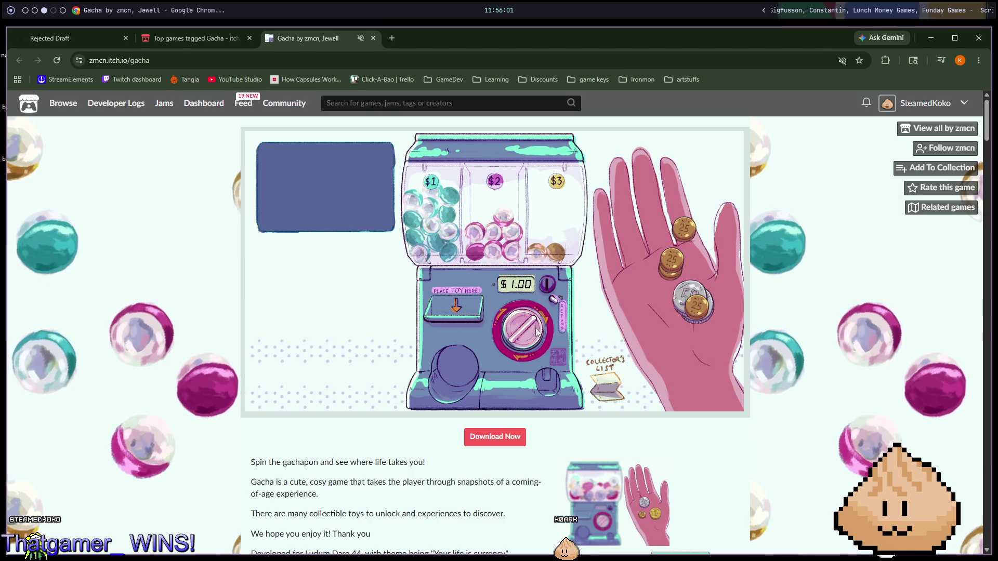
left_click(516, 323)
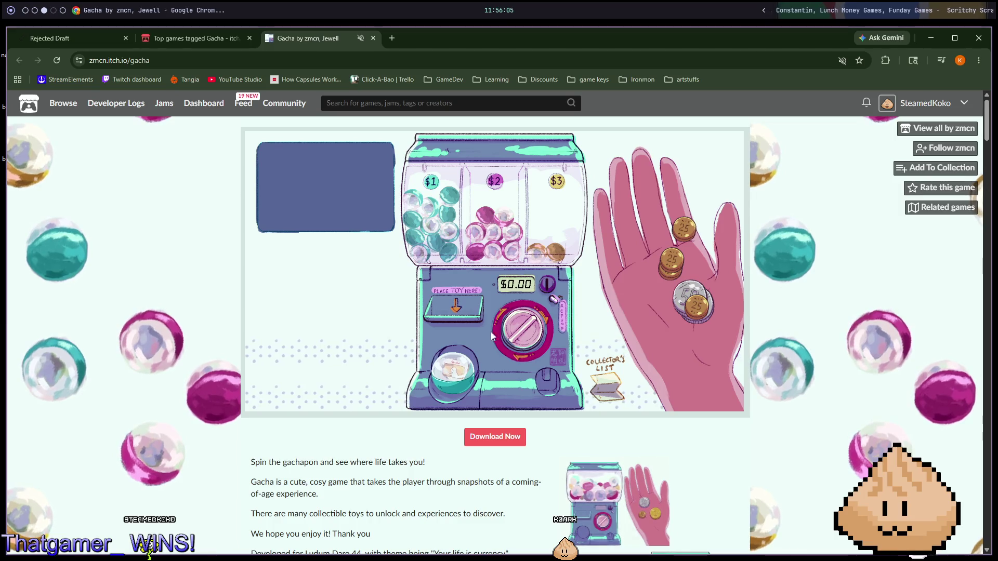
left_click(455, 360)
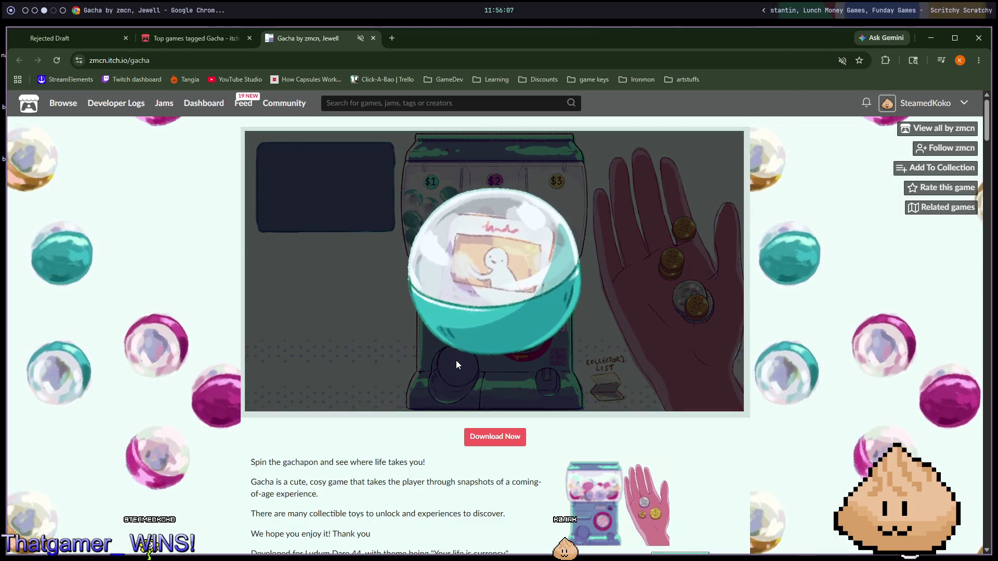
left_click(492, 318)
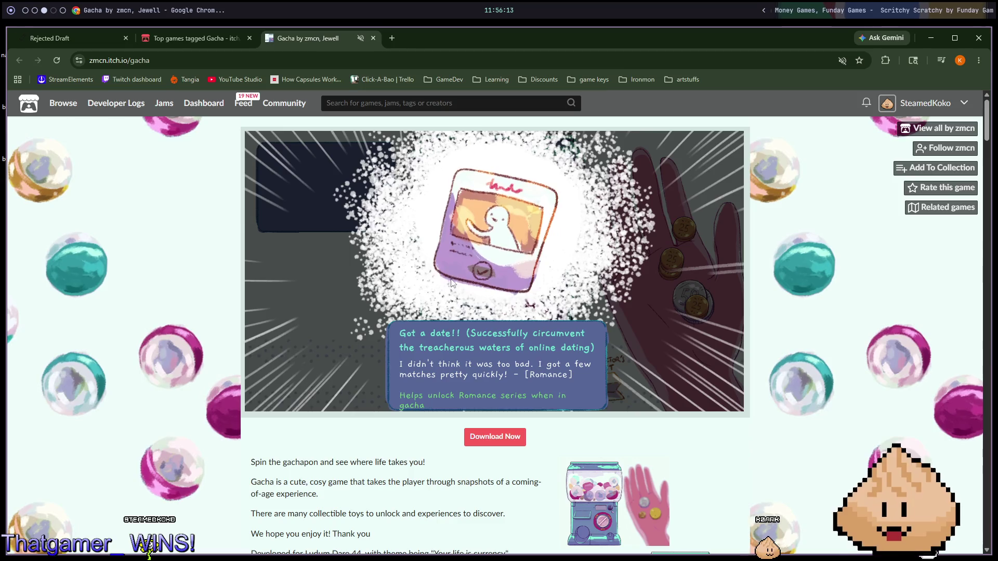
left_click(431, 287)
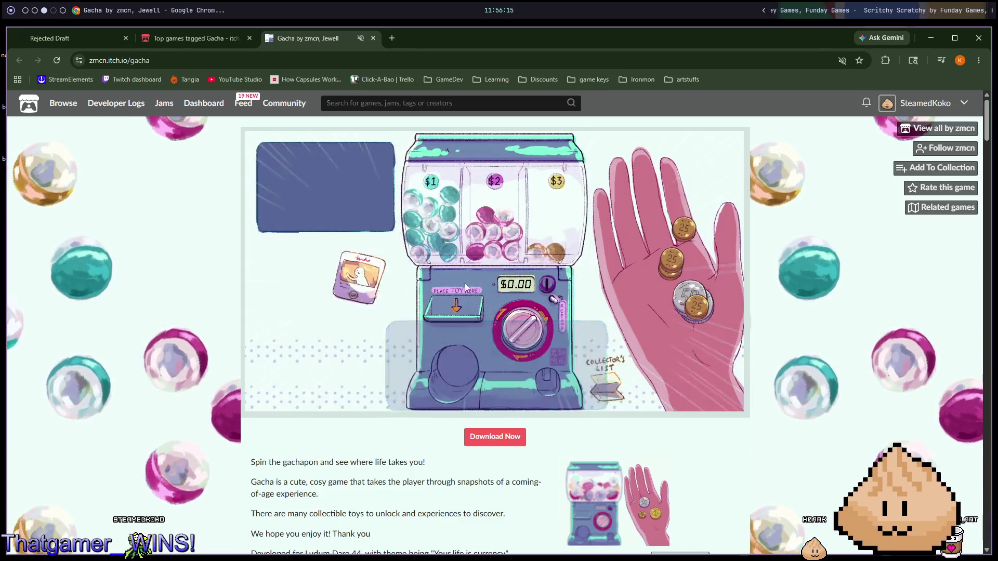
Step: Spin again with two 50 coins to win the Potty trained cat toy, then reposition it on the table
mouse_move(319, 295)
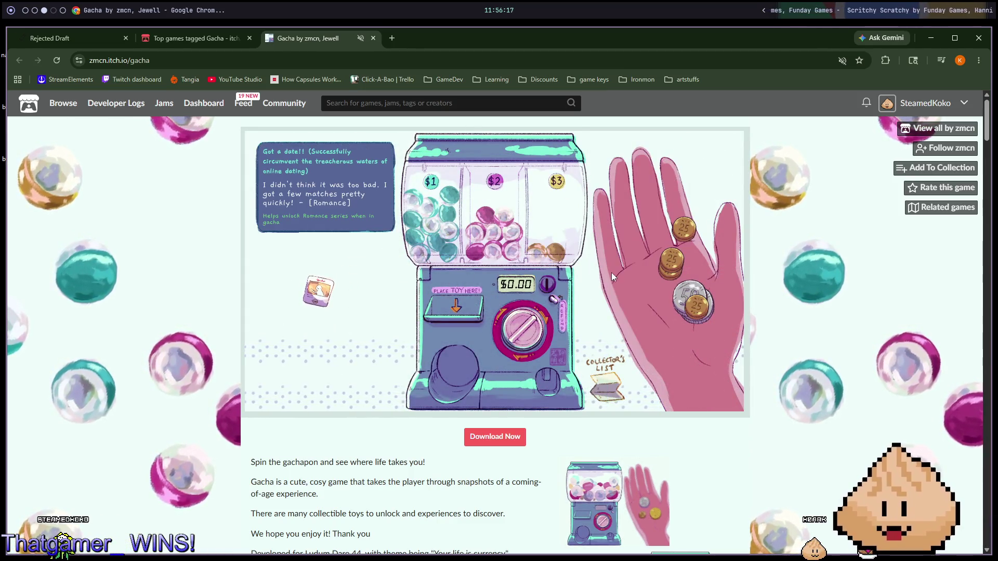
left_click(635, 291)
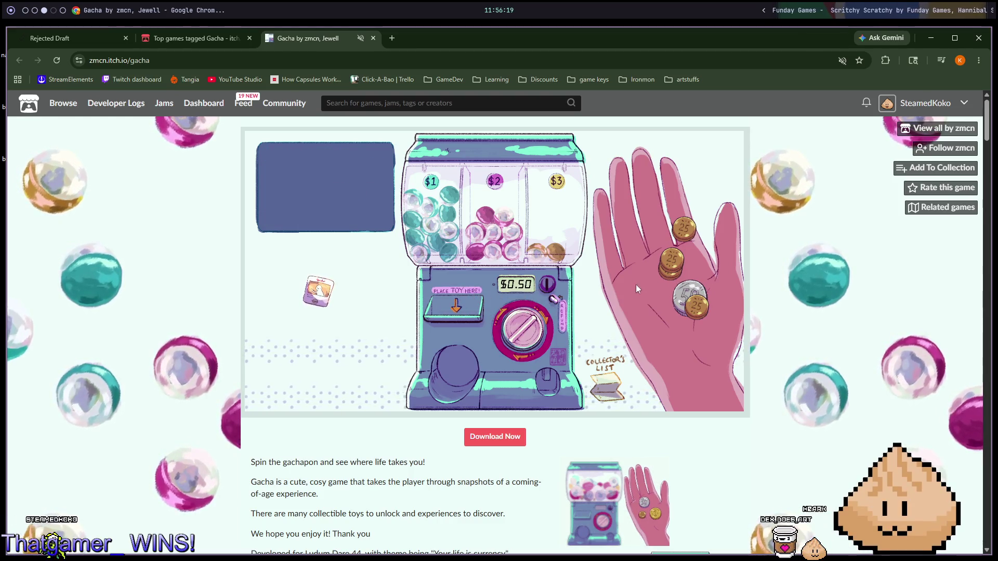
left_click(685, 294)
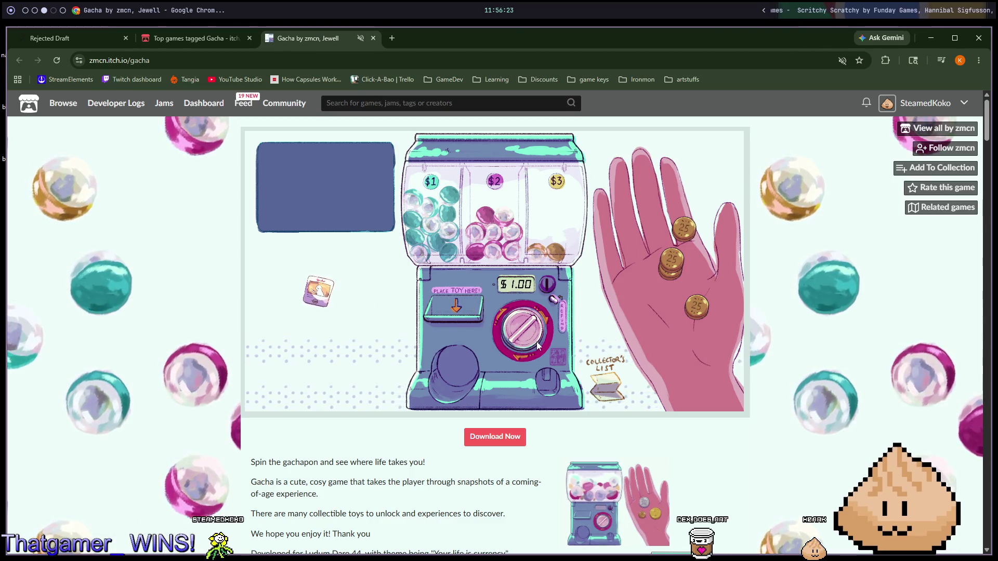
left_click(523, 331)
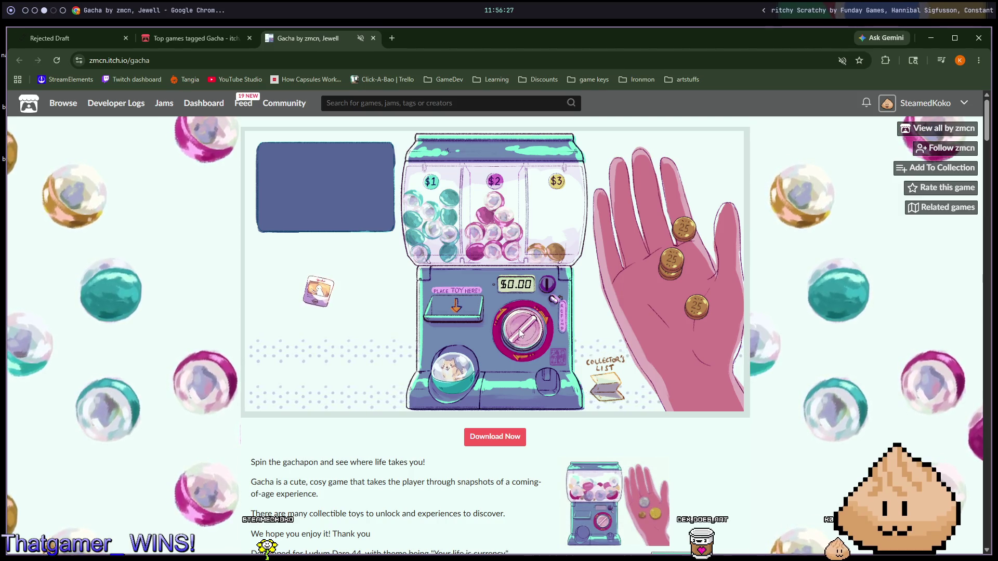
left_click(440, 359)
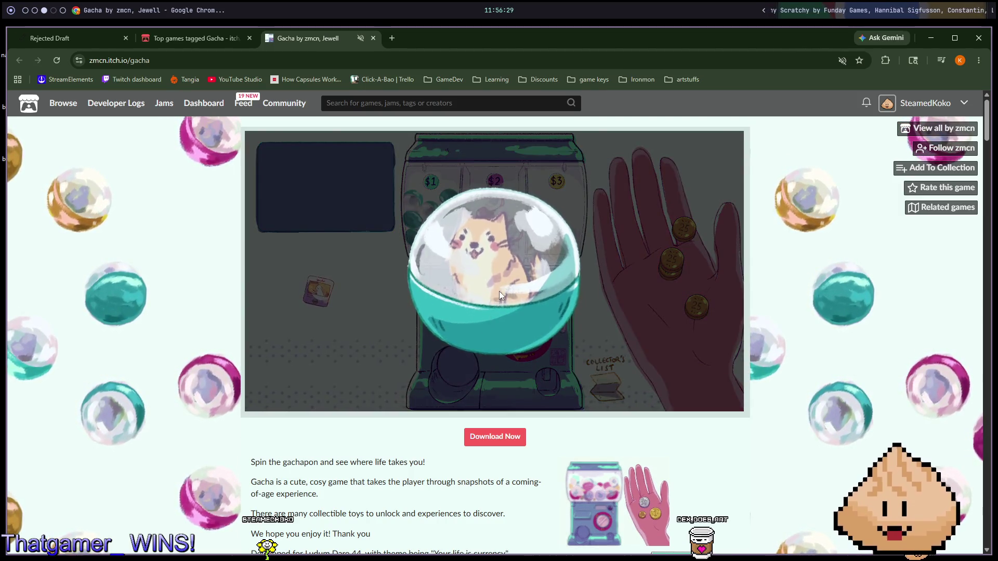
left_click(500, 291)
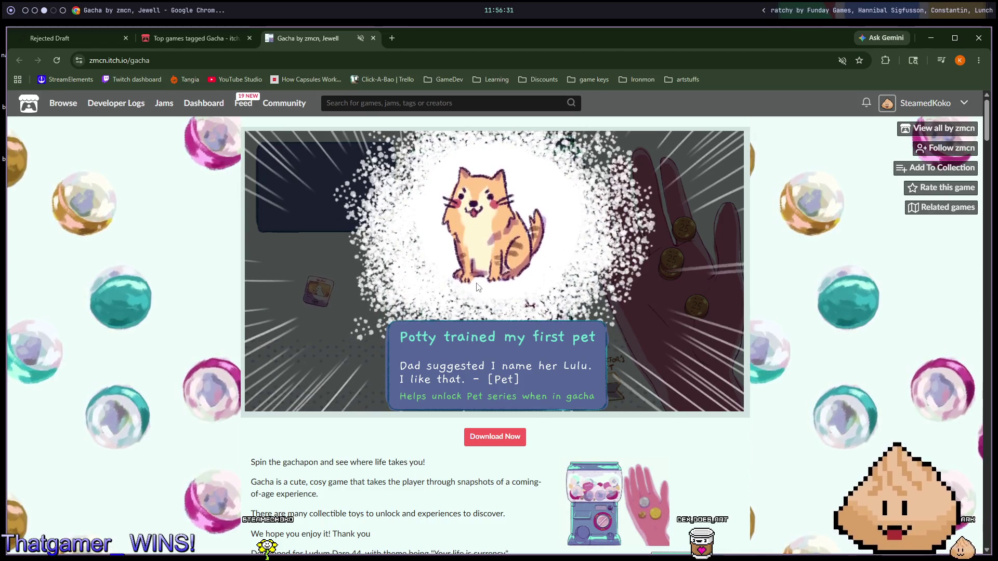
left_click(464, 287)
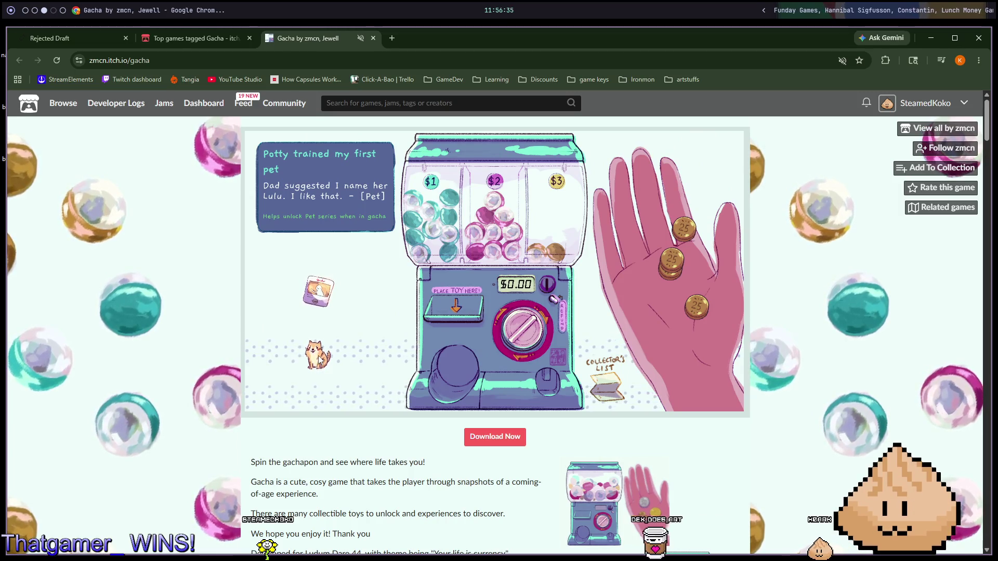
left_click_drag(319, 361, 378, 356)
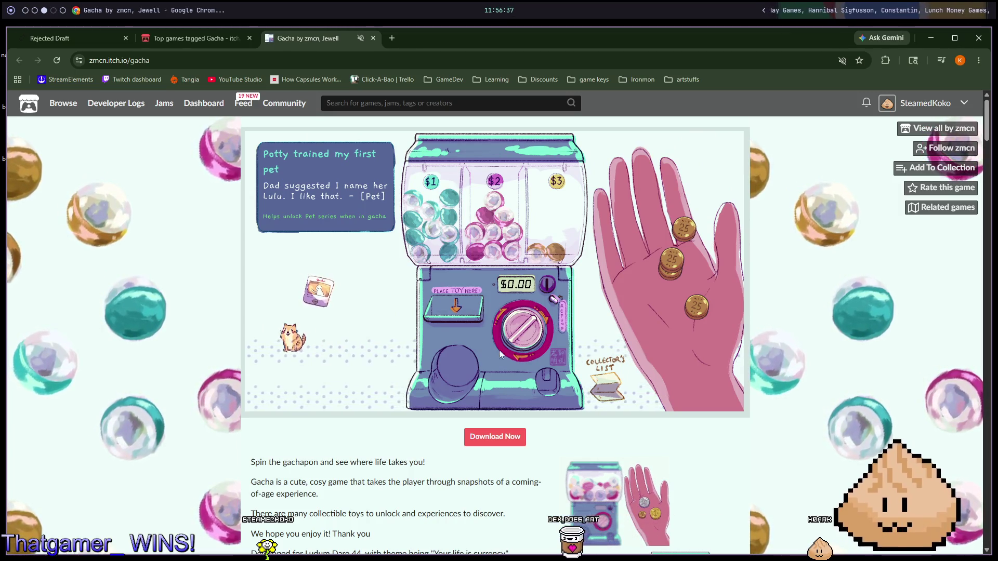
Step: Feed the remaining coins into the slot and turn the crank for another capsule
left_click_drag(653, 286, 515, 326)
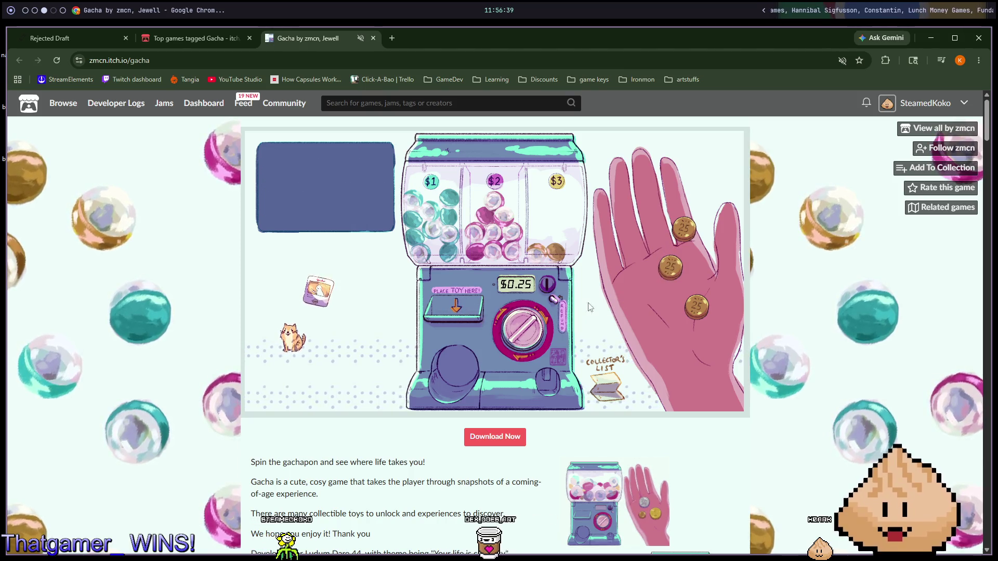
left_click_drag(639, 270, 514, 326)
mouse_move(678, 231)
left_mouse_down()
mouse_move(450, 319)
mouse_move(514, 325)
left_mouse_up()
mouse_move(696, 306)
left_mouse_down()
mouse_move(501, 304)
mouse_move(507, 316)
left_mouse_up()
left_click(528, 327)
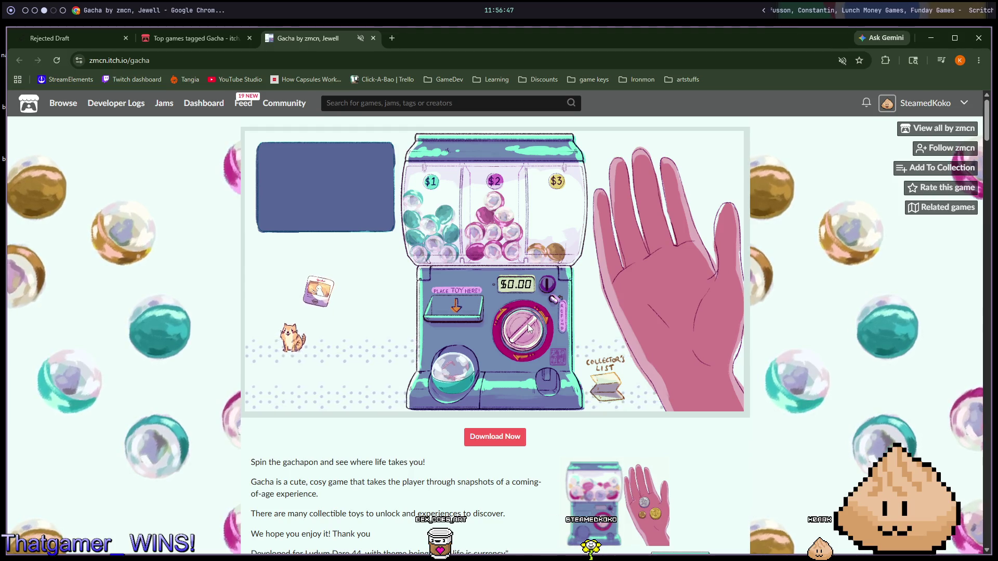
Step: Crank the machine and open the capsule to collect the Got myopia glasses toy
left_click(528, 323)
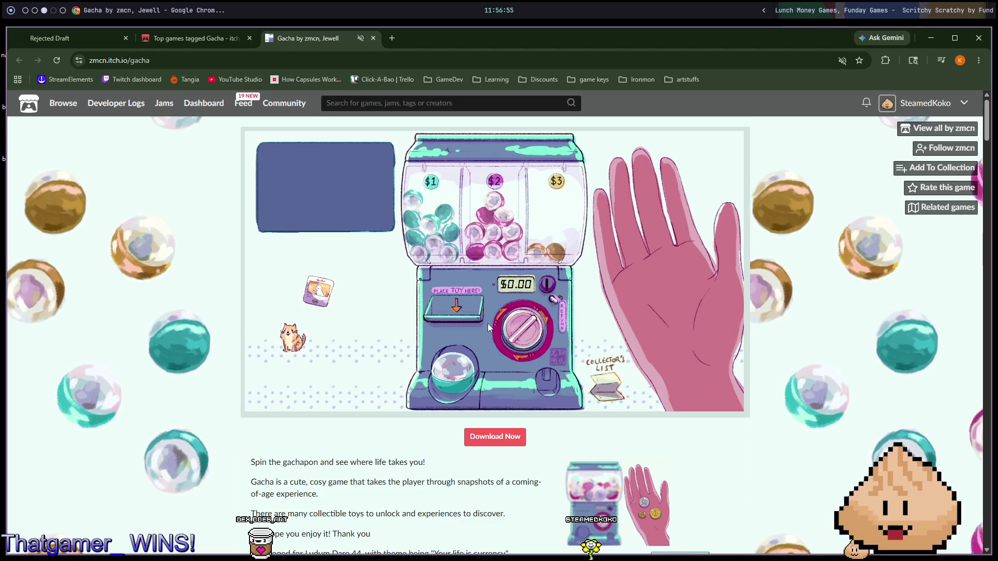
left_click(527, 334)
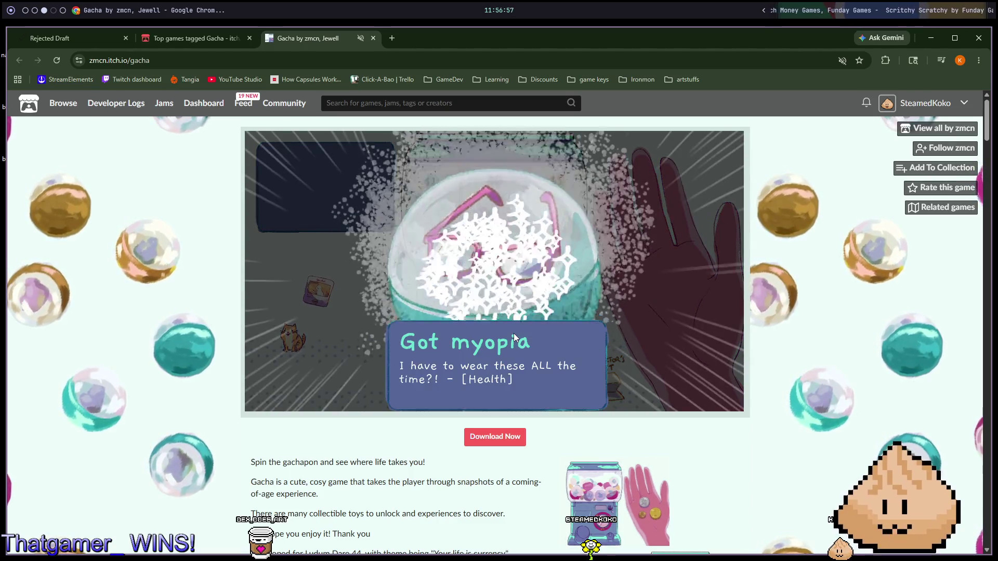
left_click(513, 333)
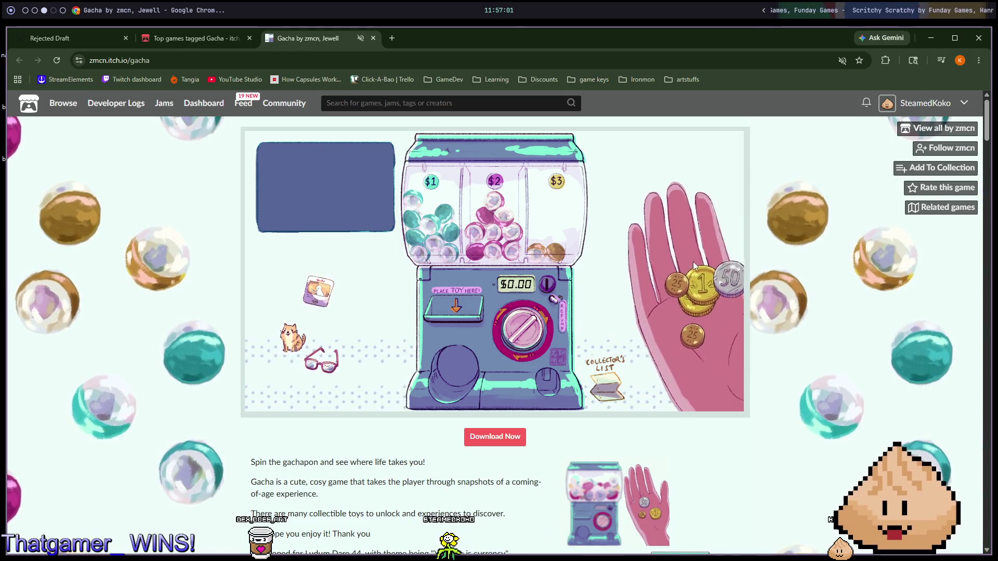
Step: Spin with a $1 coin and keep the tic tac toe toy
left_click(694, 281)
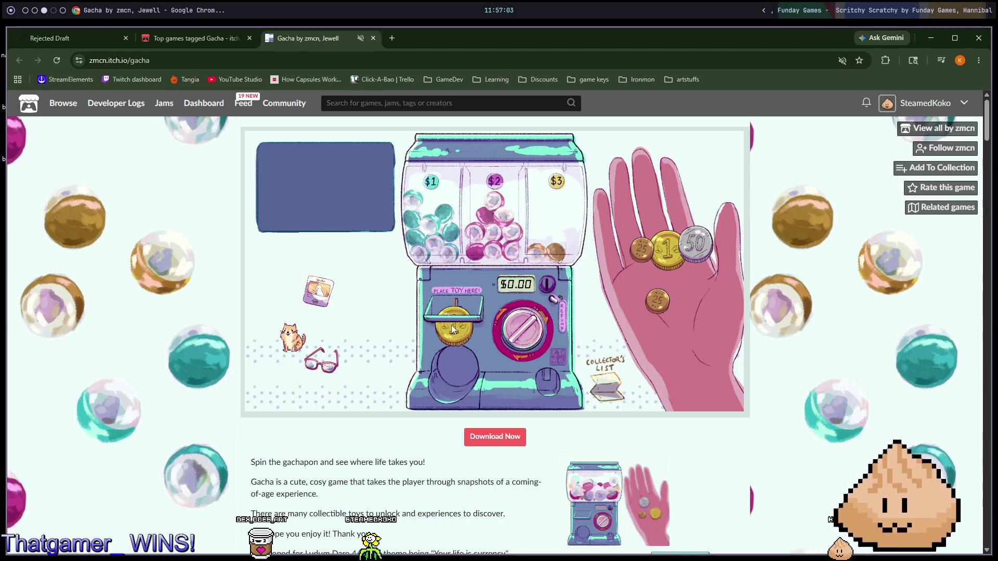
left_click(523, 328)
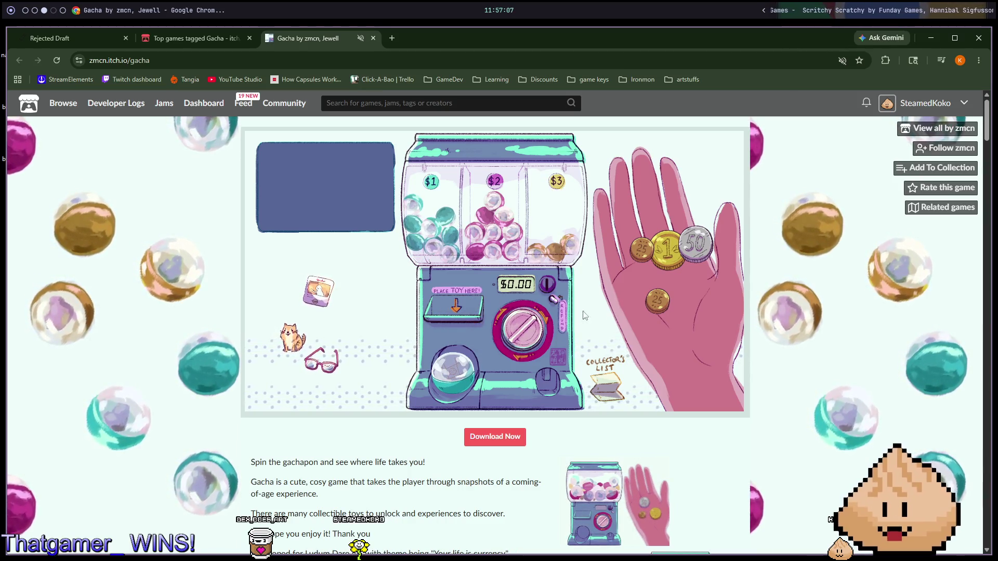
left_click(446, 371)
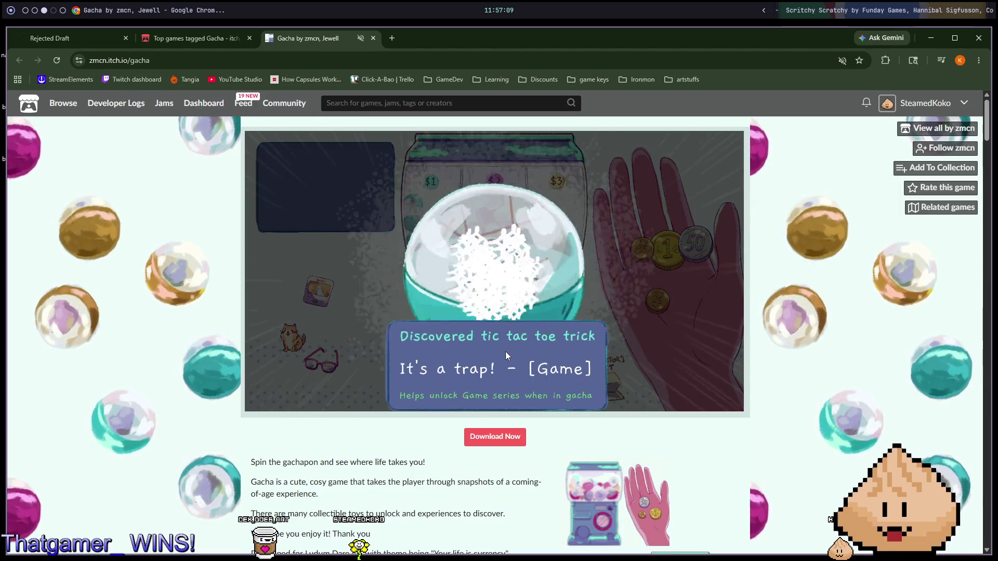
left_click(623, 301)
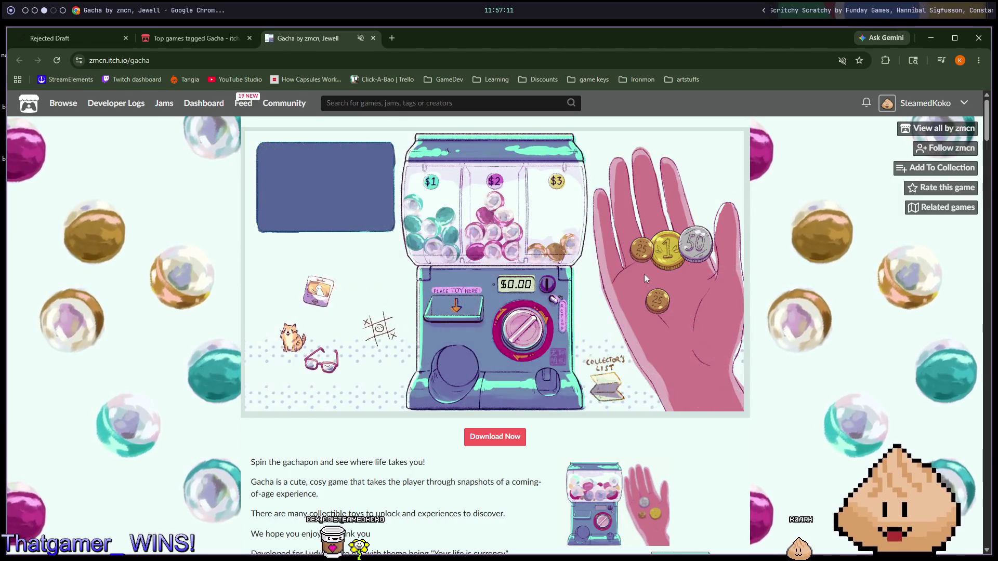
Step: Insert $1, 50 and two 25 coins to reach $2.00, then crank and open the pink capsule
left_click(612, 291)
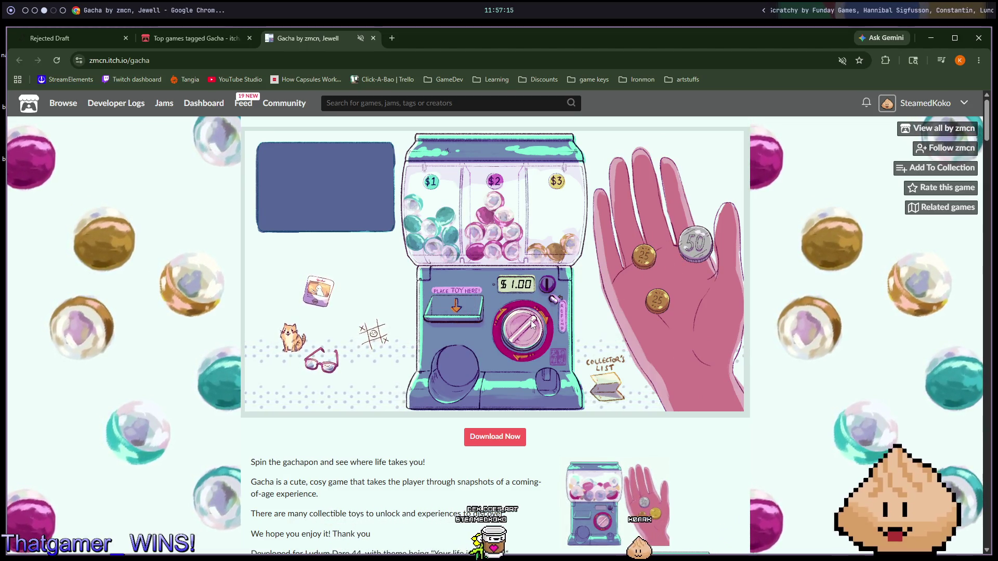
left_click(695, 243)
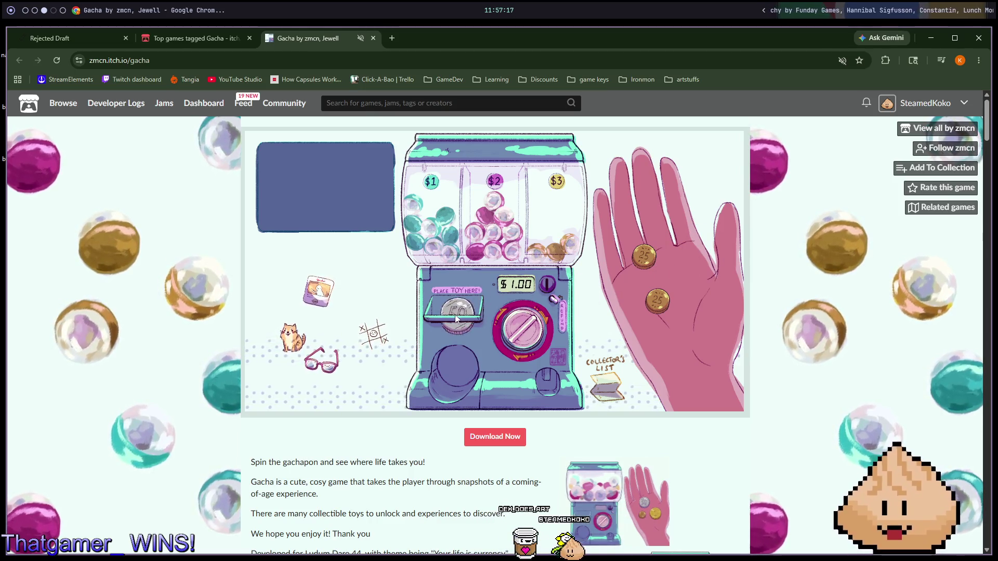
left_click(643, 256)
left_click_drag(658, 301, 450, 332)
left_click(528, 332)
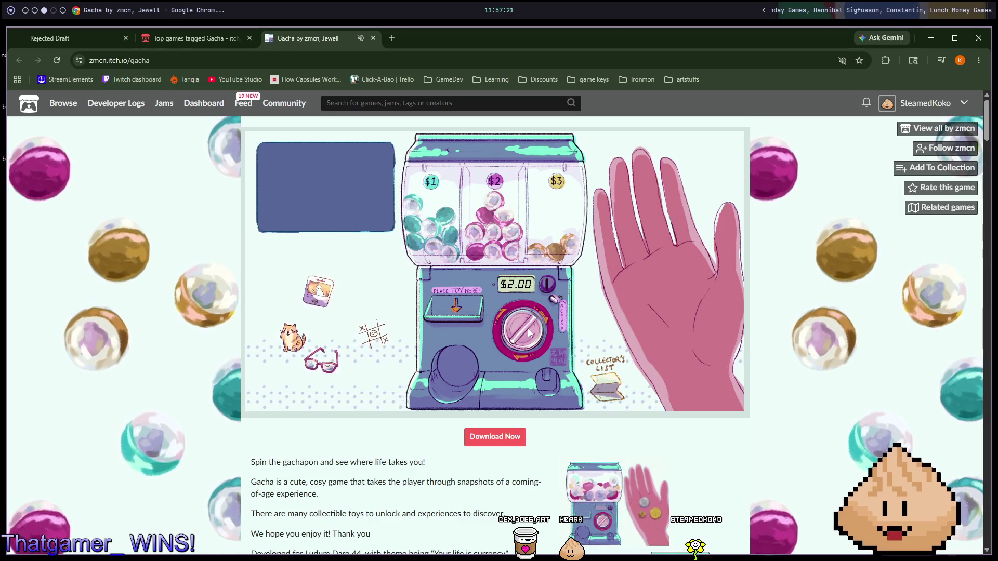
left_click(461, 369)
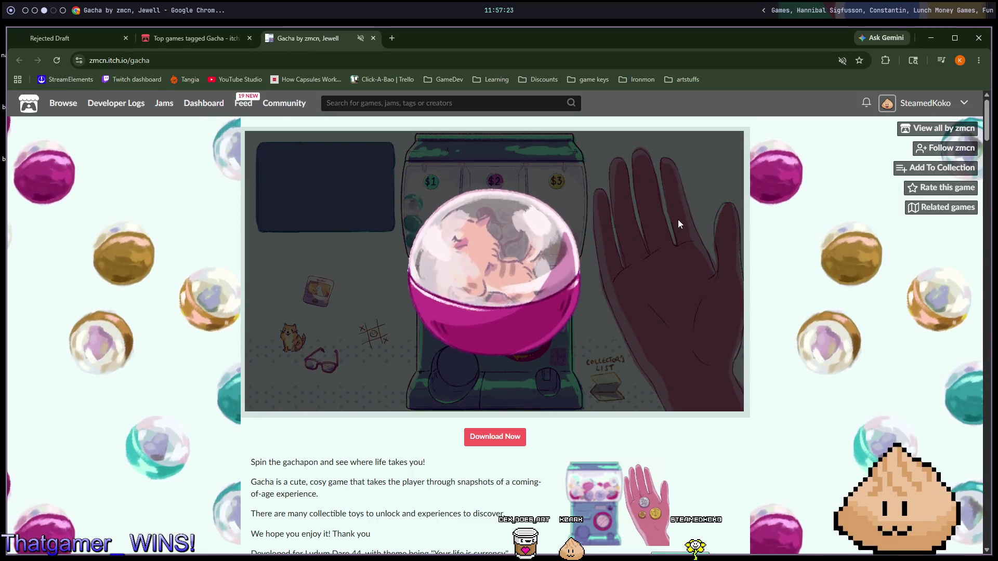
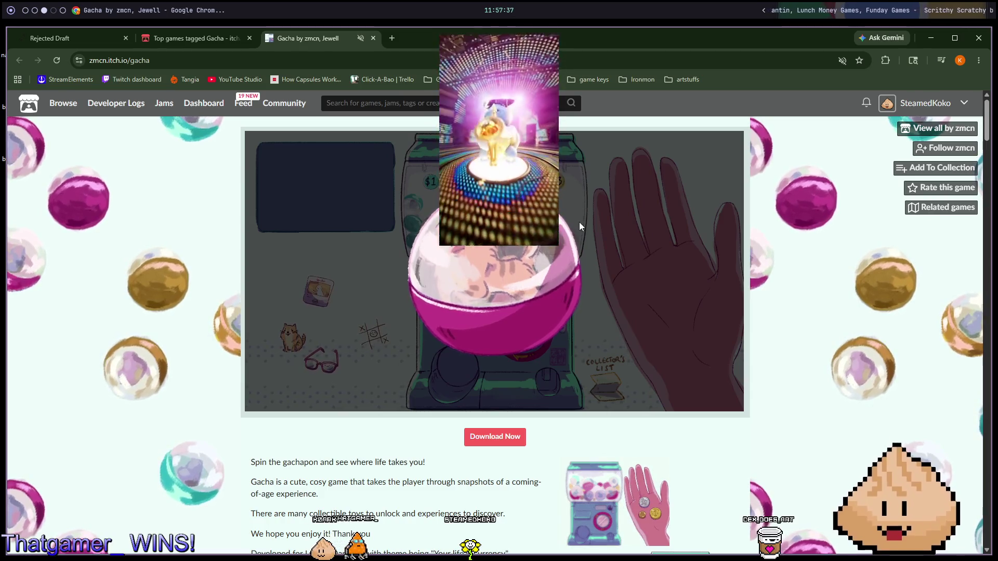
Step: Reveal the pink capsule's prize, then feed coins into the gacha machine up to $3.00
left_click(541, 253)
left_click(540, 255)
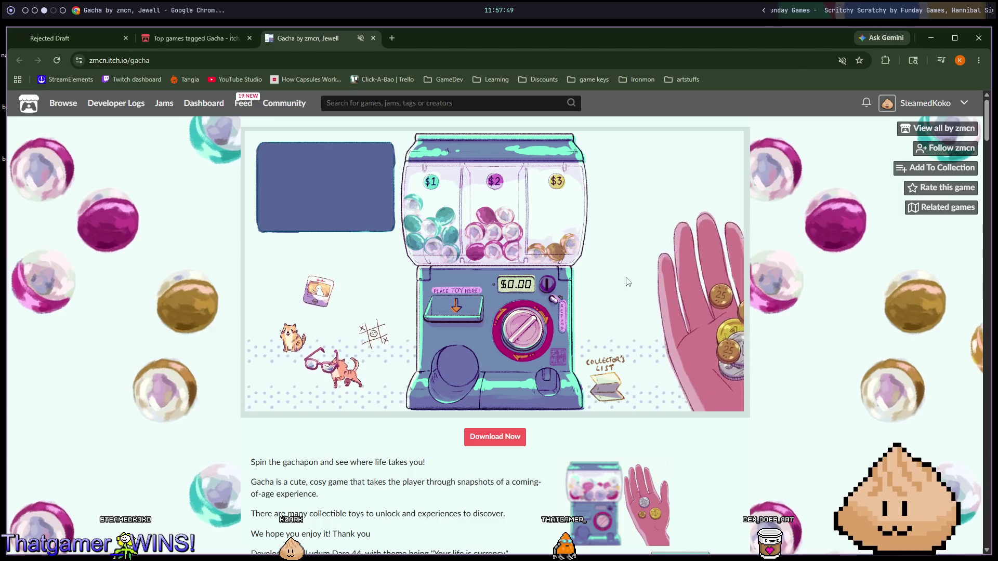
left_click(675, 291)
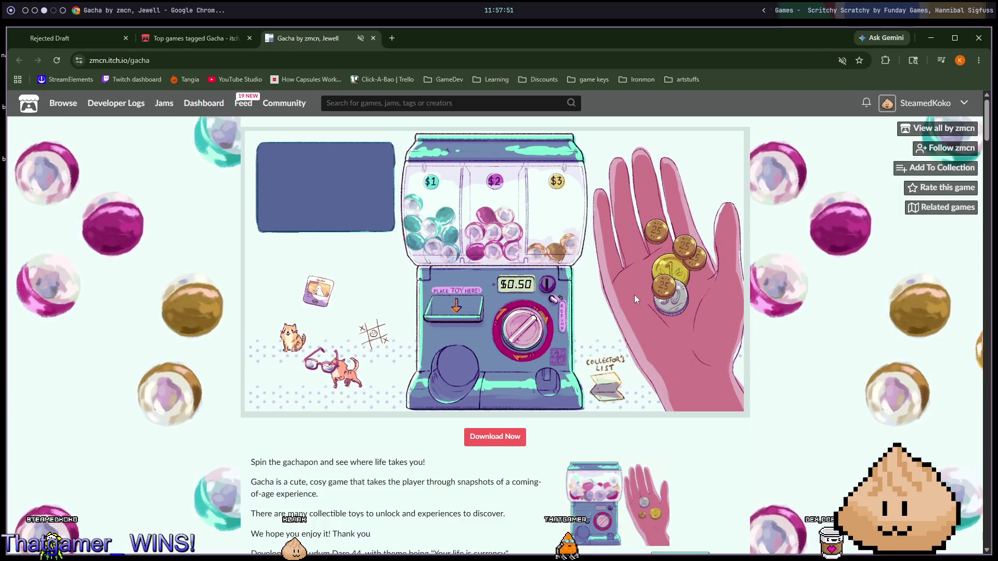
left_click(670, 269)
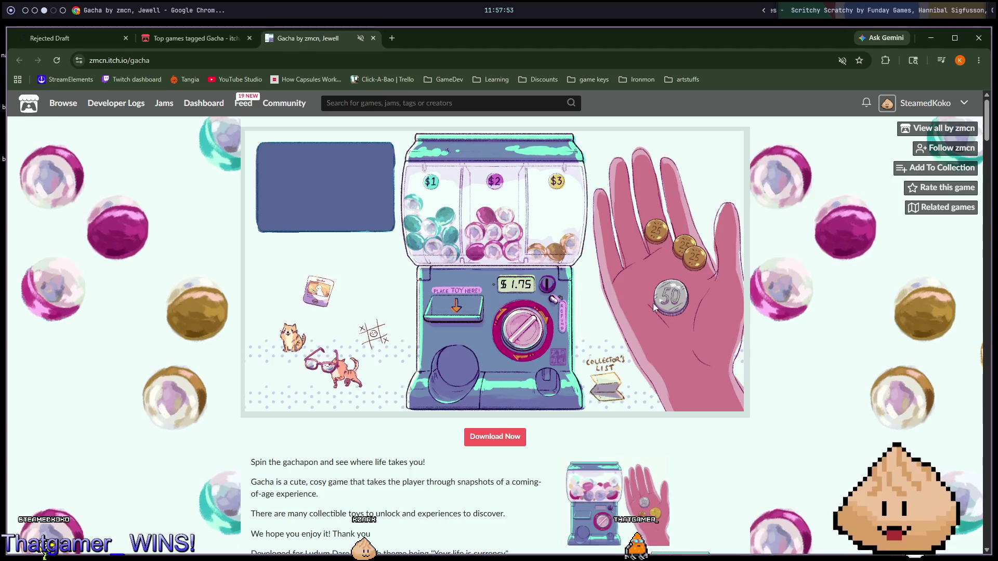
left_click(671, 296)
left_click(683, 254)
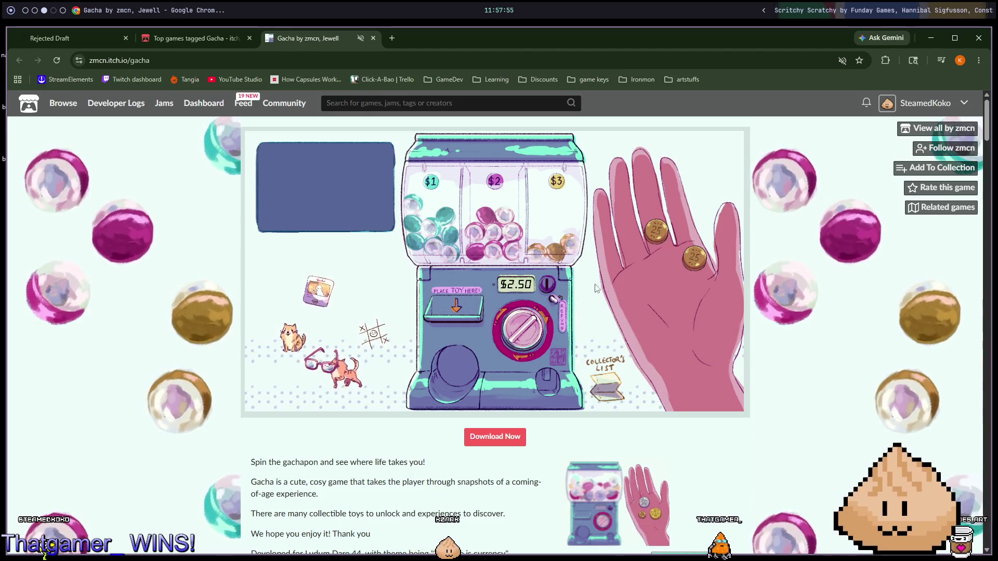
left_click_drag(653, 229, 460, 310)
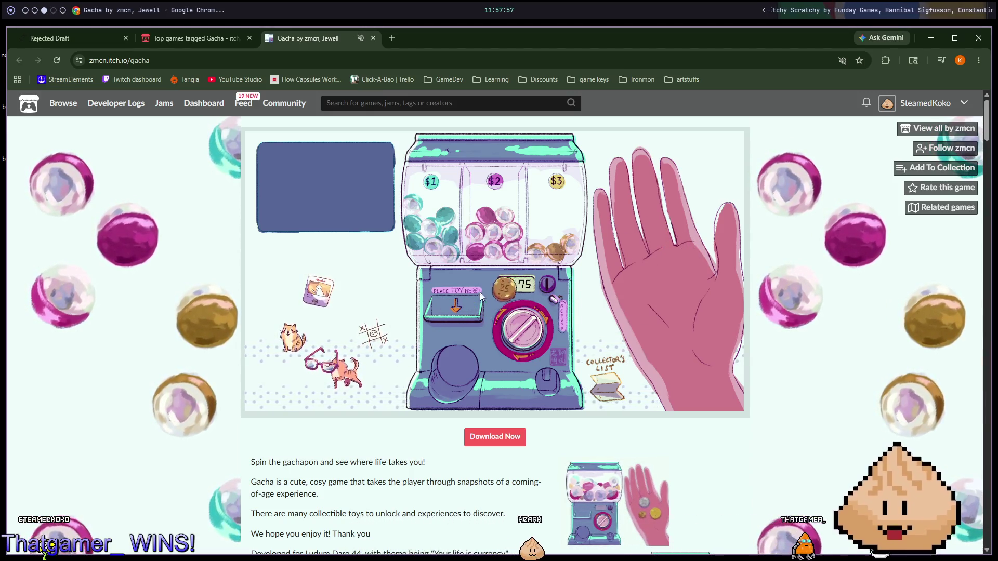
Step: Turn the knob for a $3 capsule, keep the ghost toy, and close the Gacha game page
left_click(535, 335)
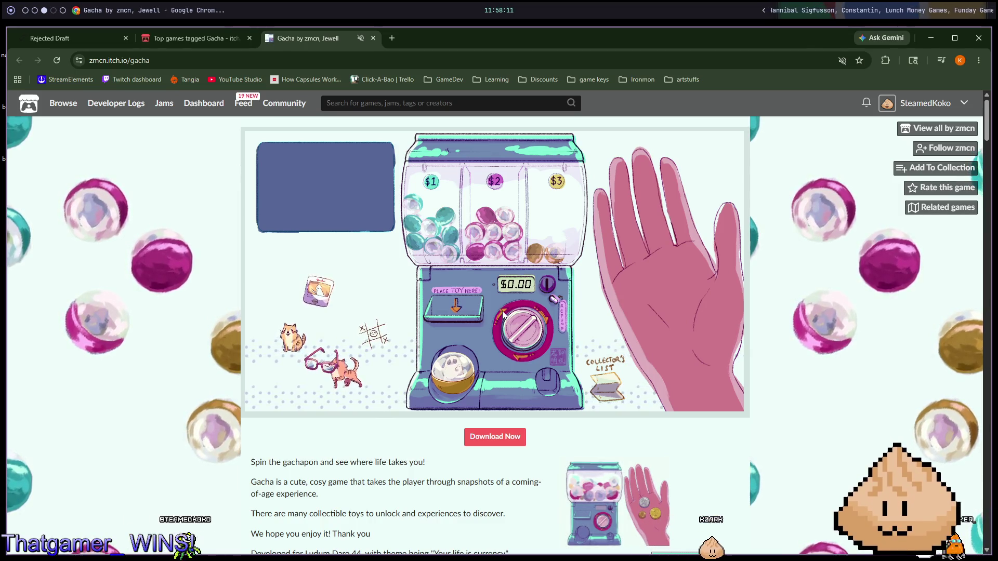
left_click(434, 372)
left_click(481, 351)
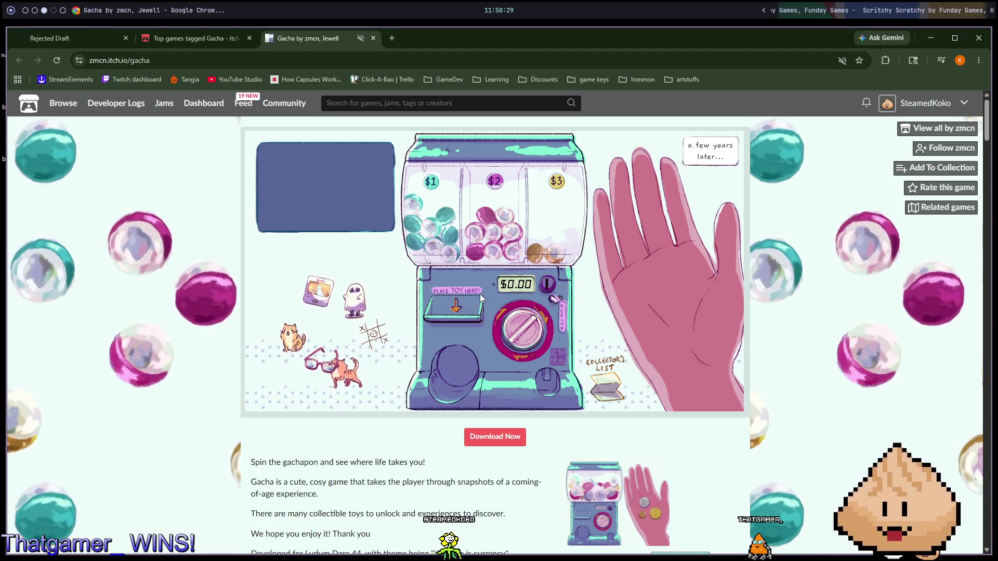
mouse_move(363, 300)
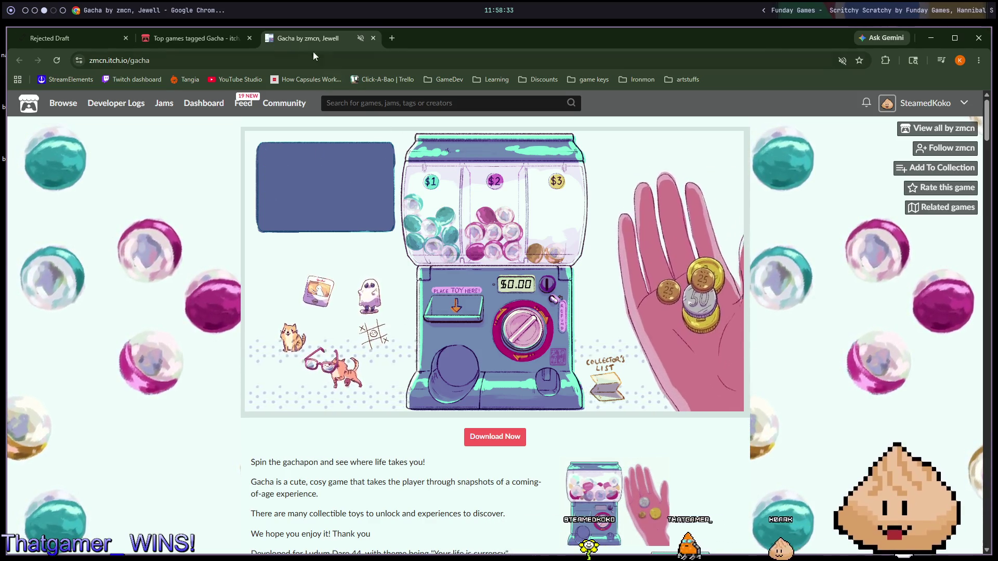
left_click(373, 37)
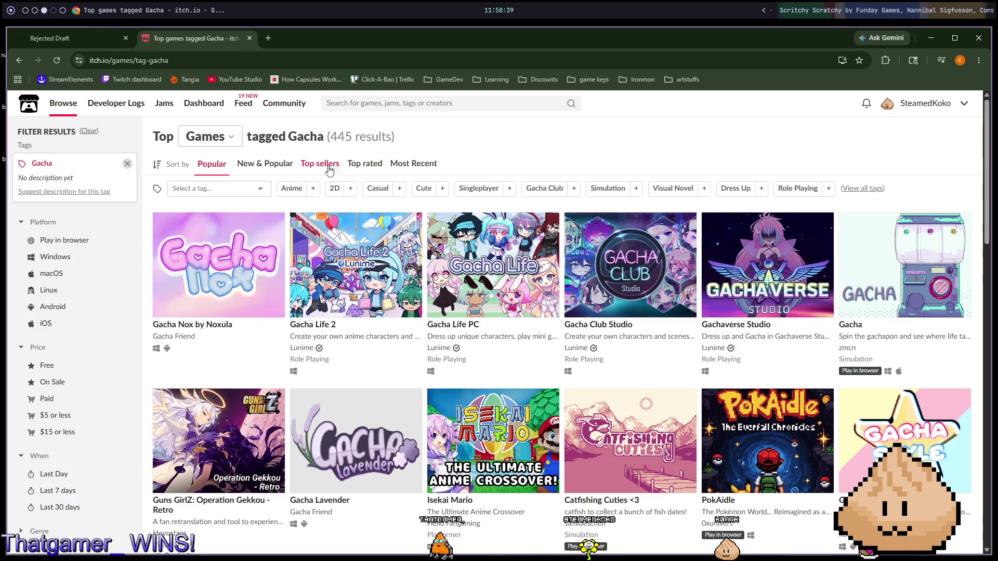
Step: List New & Popular games filtered by the 'gacha' tag and open JulieGacha
left_click(280, 165)
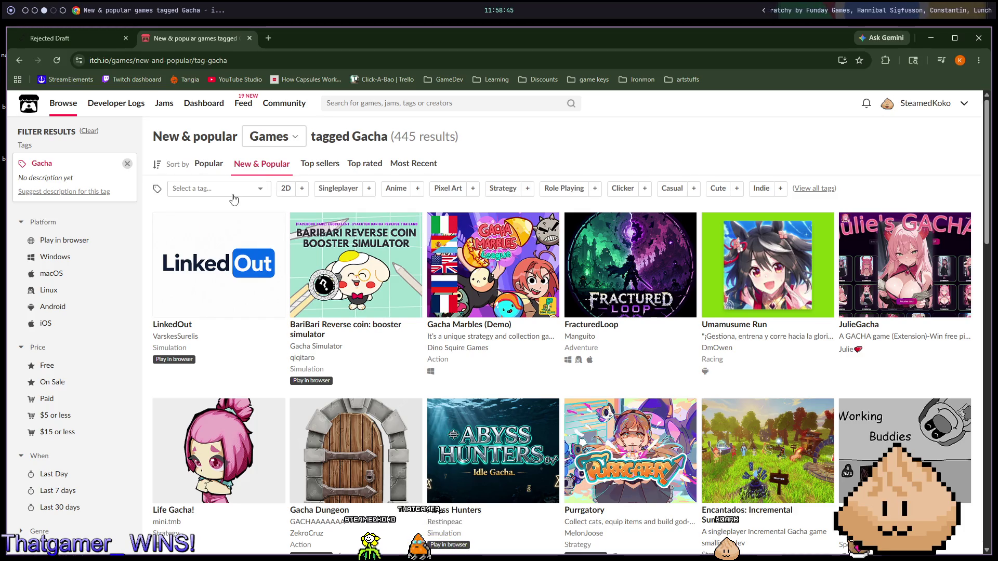
left_click(229, 191)
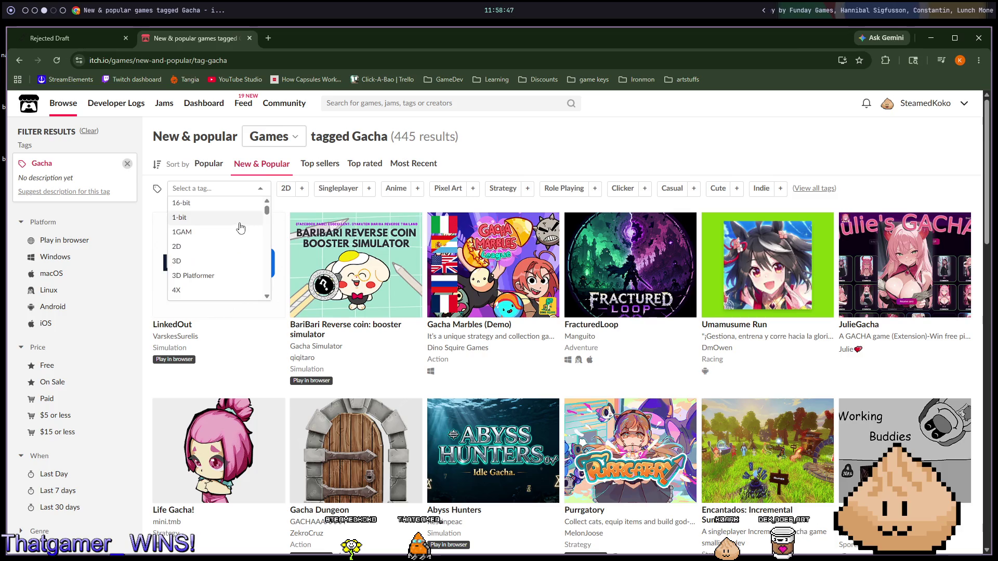
type("gacha")
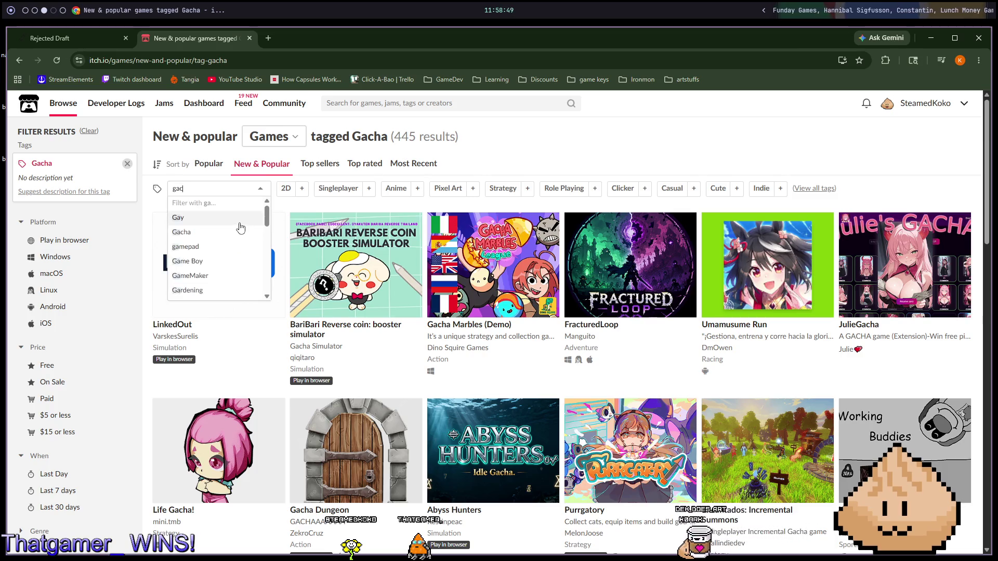
left_click(239, 222)
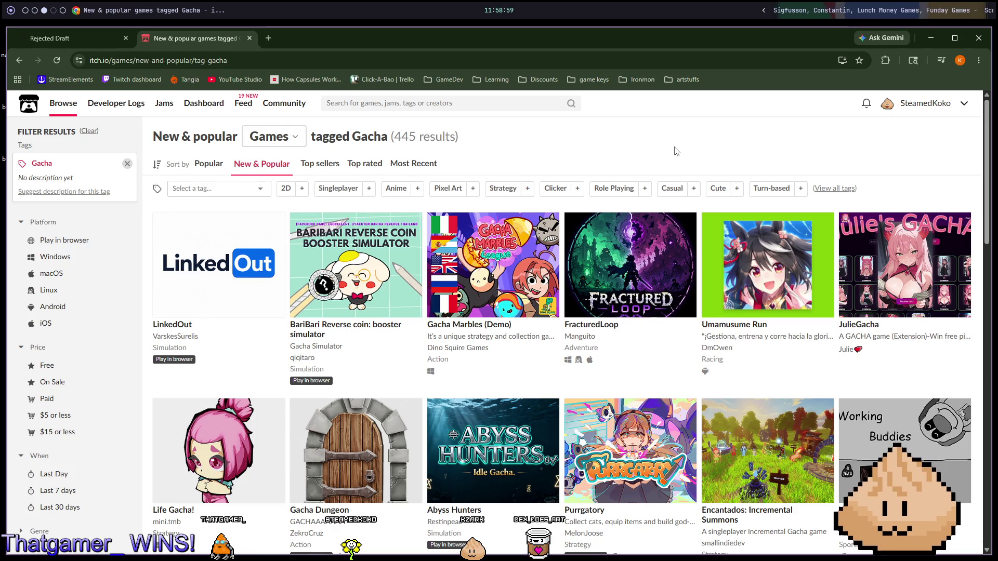
left_click(891, 255)
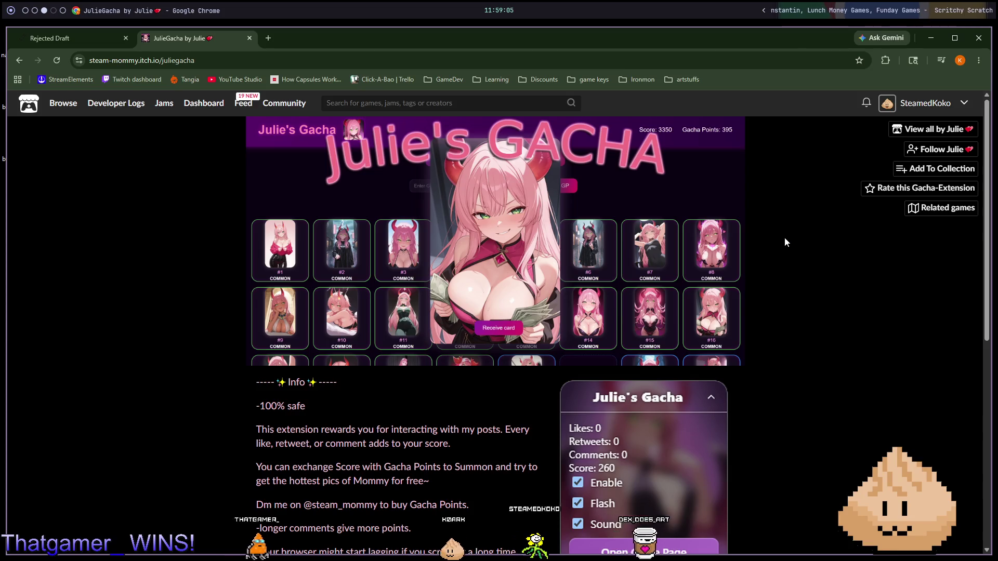
Step: Read the JulieGacha description and browse its screenshots in the enlarged viewer
triple_click(284, 405)
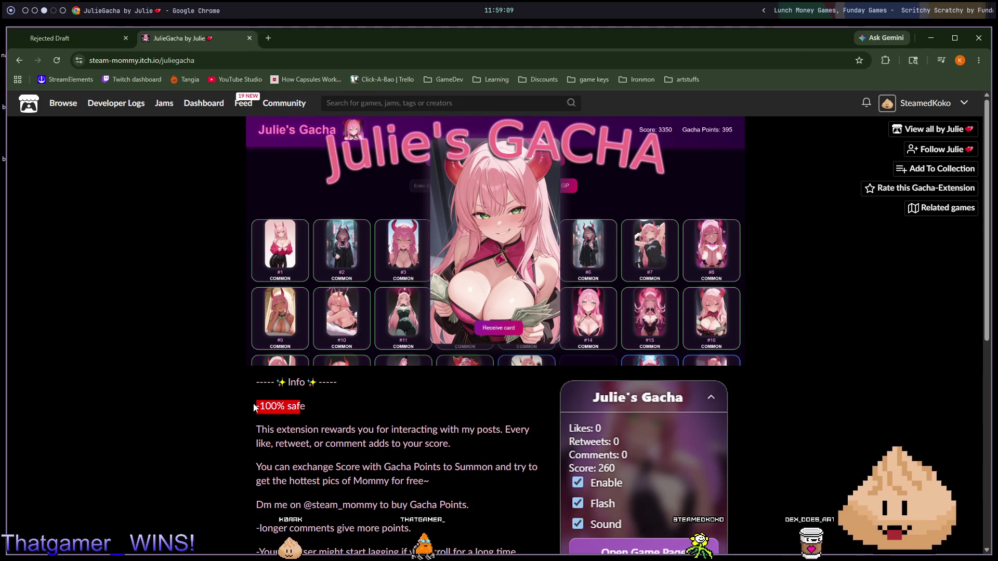
left_click(255, 407)
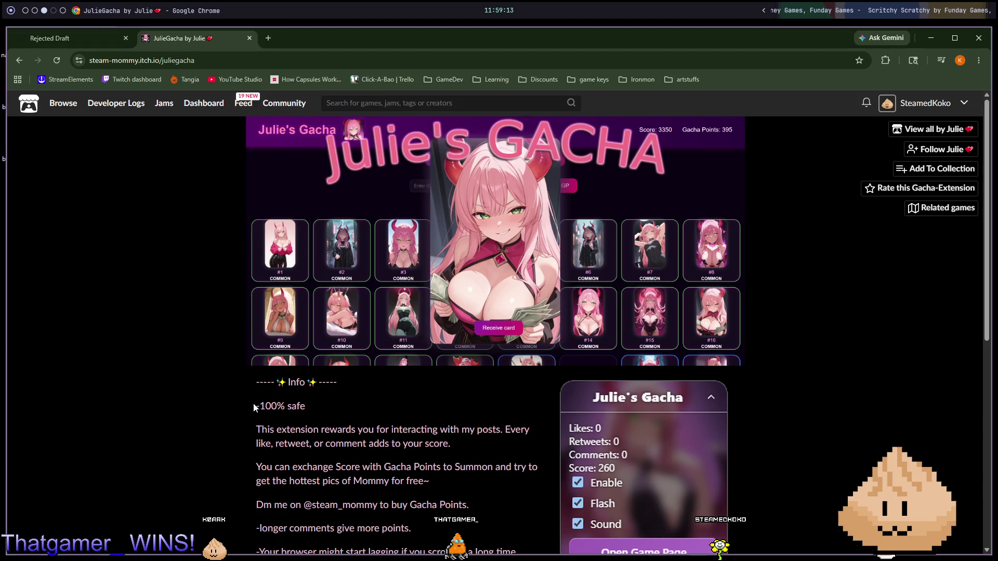
scroll(255, 408, "down", 3)
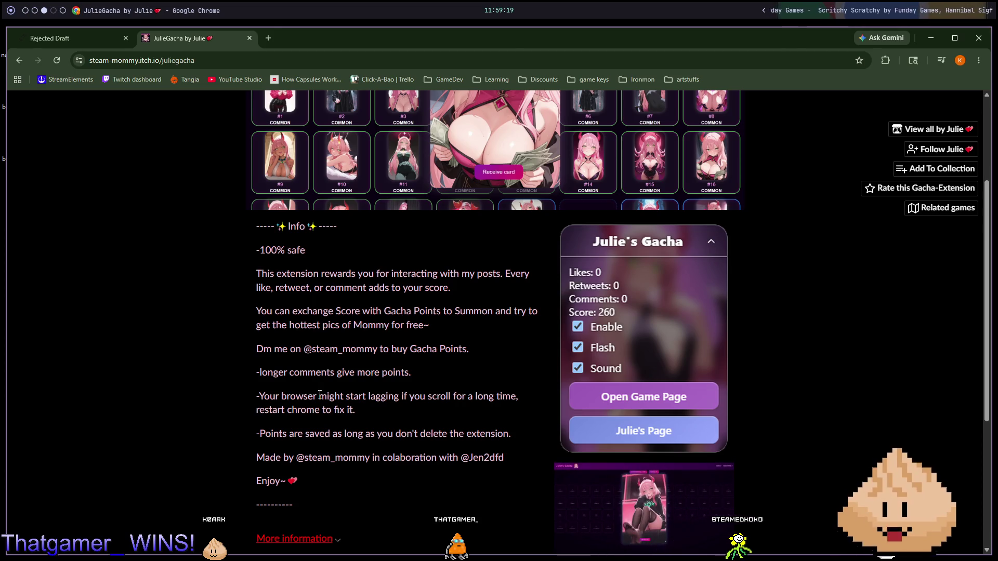
left_click(634, 403)
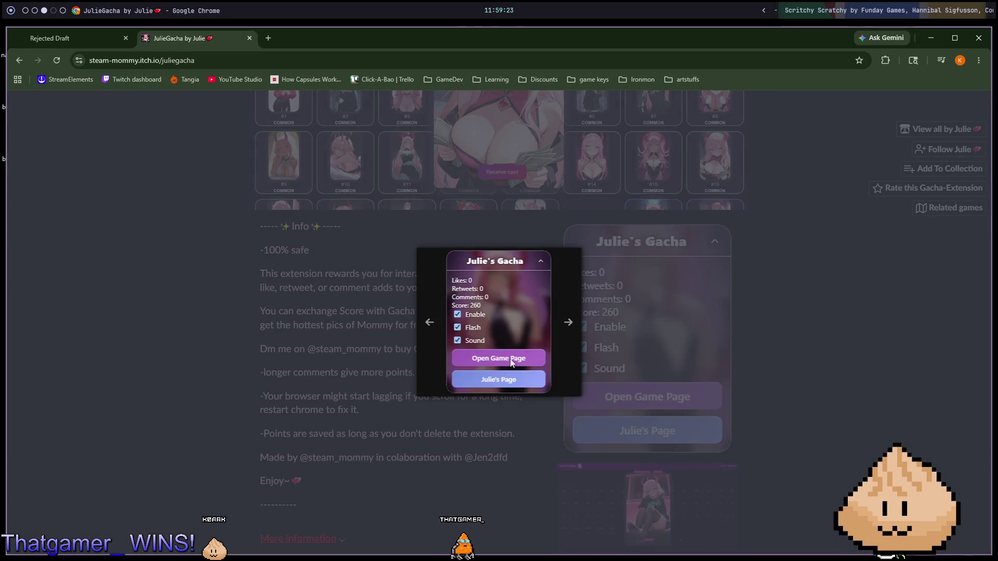
left_click(516, 362)
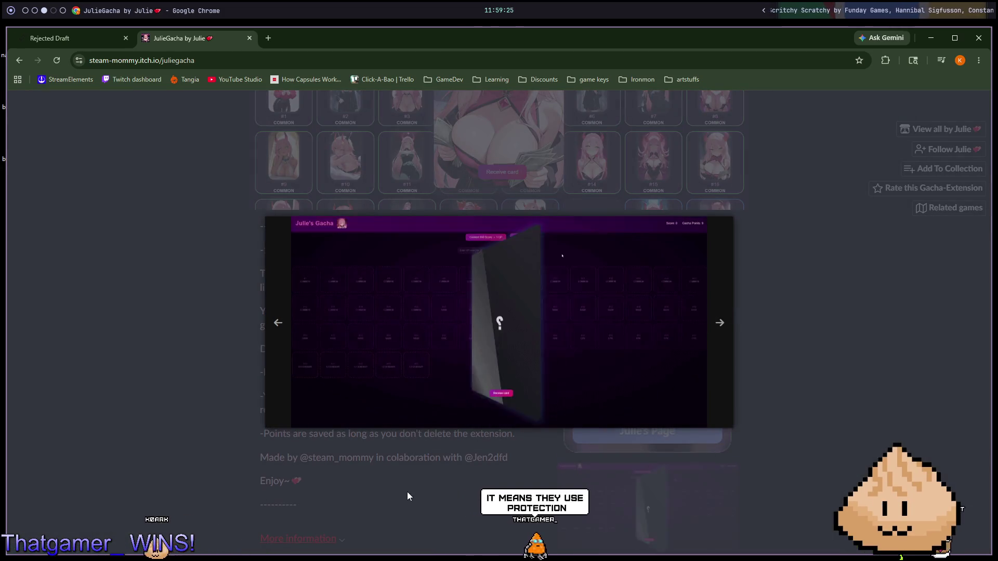
left_click(404, 489)
Step: Scroll through the rest of the JulieGacha page and go back to the Gacha list
scroll(440, 455, "down", 5)
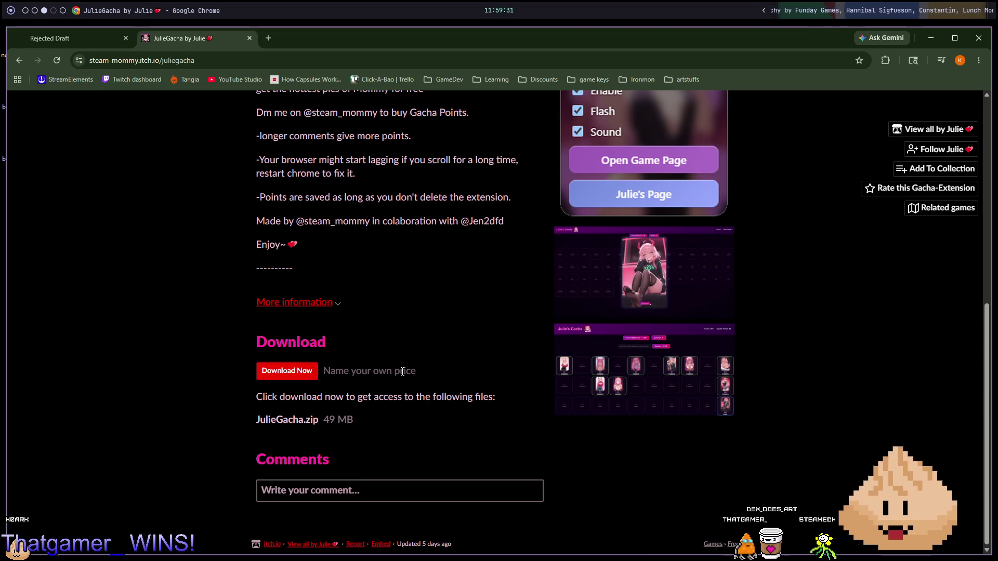
scroll(402, 371, "up", 6)
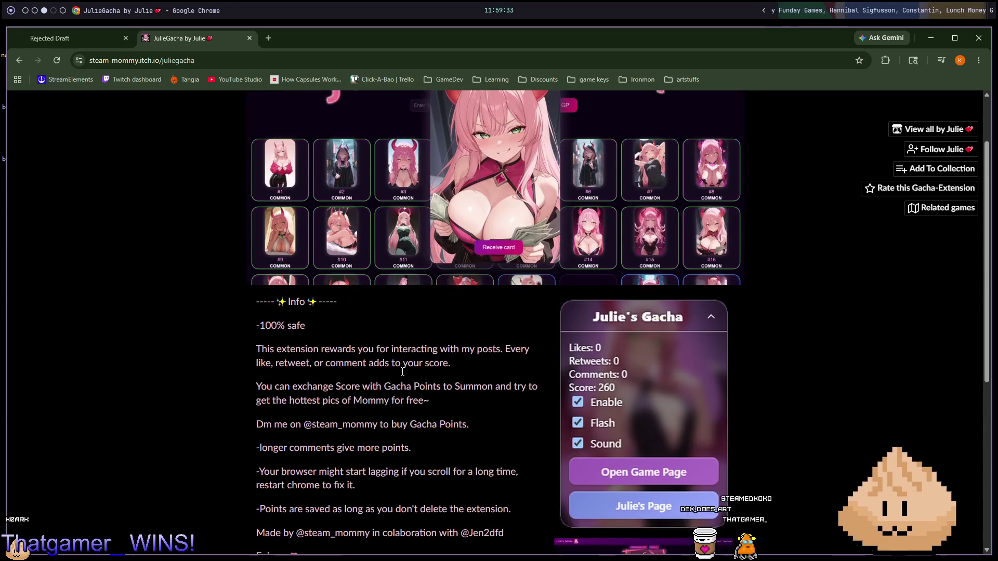
scroll(402, 371, "up", 2)
scroll(457, 301, "down", 8)
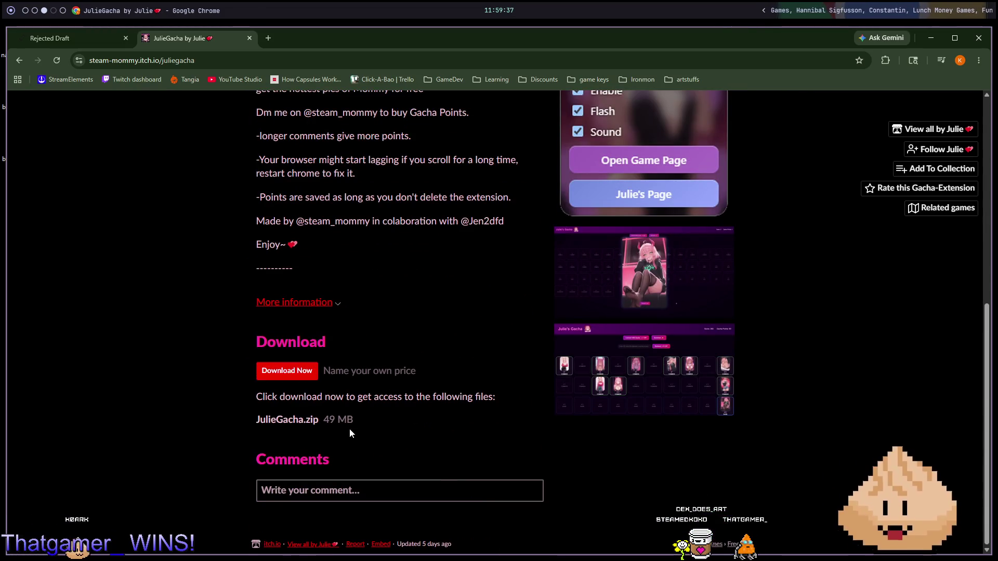
key("alt+Left")
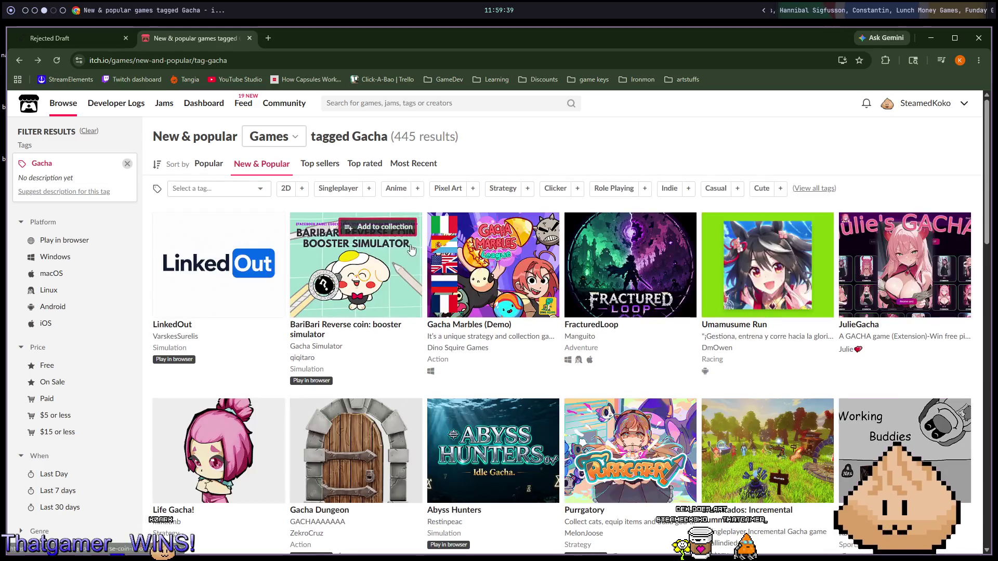
Step: Look at the Working out buddies game page, then return to the Gacha games grid
mouse_move(754, 268)
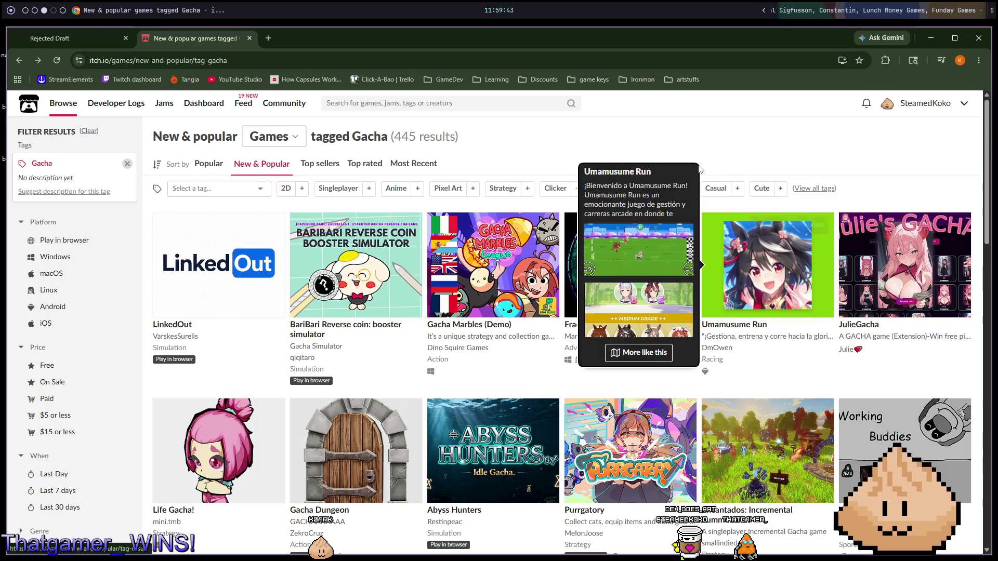
mouse_move(750, 430)
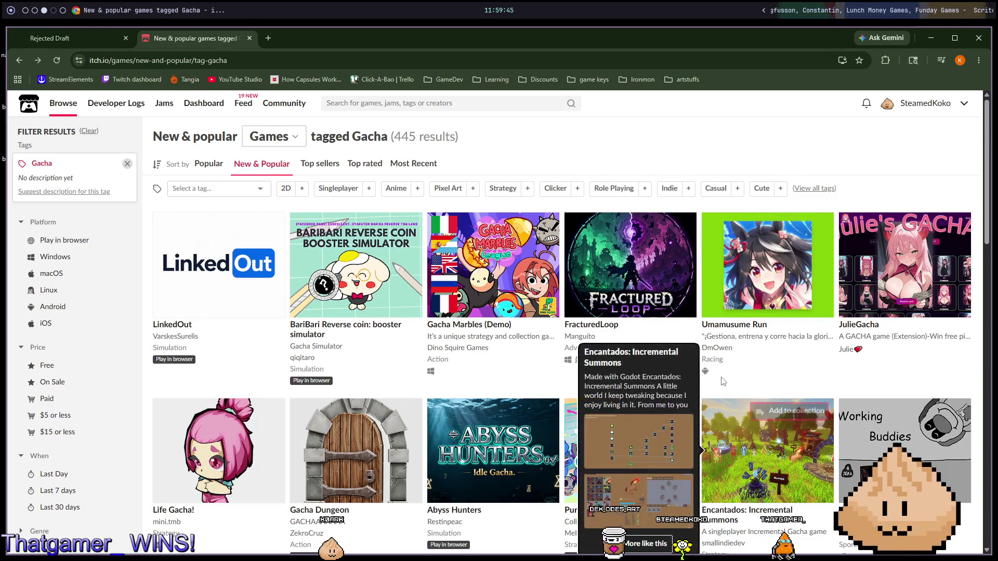
mouse_move(679, 359)
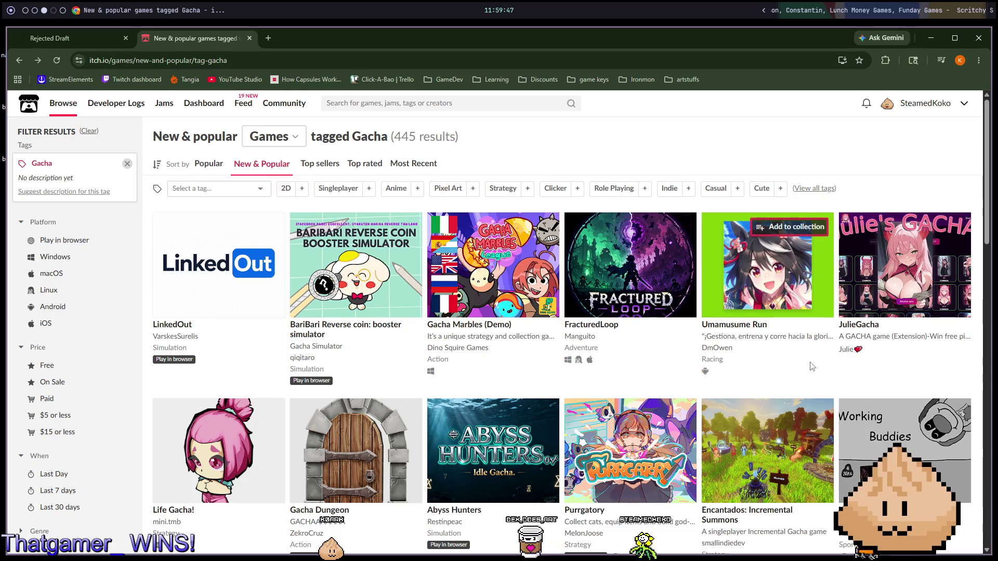
scroll(811, 358, "down", 2)
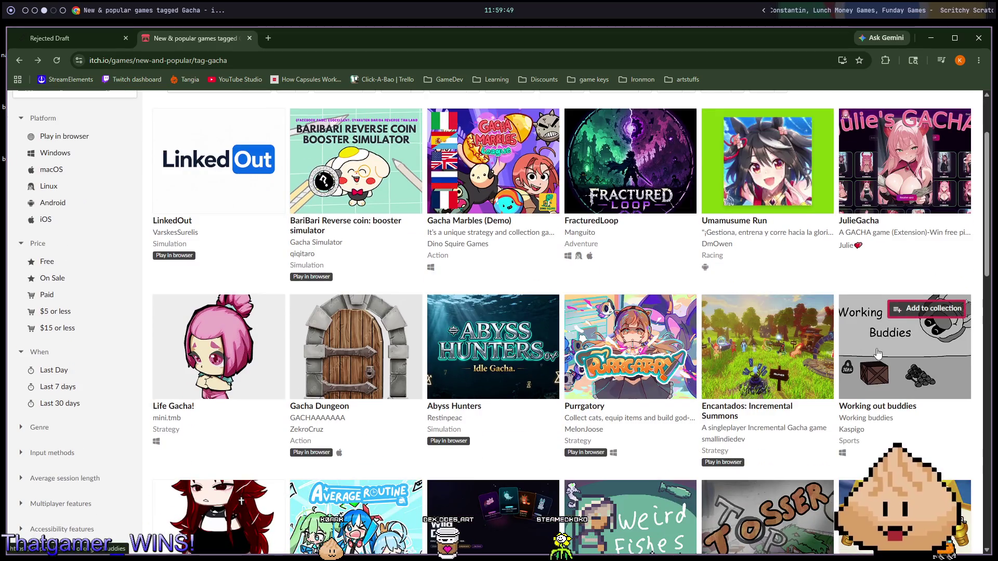
left_click(873, 353)
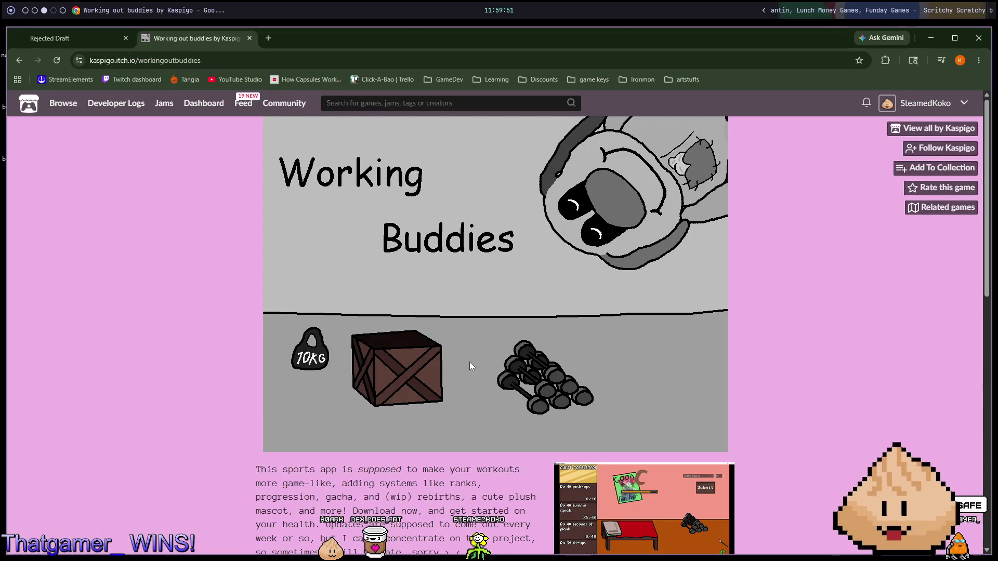
scroll(519, 338, "down", 5)
key("alt+Left")
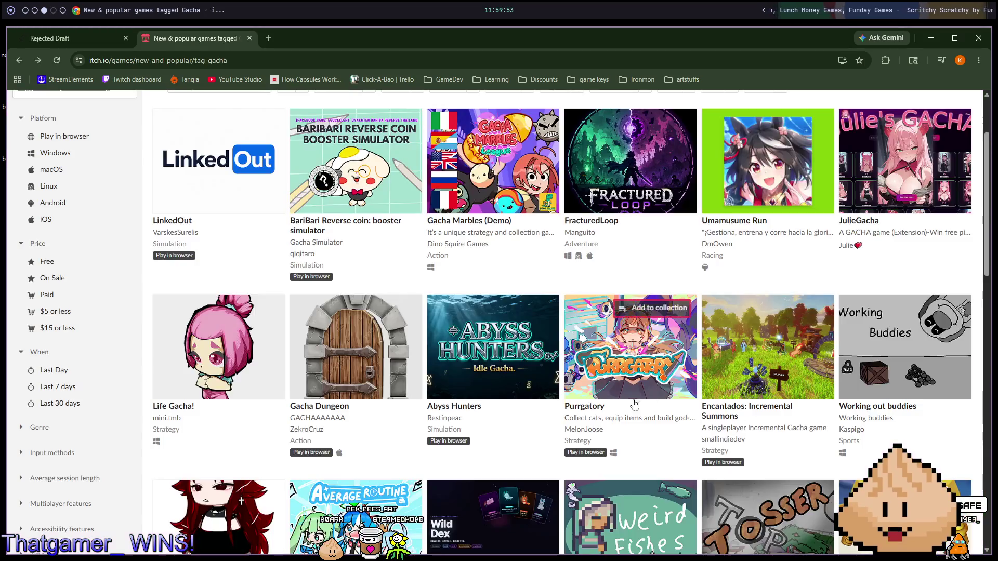
Step: Open the Purrgatory game page from the Gacha grid
mouse_move(494, 385)
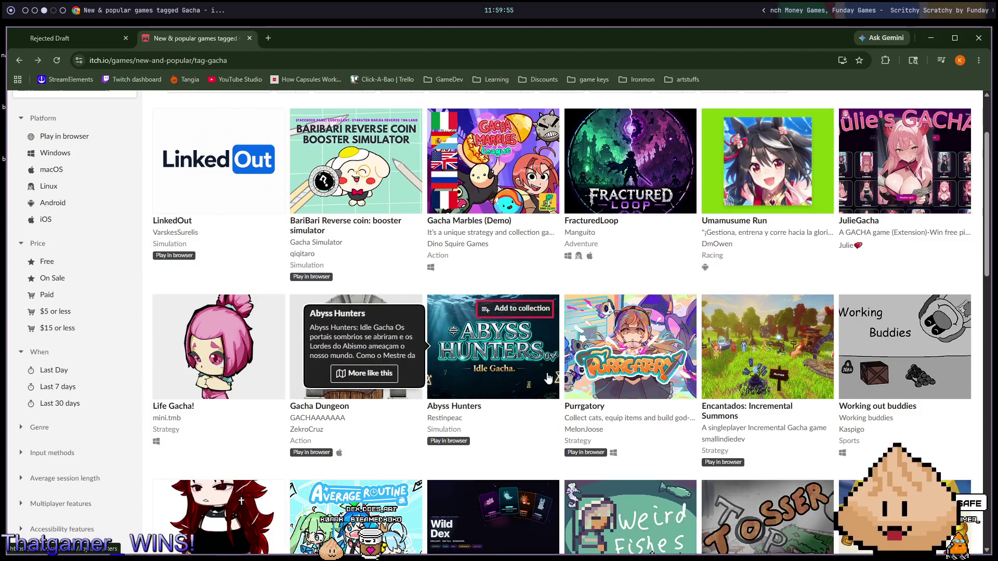
mouse_move(575, 346)
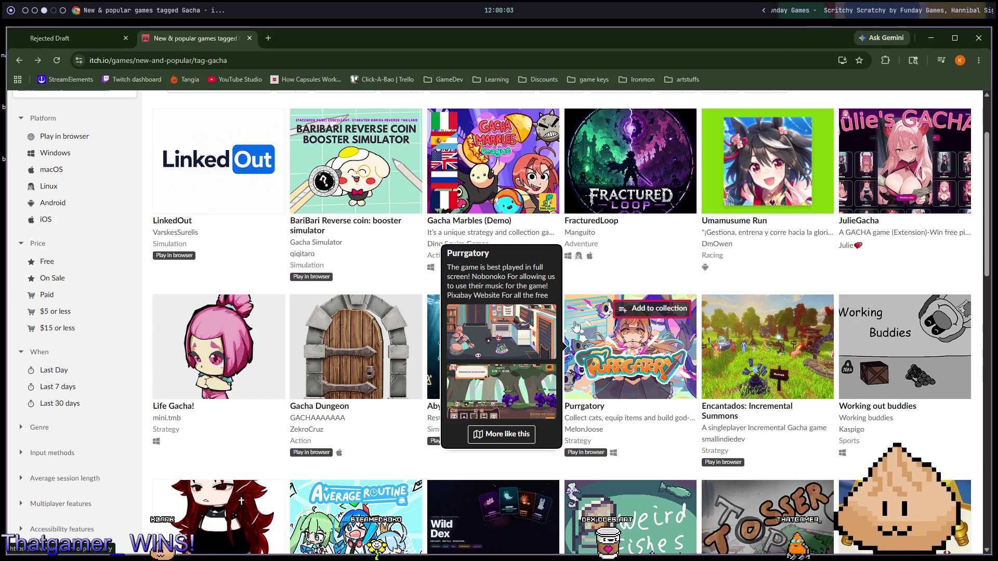
left_click(575, 326)
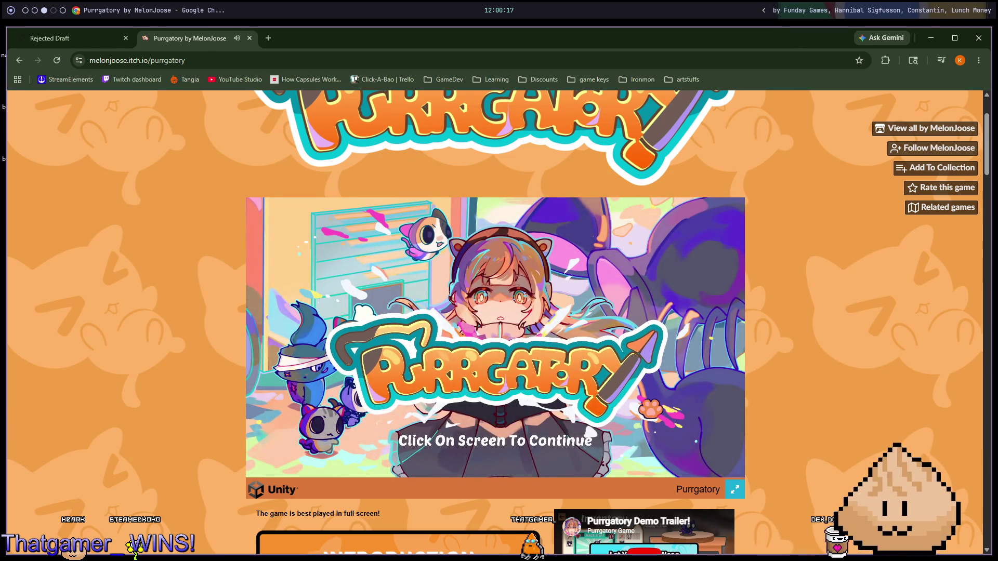
Step: Mute the Purrgatory site and start the game, agreeing to play the tutorial
right_click(210, 37)
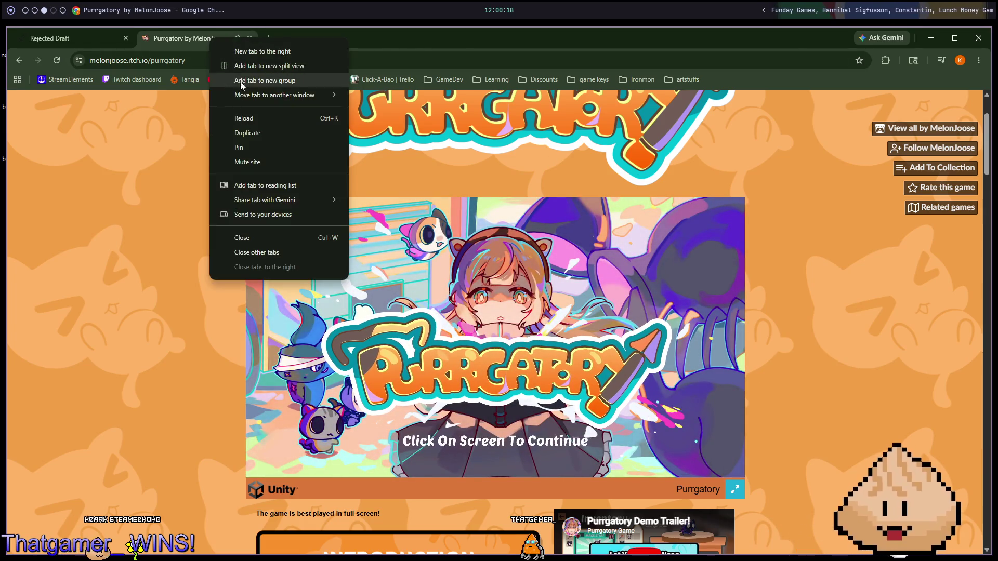
left_click(269, 162)
left_click(570, 434)
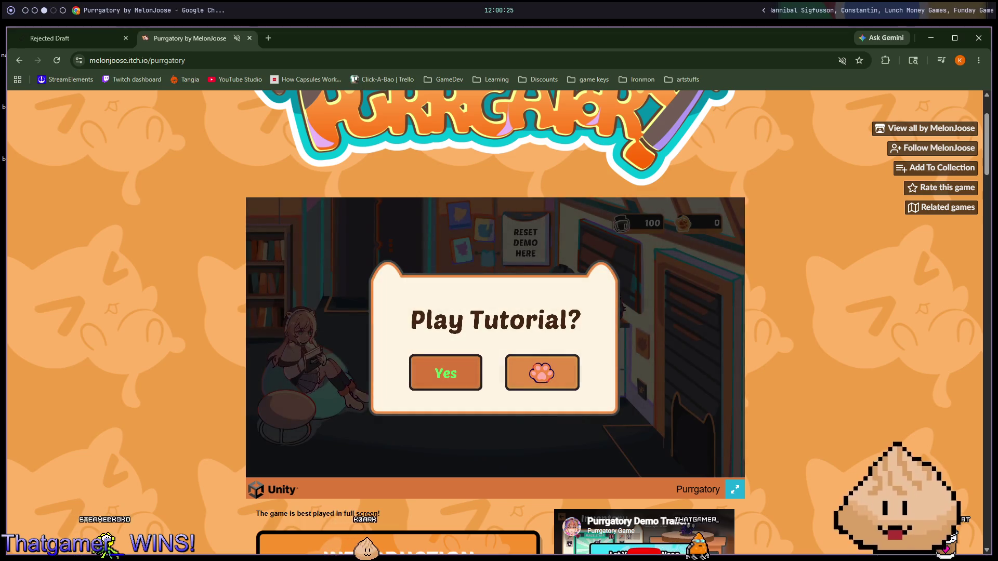
left_click(441, 372)
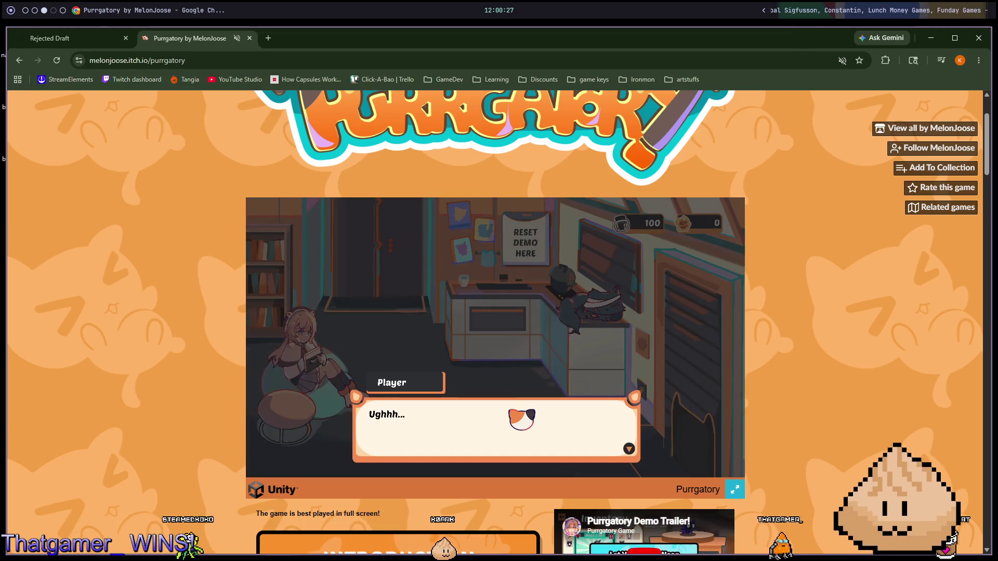
Step: Advance through the opening story dialogue until Boss's last line
left_click(538, 424)
left_click(551, 438)
left_click(560, 446)
left_click(561, 446)
left_click(562, 446)
left_click(561, 446)
left_click(561, 445)
left_click(561, 446)
left_click(561, 446)
left_click(561, 446)
left_click(562, 445)
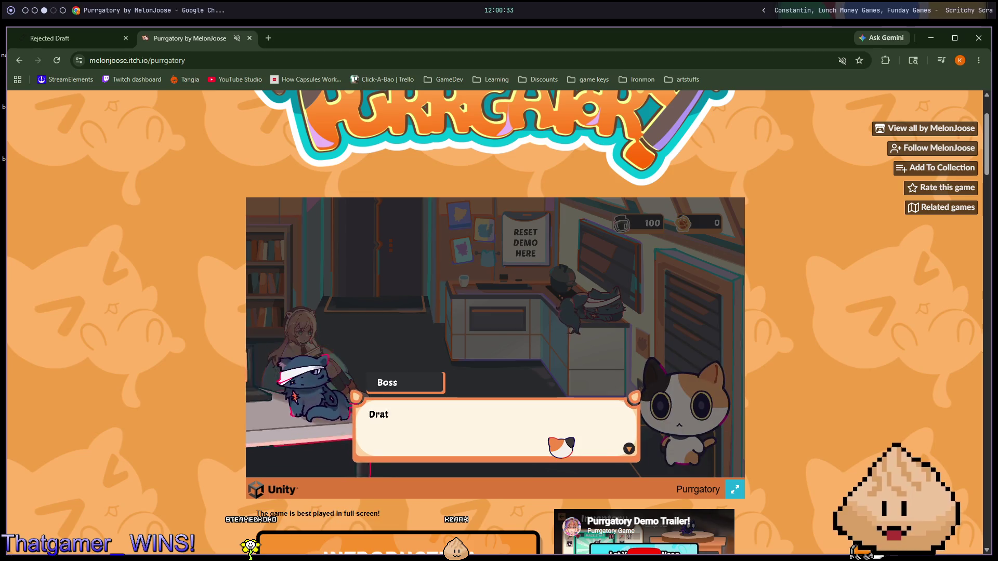
left_click(561, 445)
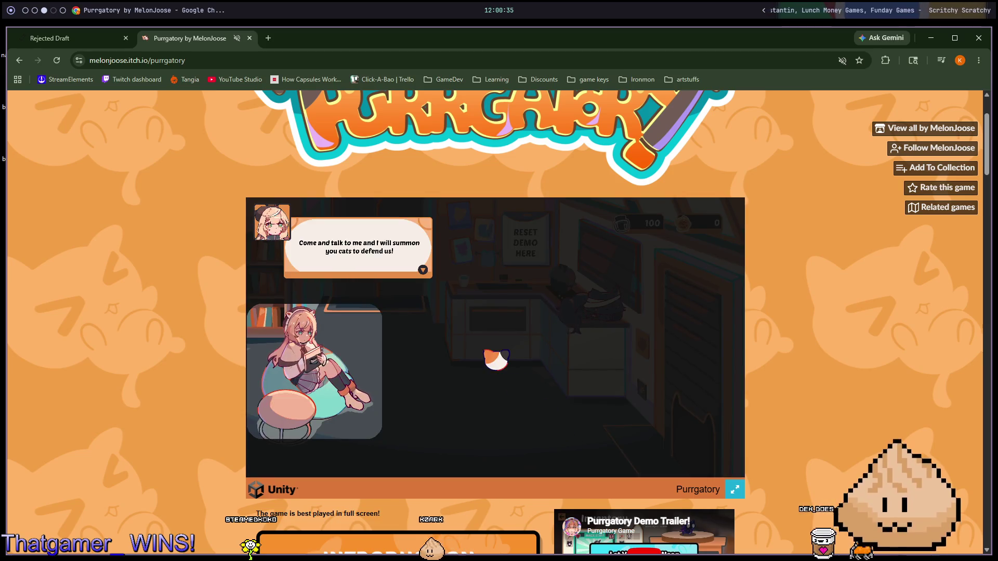
Step: Dismiss the summoning hint, talk to the girl to reach Summon, and go full screen
left_click(424, 270)
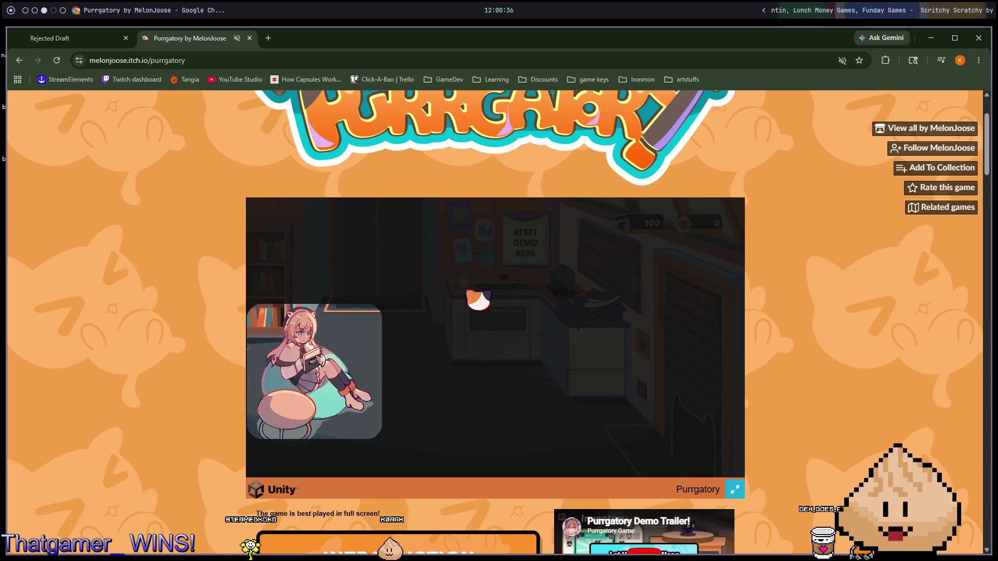
left_click(457, 398)
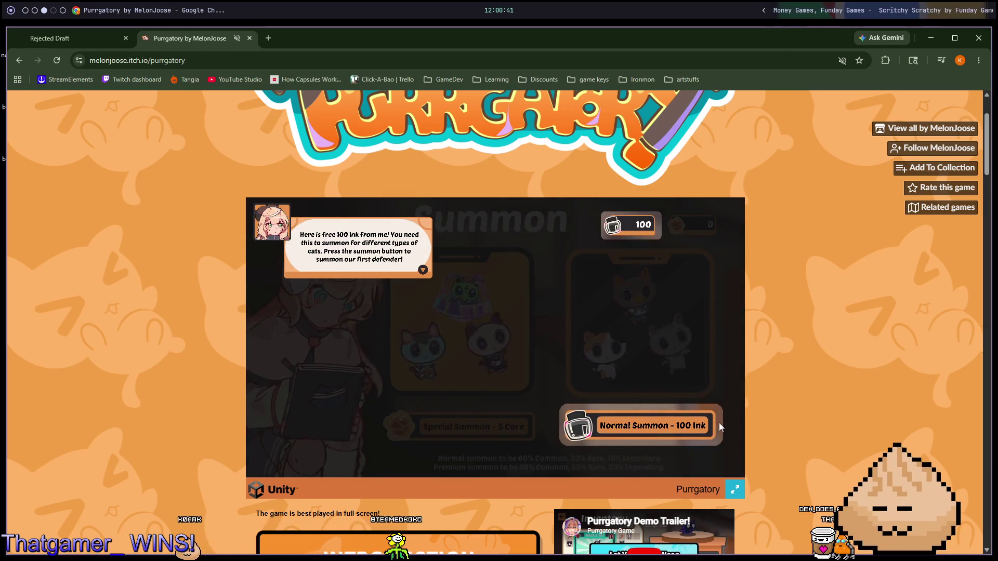
left_click(732, 490)
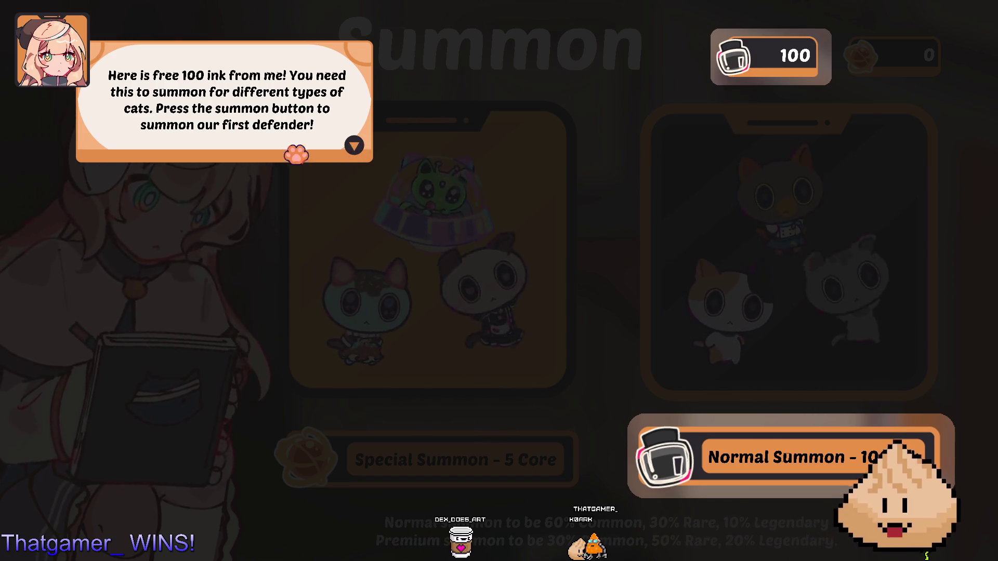
Step: Dismiss the 100 free ink tutorial message
left_click(312, 138)
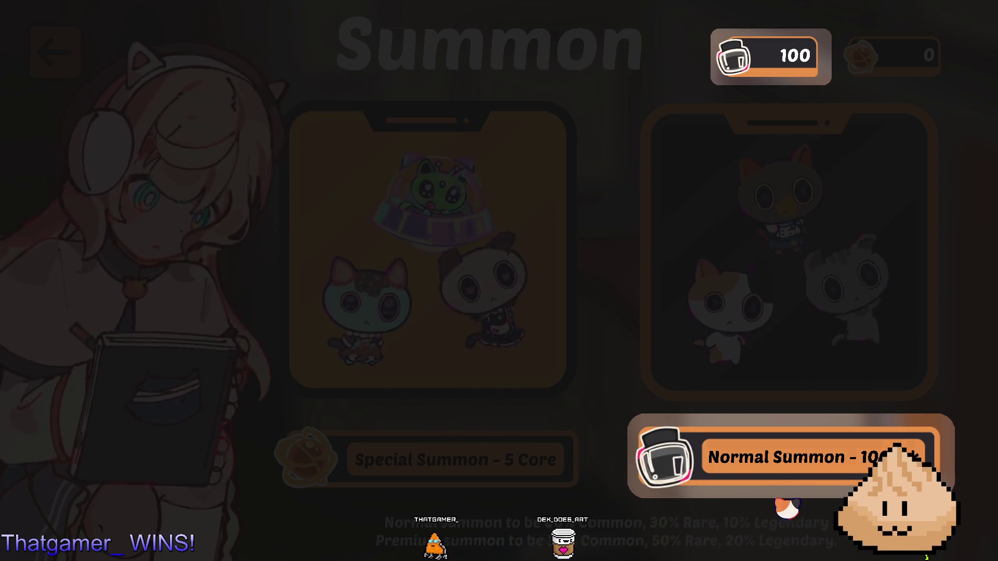
Step: Do a Normal Summon for 100 ink, reveal the notebook, and receive the cat Timmy
left_click(790, 482)
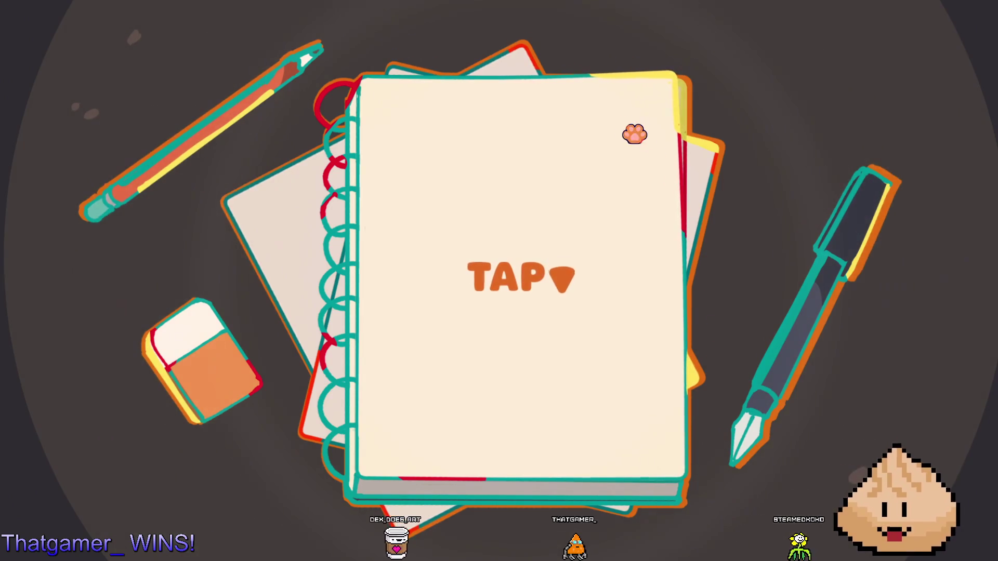
left_click(522, 182)
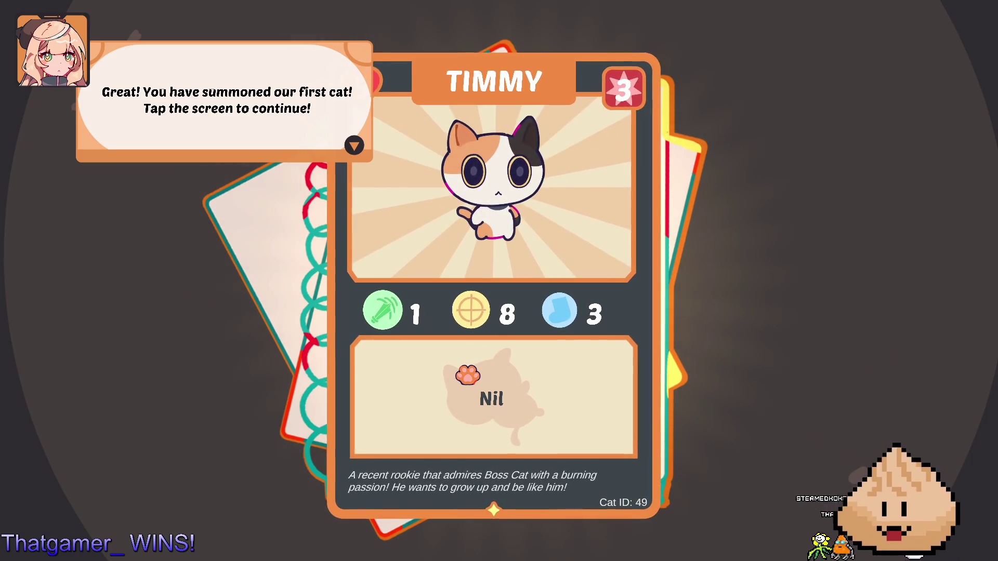
left_click(468, 374)
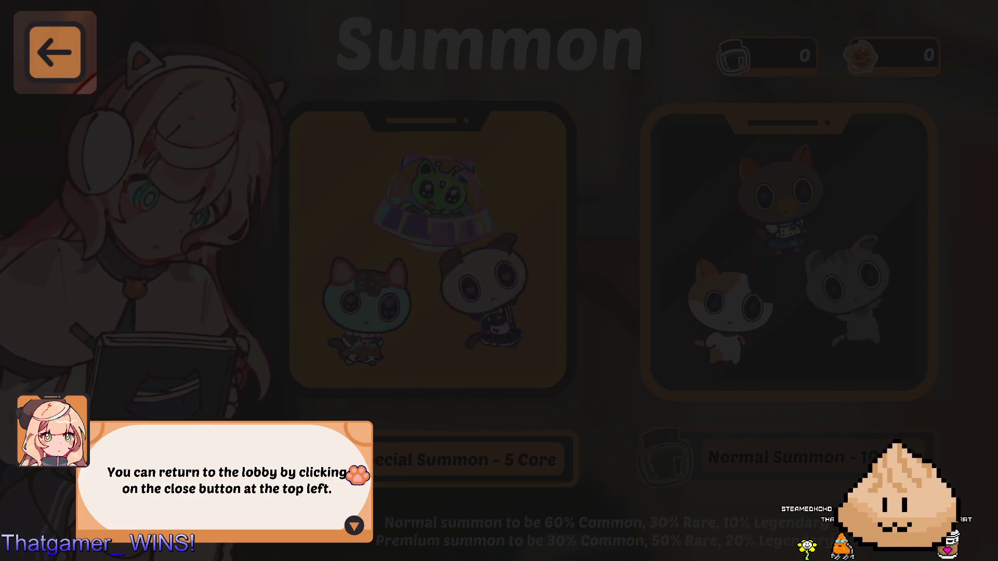
left_click(345, 504)
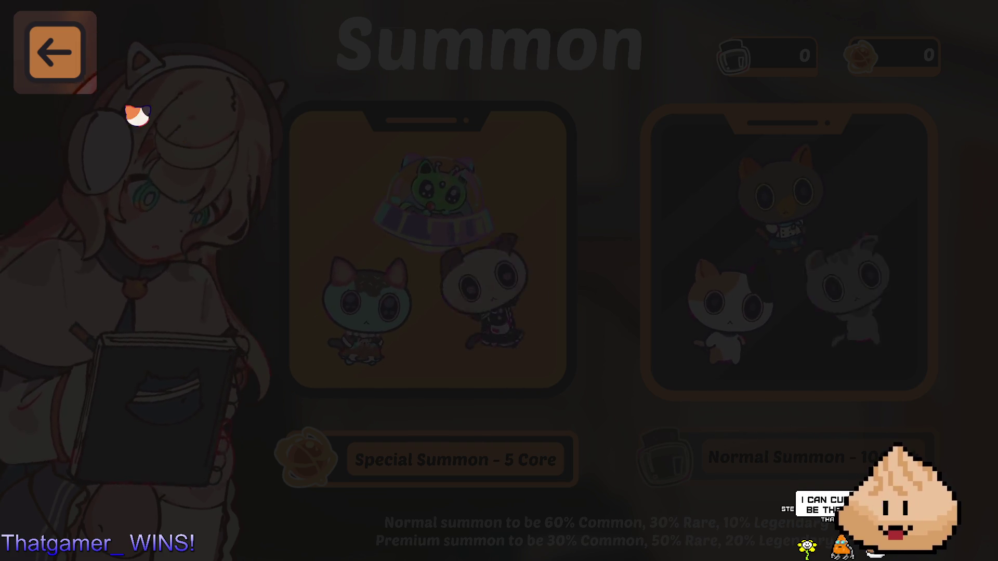
Step: Return from Summon to the lobby and open the Inventory in the closet
left_click(78, 73)
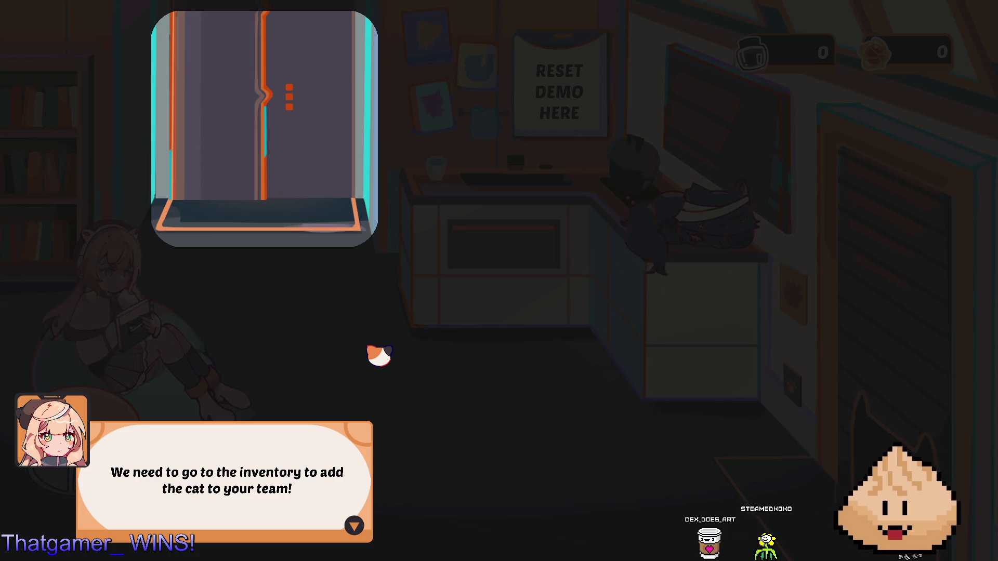
left_click(364, 464)
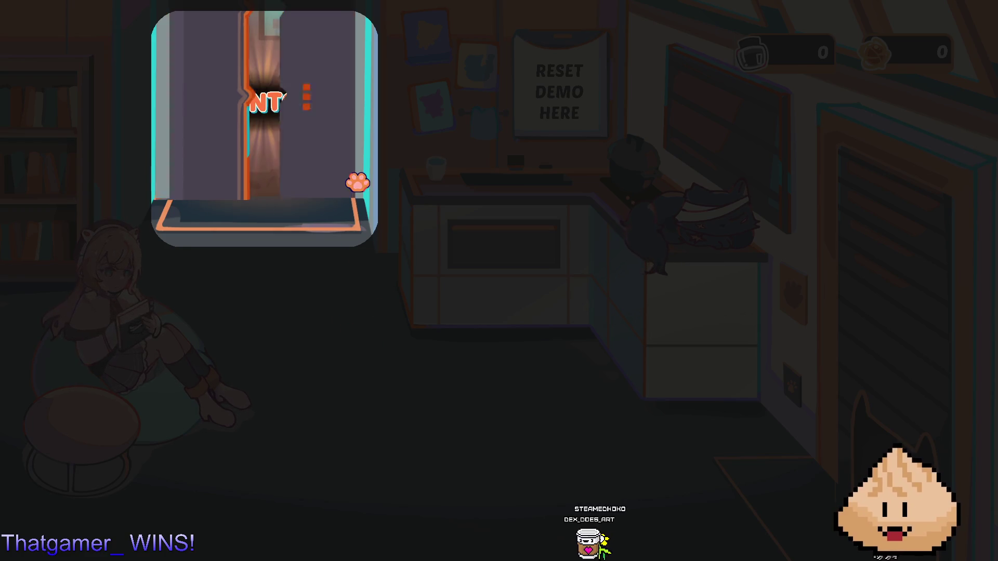
left_click(333, 142)
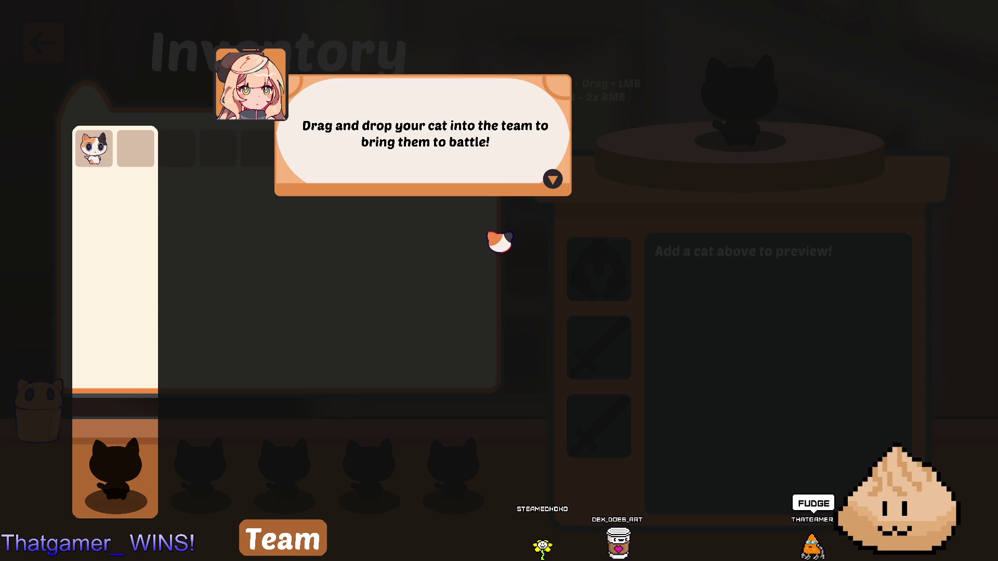
Step: Drag Timmy the calico cat into the first Team slot and go back to the lobby
left_click(555, 183)
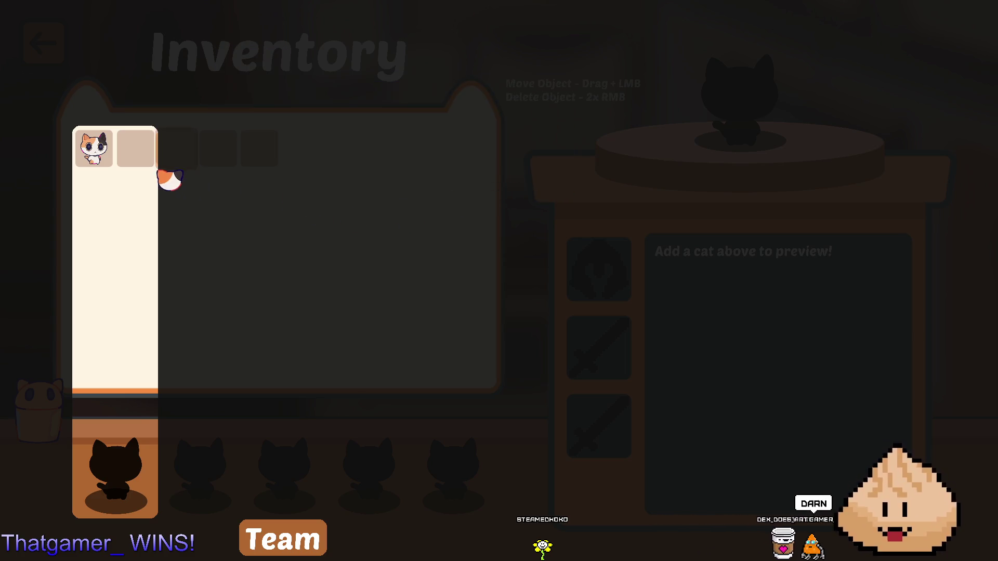
mouse_move(99, 151)
left_click_drag(102, 155, 129, 333)
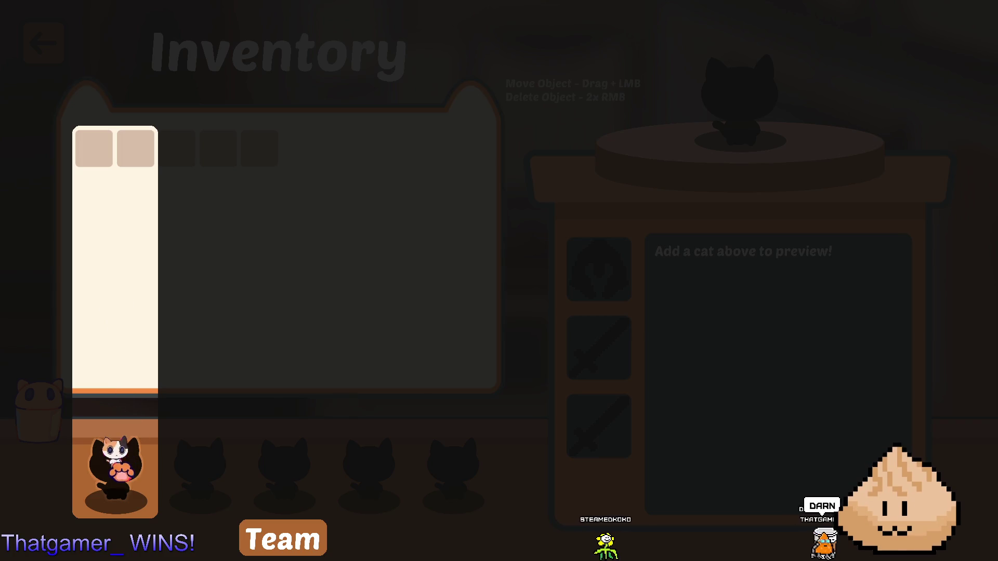
left_click_drag(121, 470, 129, 483)
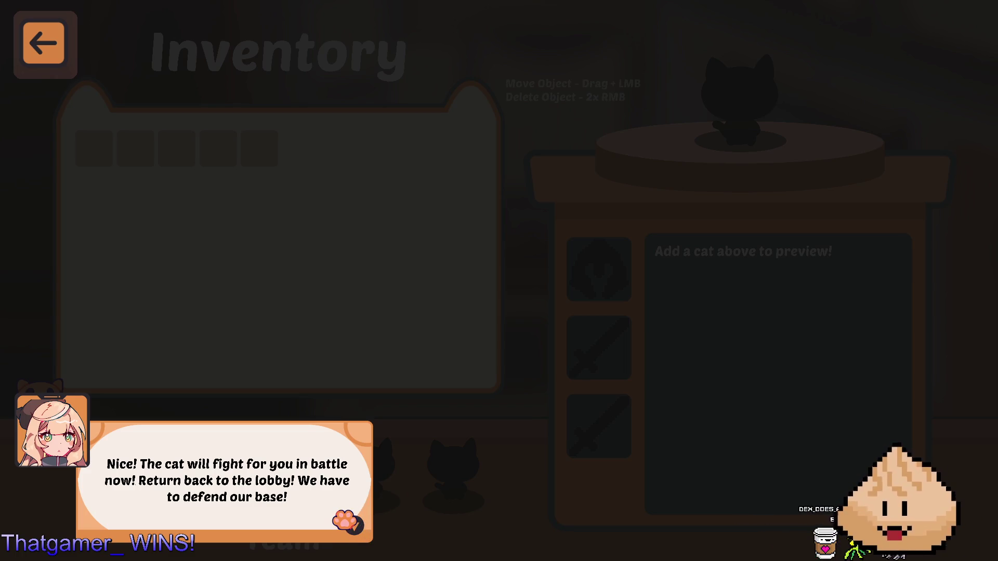
left_click(345, 519)
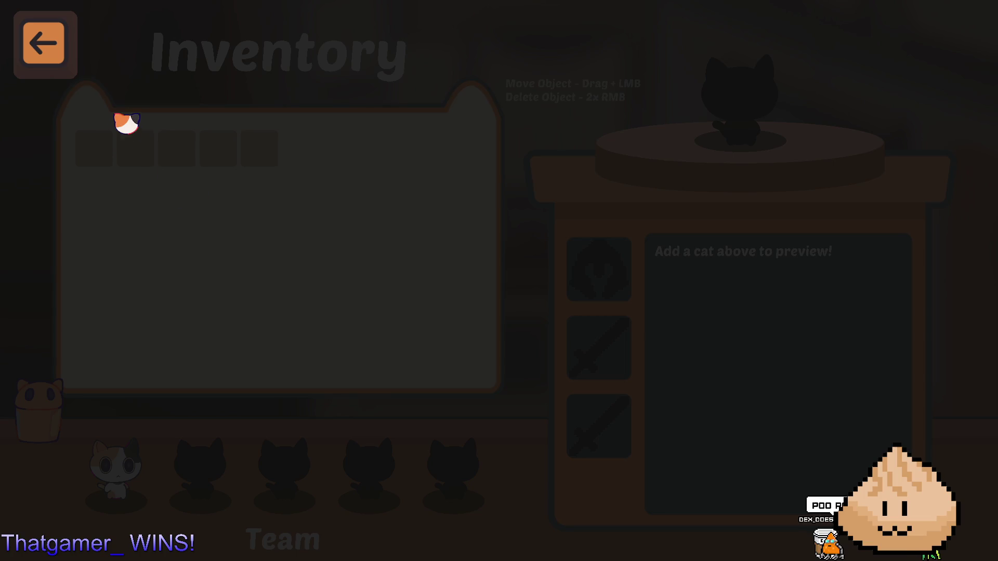
left_click(63, 45)
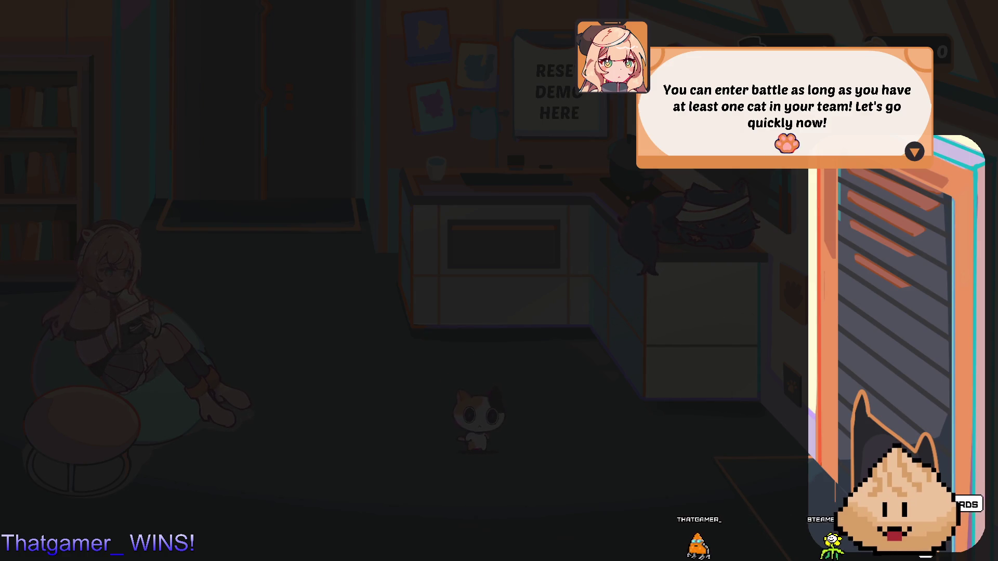
Step: Move Timmy to the front lane spot, then back two spots, and retreat with 368 ink
left_click(800, 163)
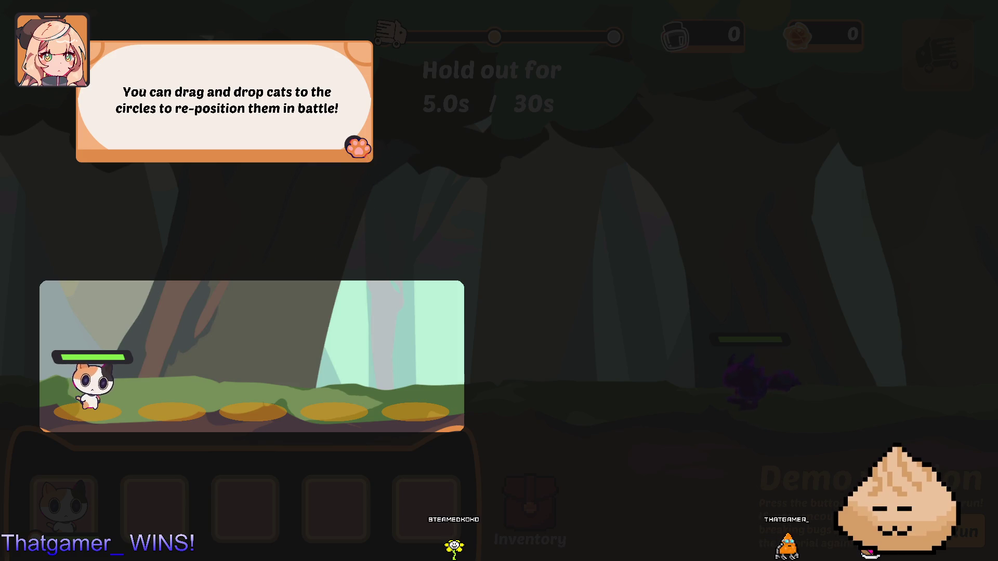
left_click(358, 148)
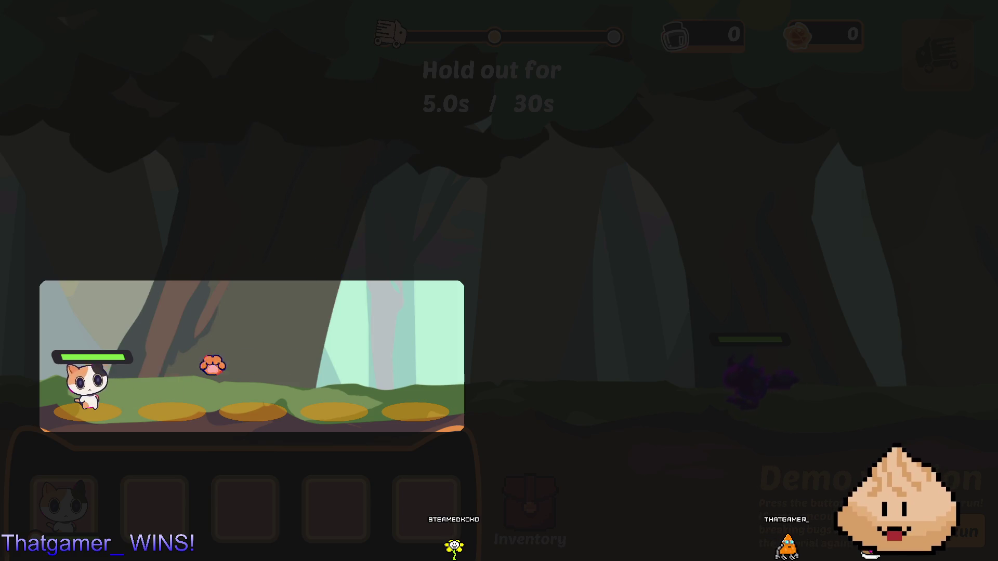
left_click_drag(89, 390, 415, 408)
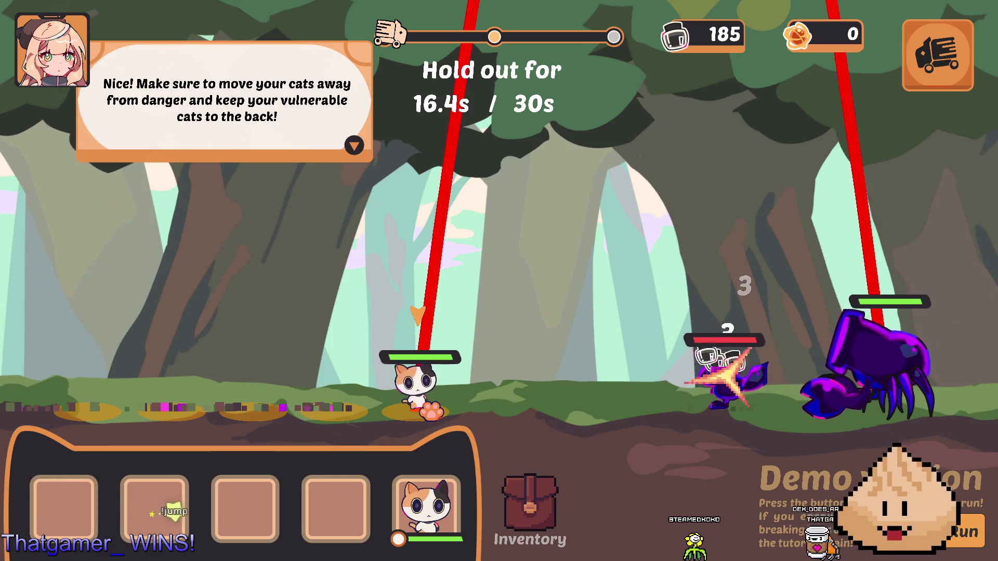
left_click_drag(324, 400, 332, 403)
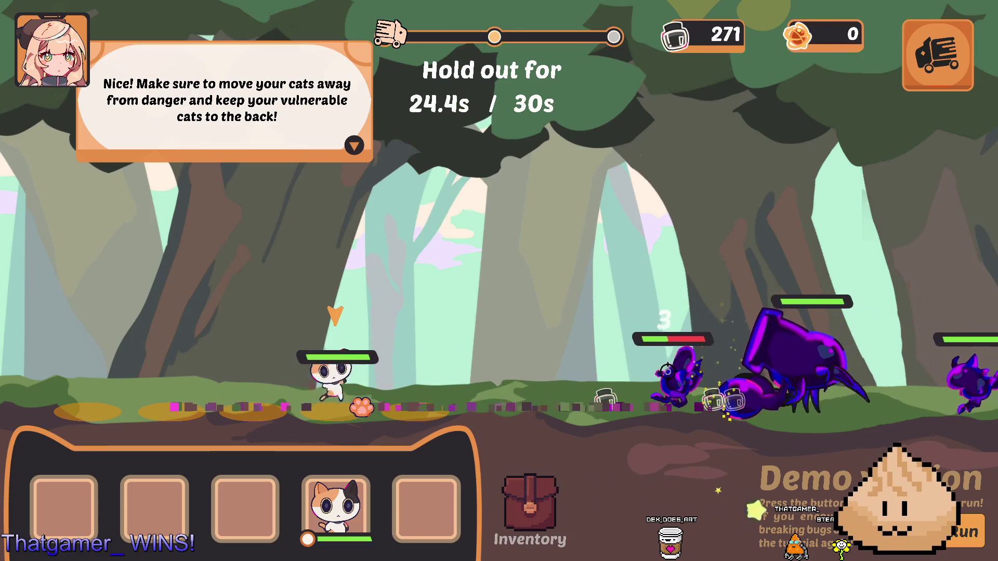
left_click_drag(341, 407, 255, 410)
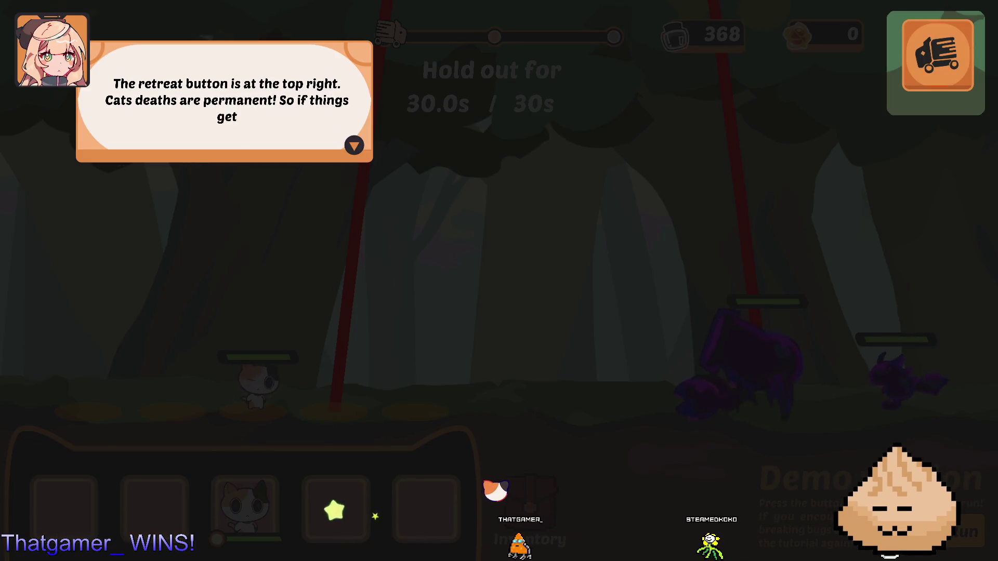
left_click(935, 59)
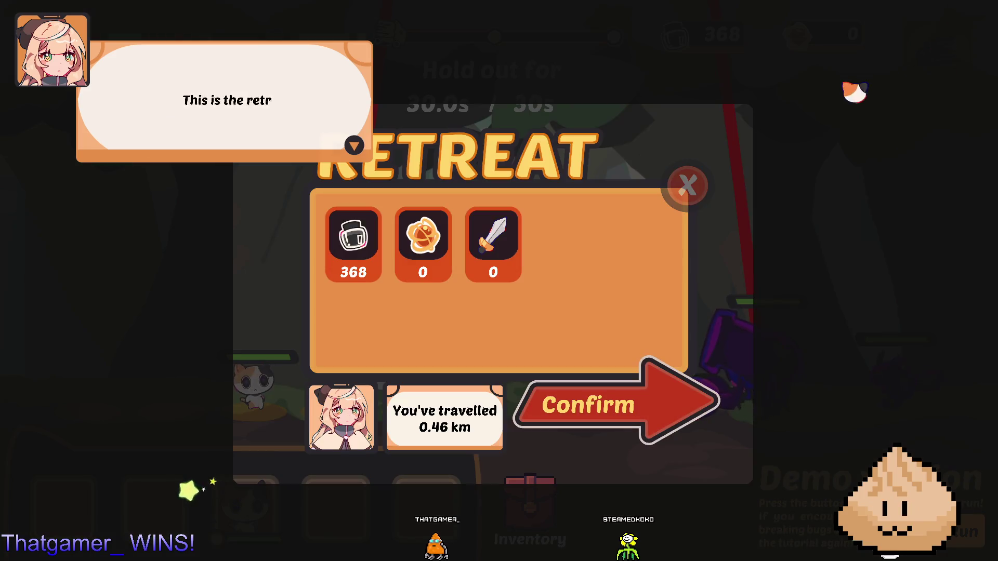
Step: Confirm the retreat home and skip through Timmy and the CatKeeper's remaining dialogue
left_click(621, 414)
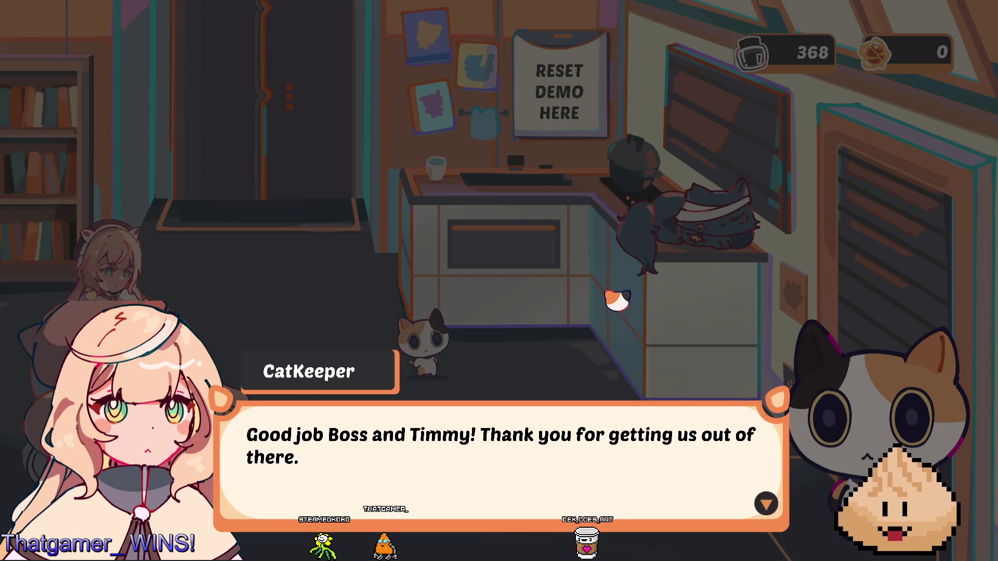
key("space")
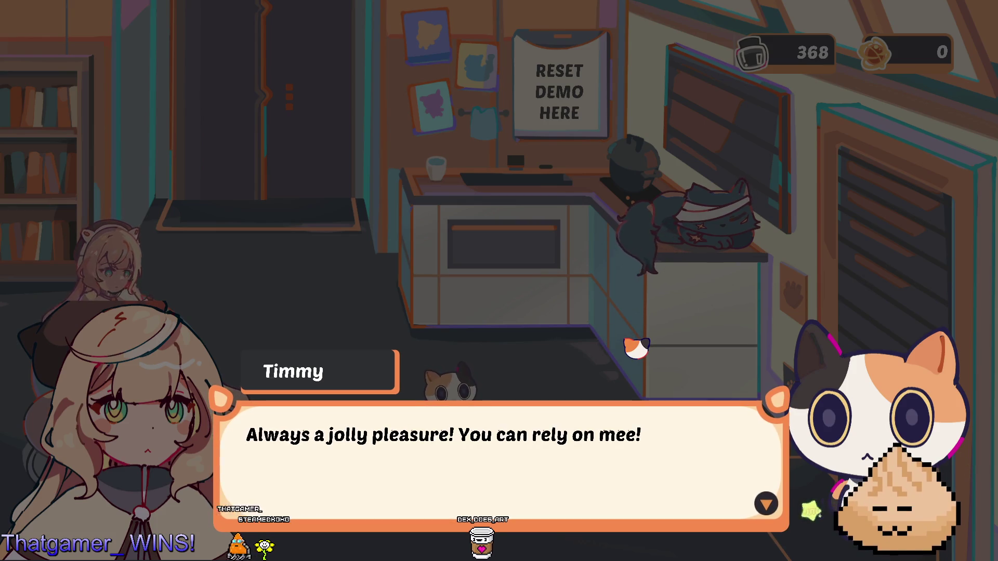
key("space")
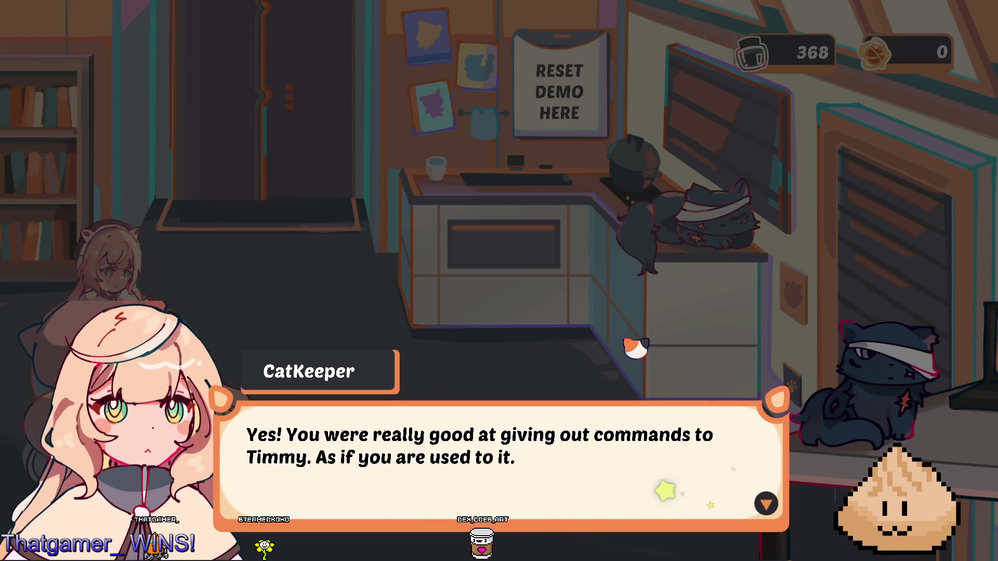
key("space")
key("space")
key("space")
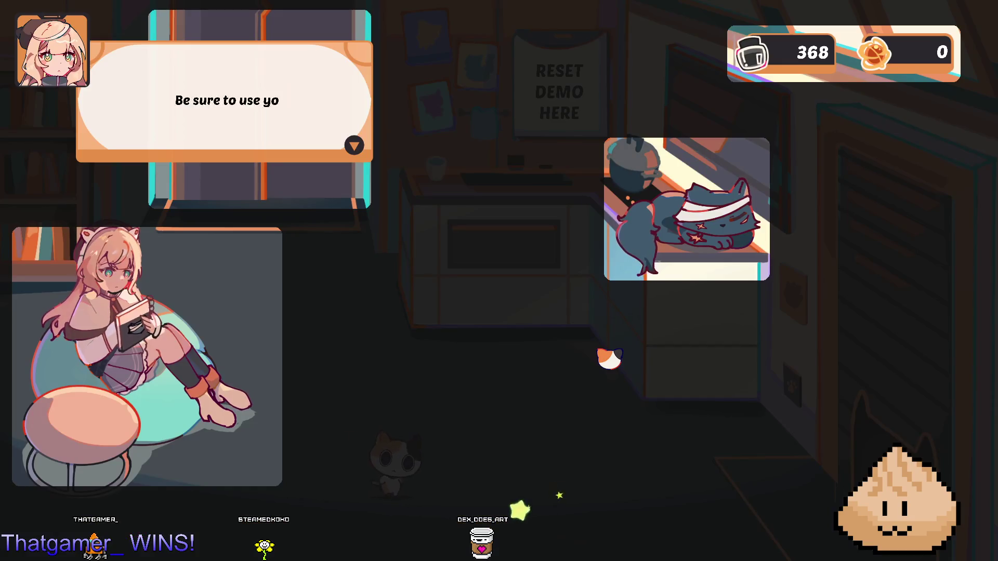
key("Right")
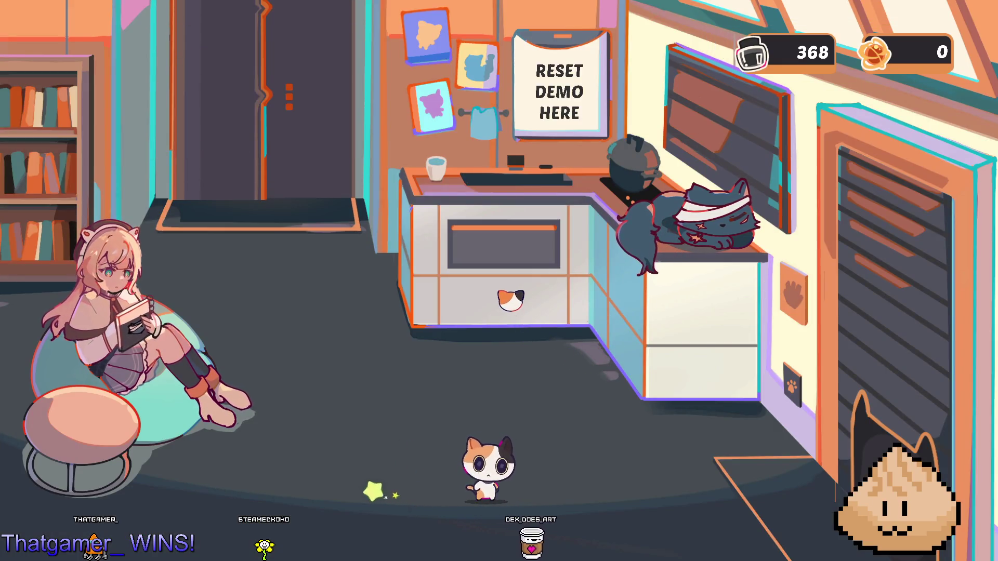
Step: Walk the calico cat past the inventory door and upgrade cat to the beanbag girl
key("Left")
key("Up")
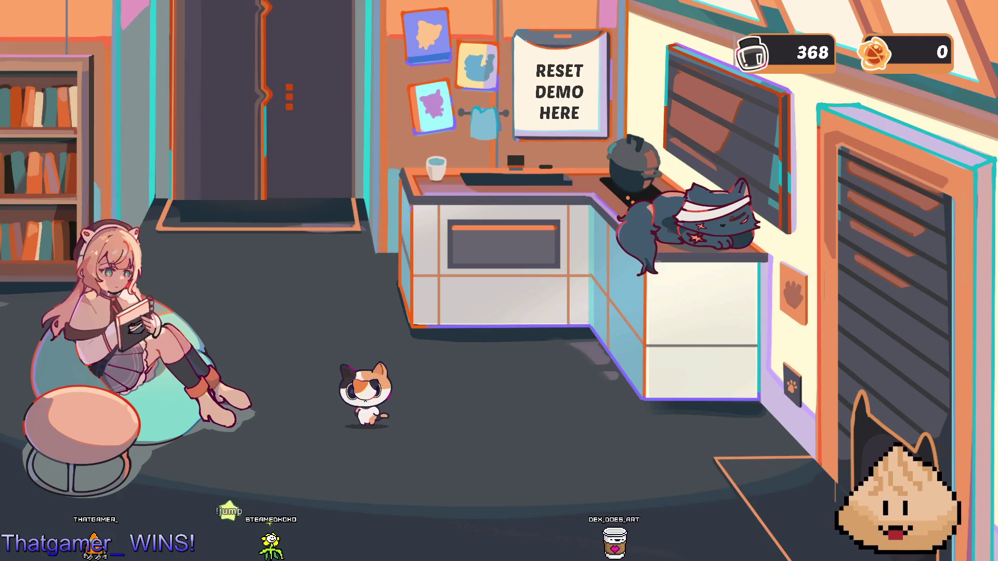
key("Left")
key("Up")
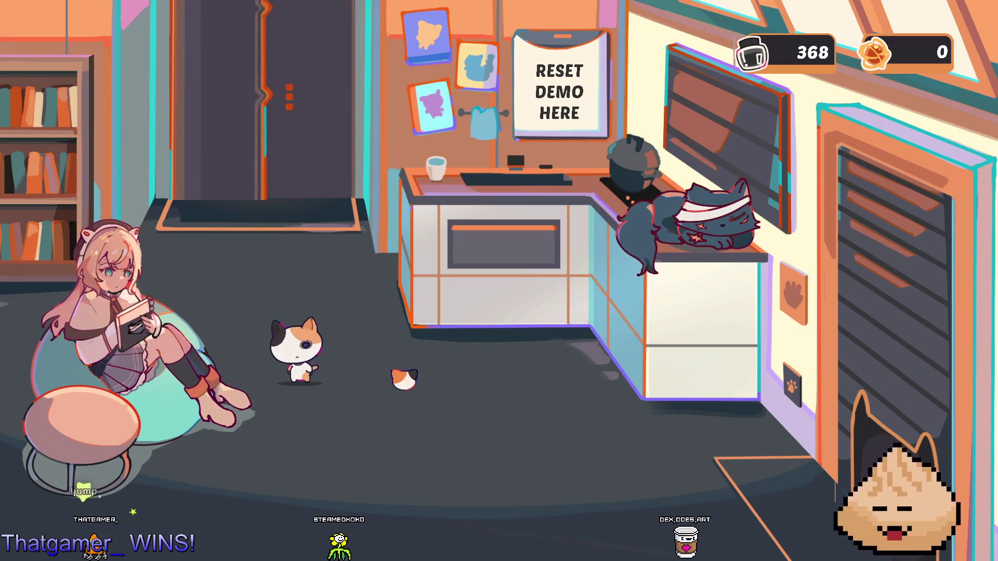
key("Right")
key("Down")
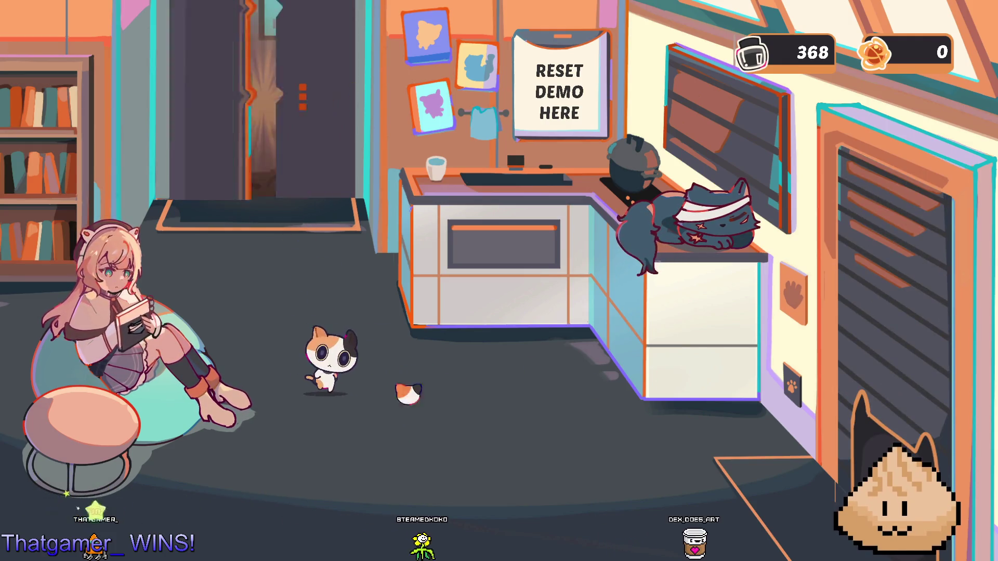
key("Right")
key("Down")
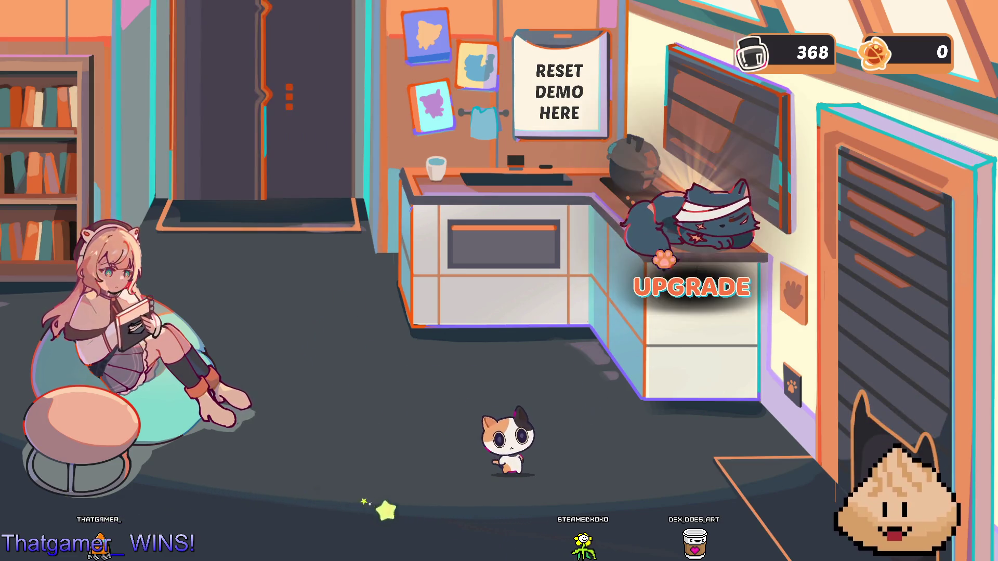
key("Left")
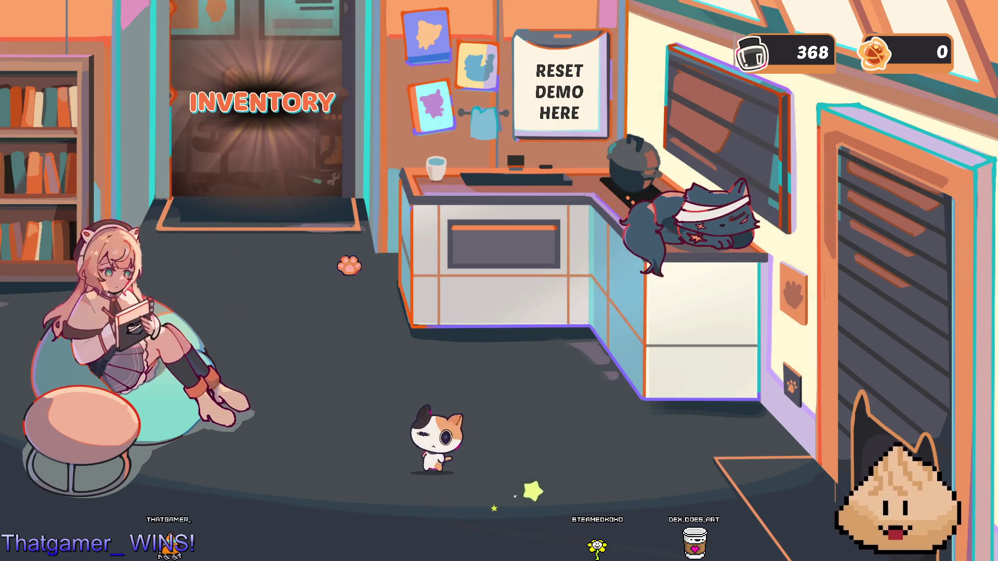
key("Left")
key("Down")
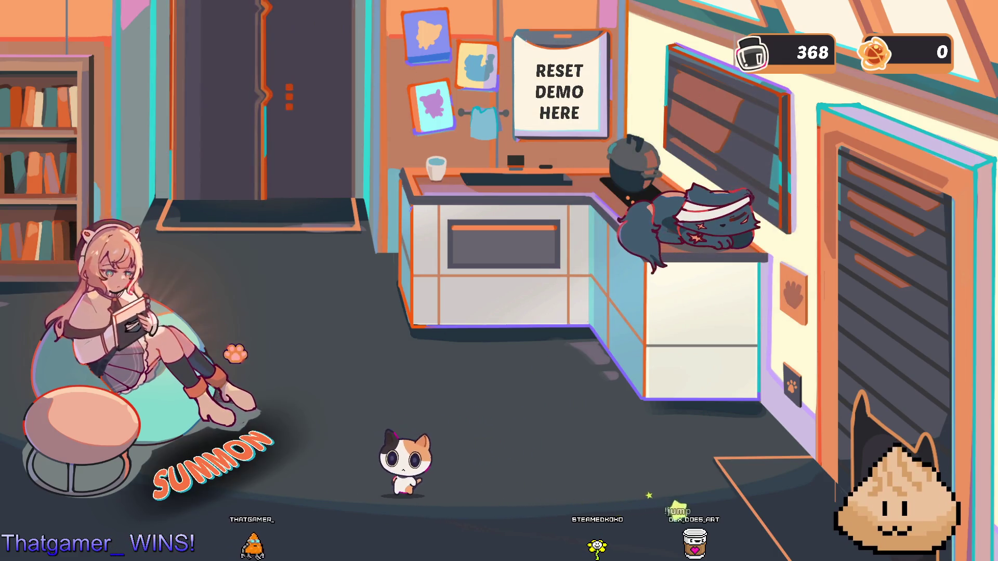
key("Right")
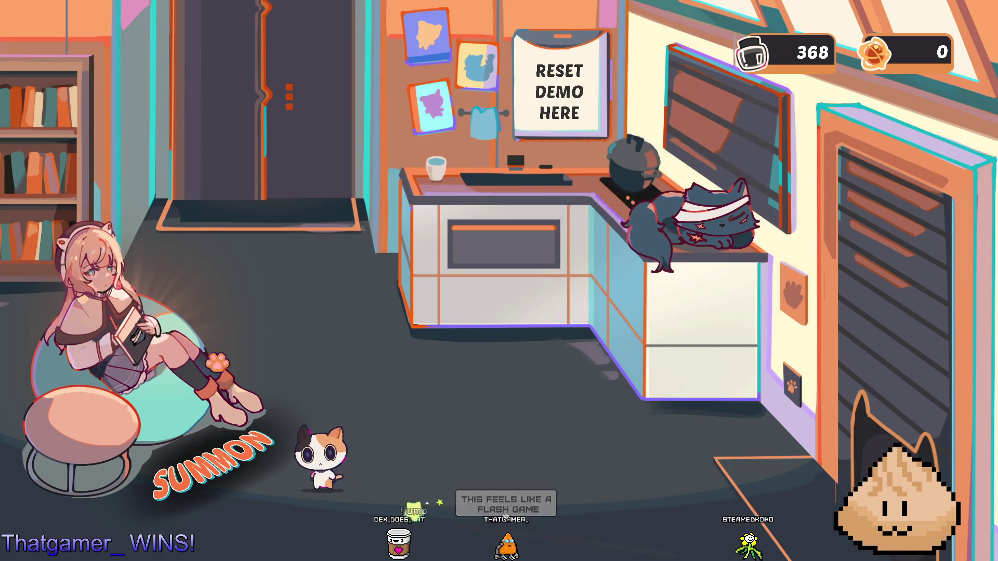
Step: Open the summoning screen and pull Mage Cat with a normal summon
left_click(163, 373)
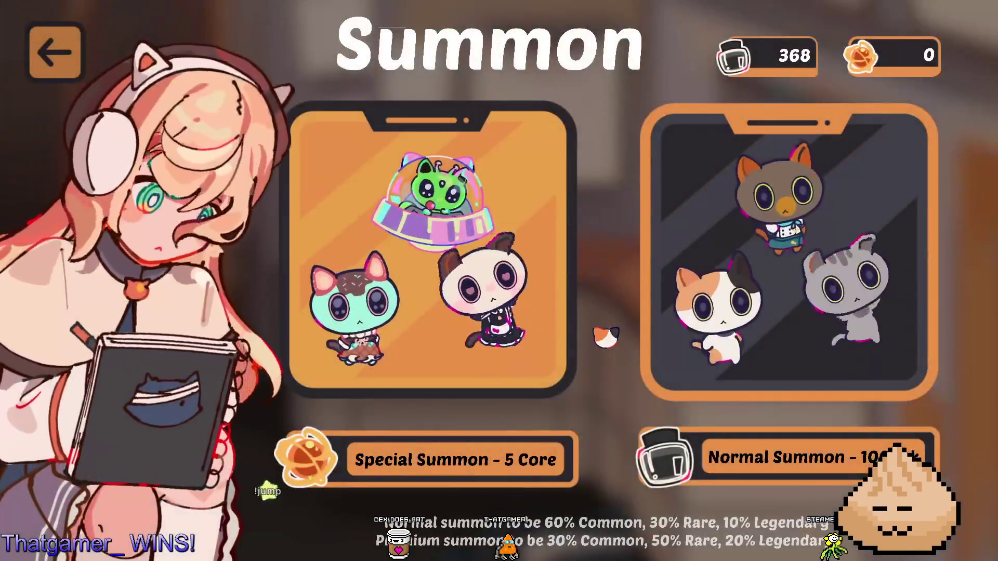
left_click(55, 75)
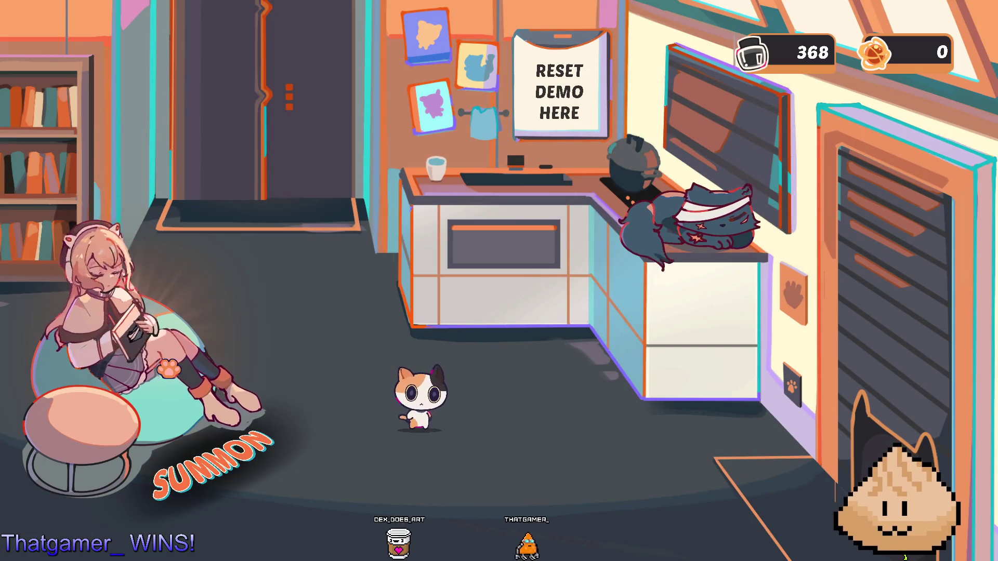
left_click(166, 366)
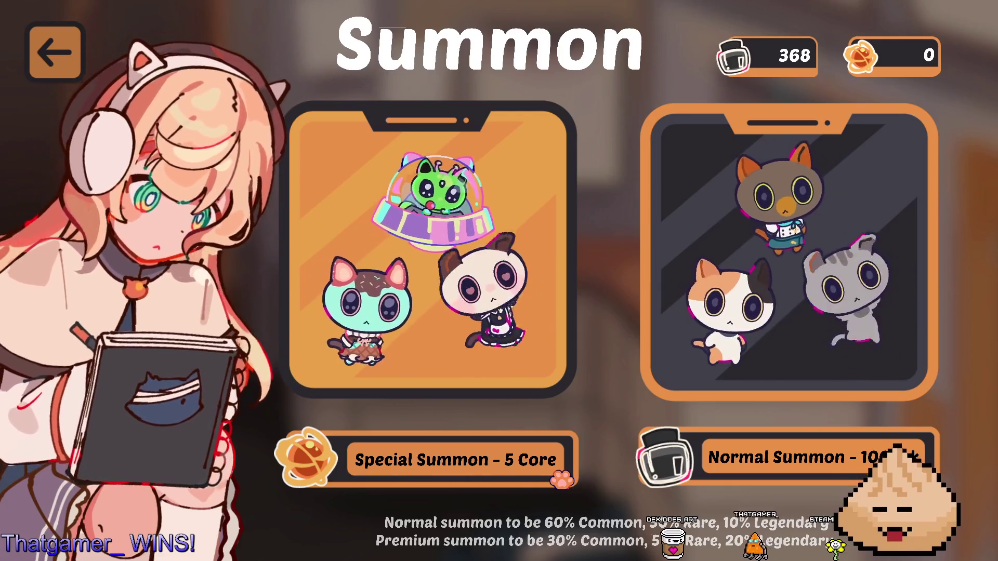
left_click(756, 469)
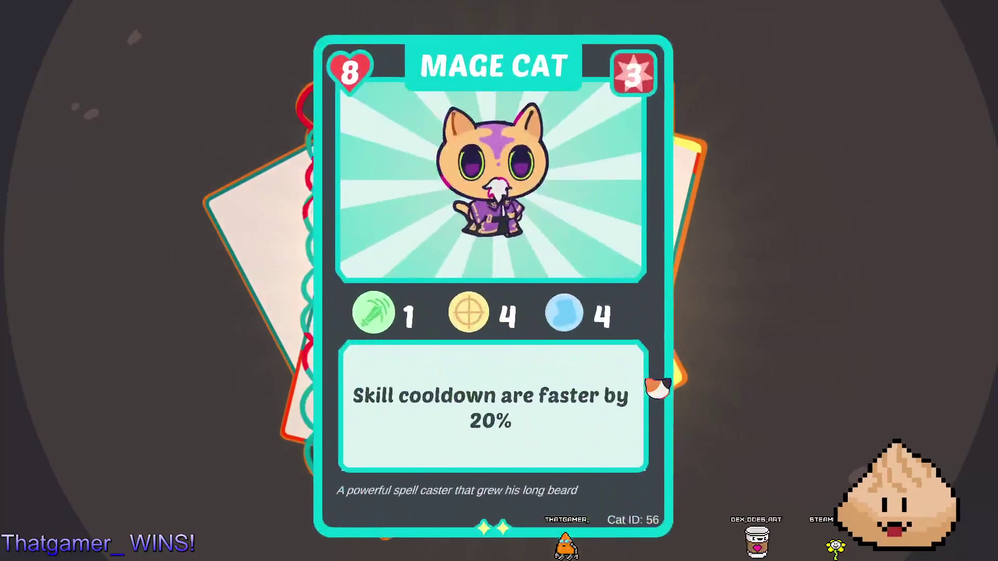
left_click(653, 374)
Step: Pull Cappu and Galaxy Cat with two more normal summons, leaving 68 ink
left_click(736, 432)
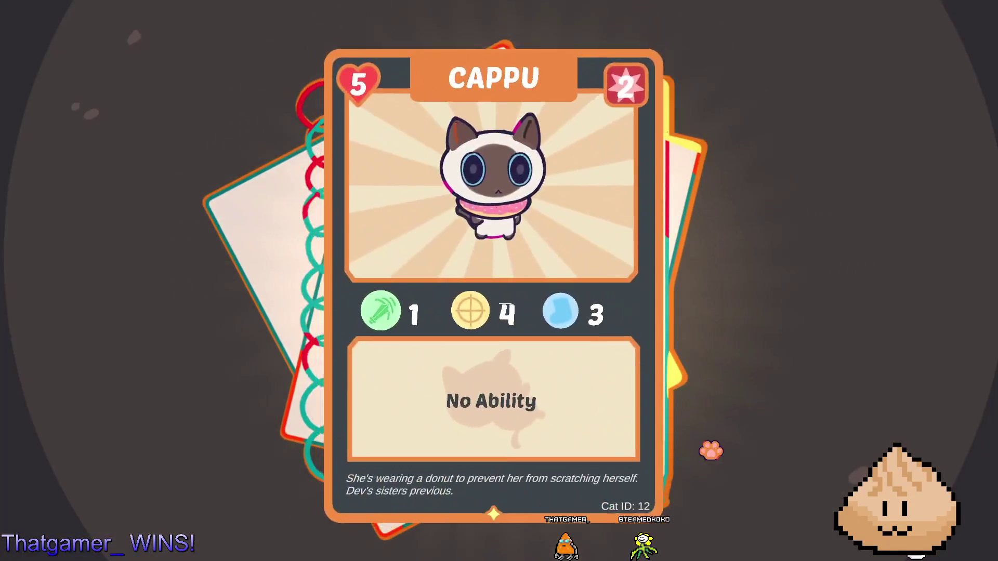
left_click(709, 448)
left_click(821, 477)
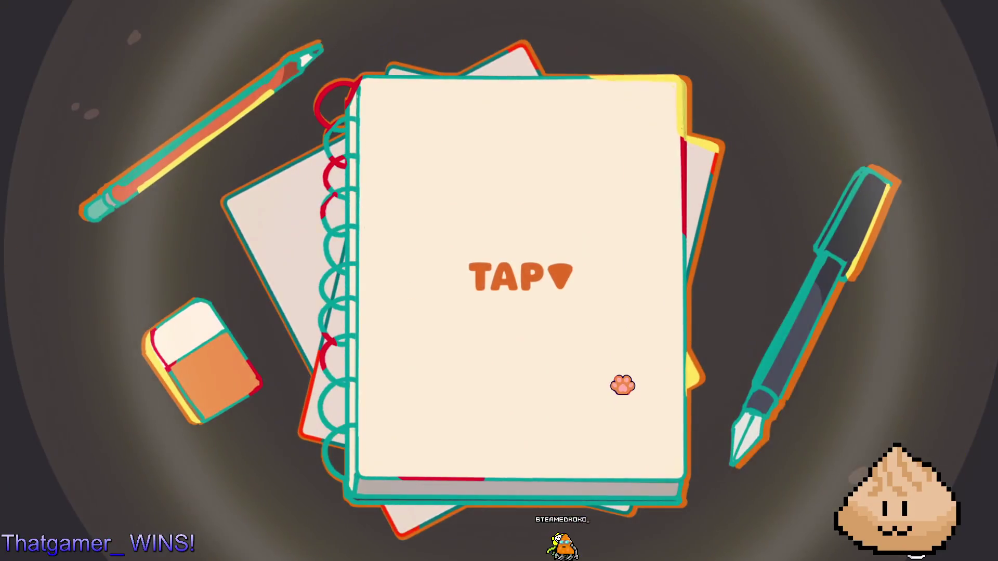
left_click(623, 383)
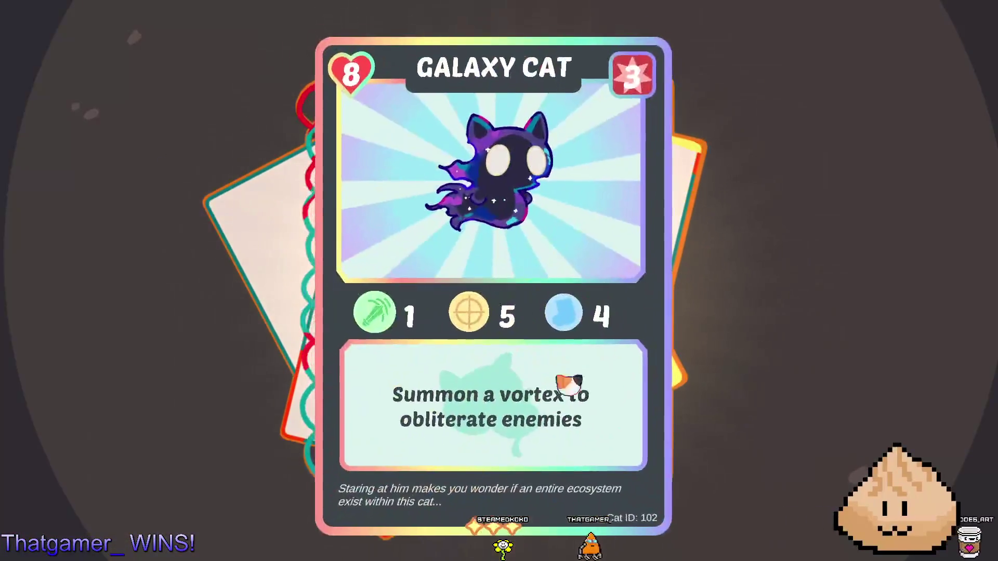
left_click(711, 323)
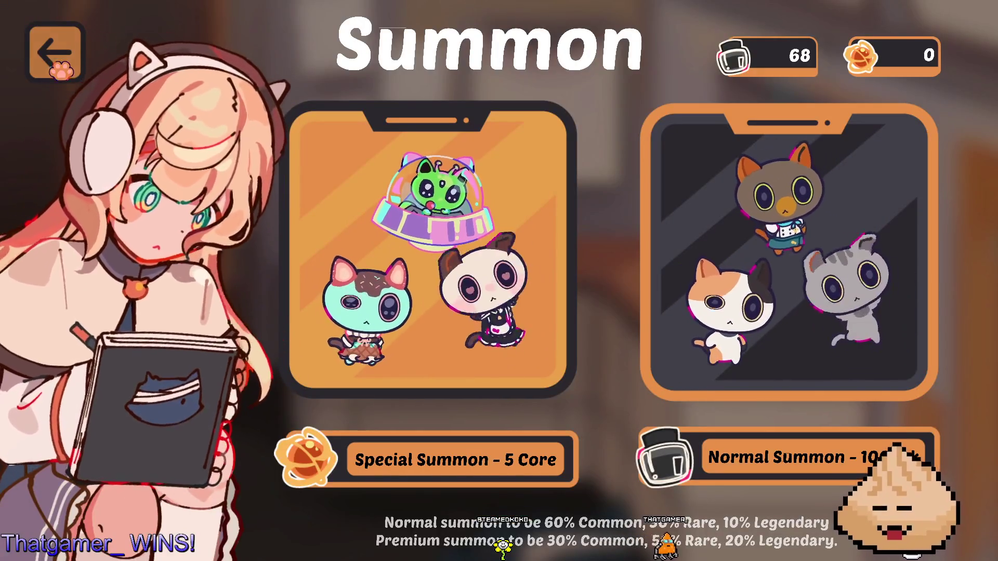
key("Escape")
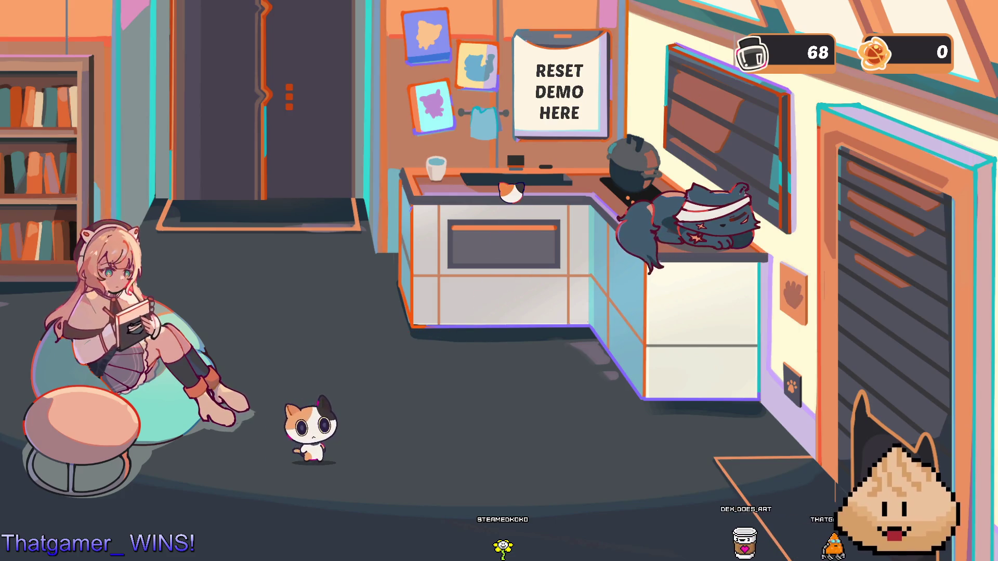
Step: Look over both pages of level-1 upgrades without buying any
left_click(649, 224)
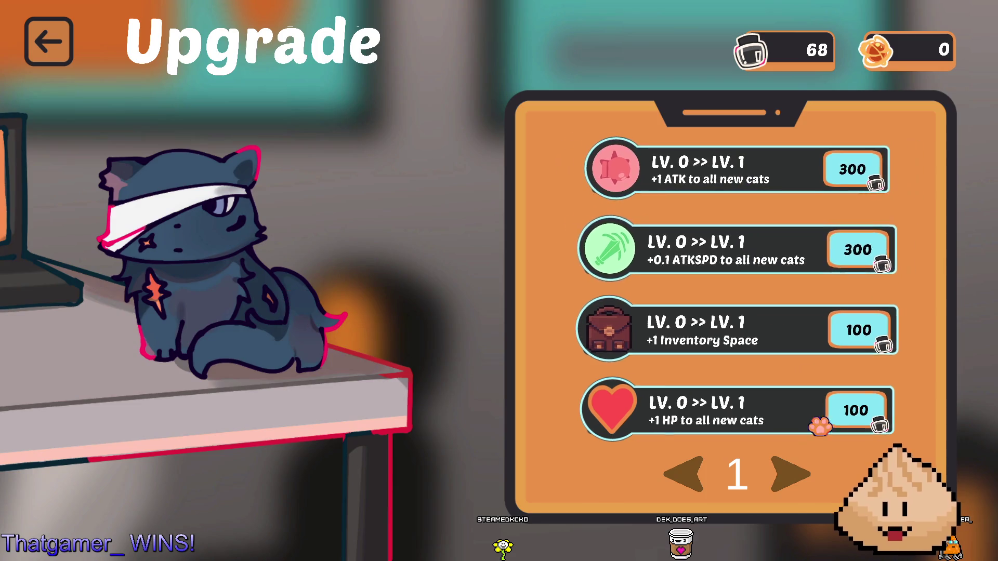
left_click(791, 472)
left_click(686, 472)
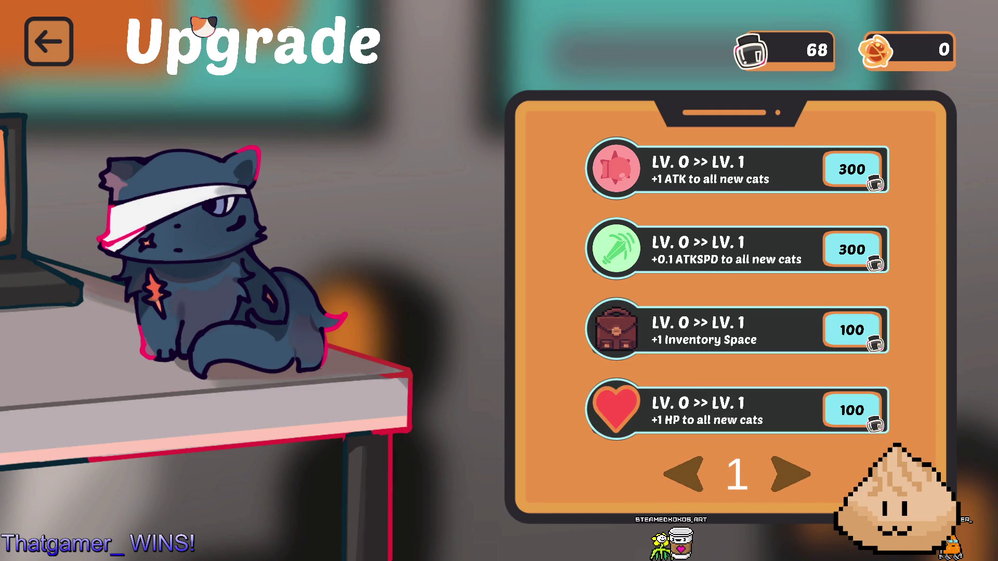
left_click(58, 45)
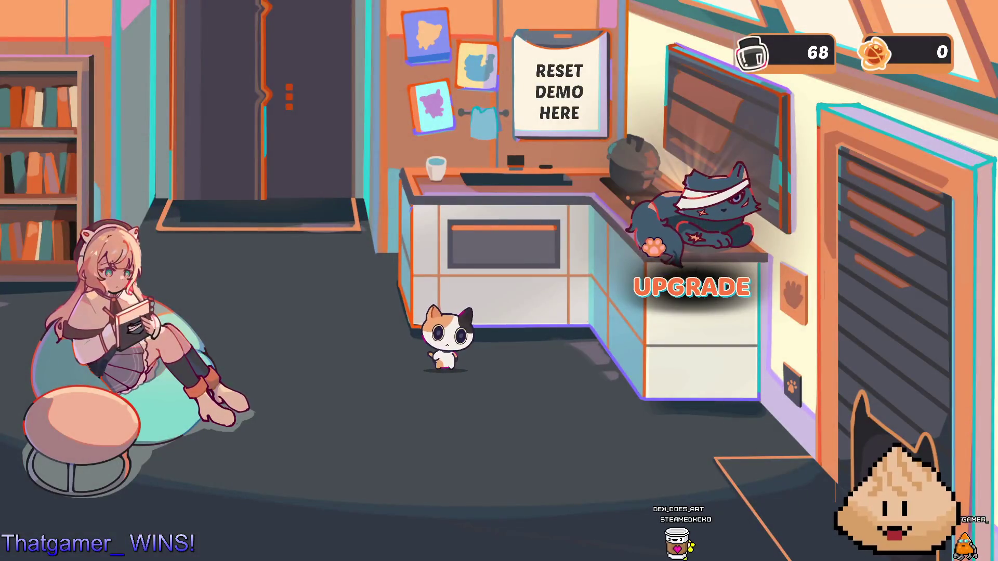
Step: Walk the cat down-left, then recheck both upgrade pages costing 100 to 1000 ink
key("a")
key("s")
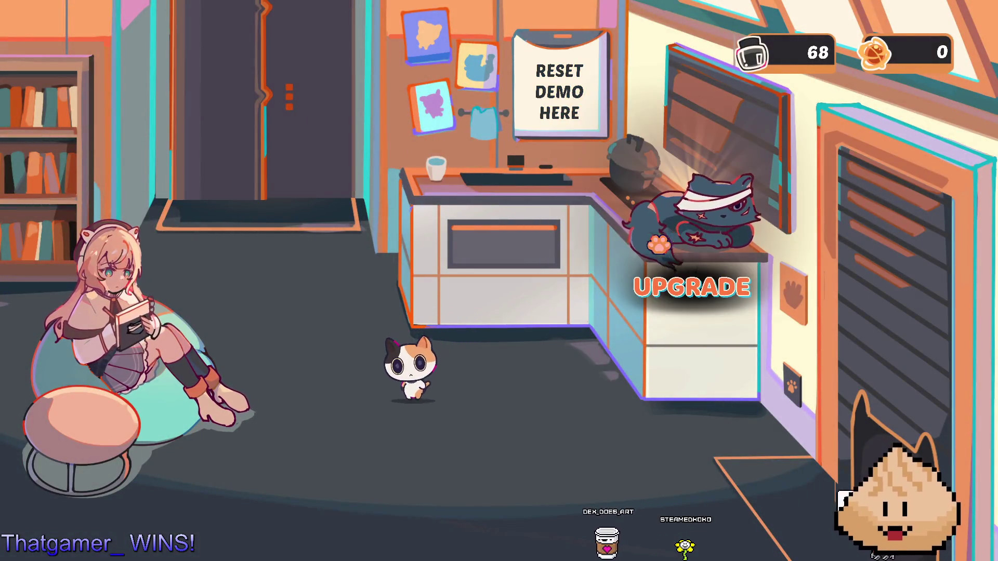
key("a")
key("s")
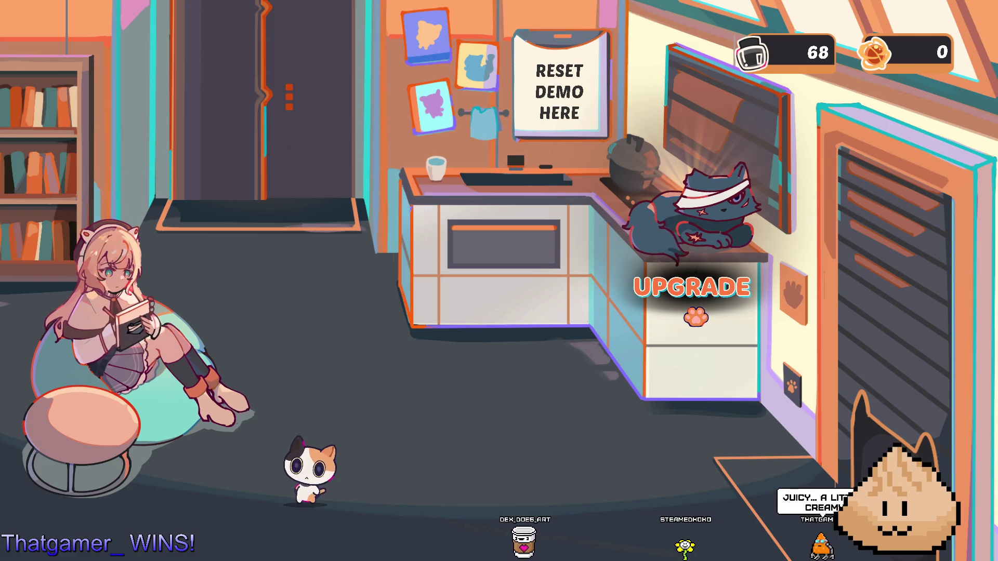
left_click(696, 242)
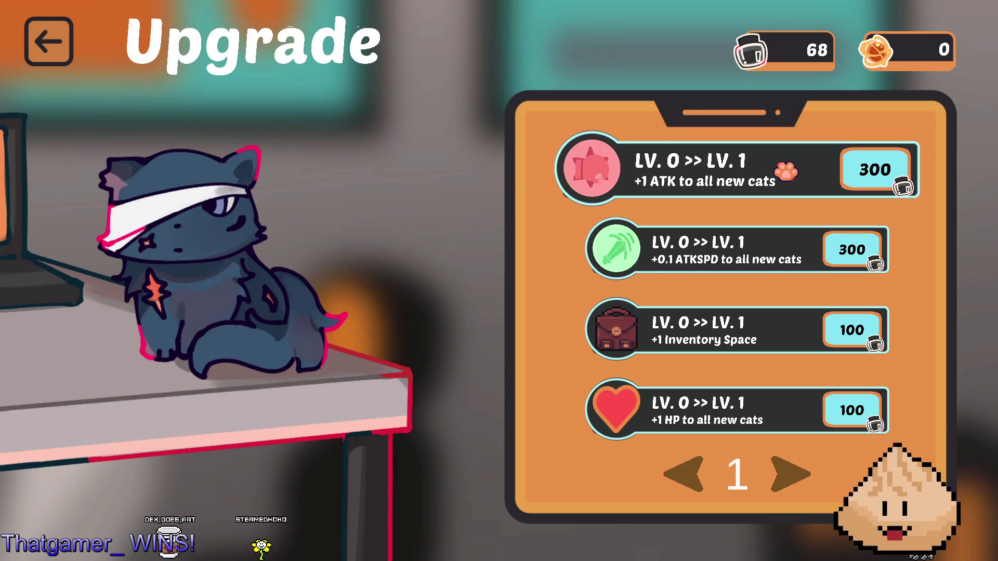
left_click(789, 475)
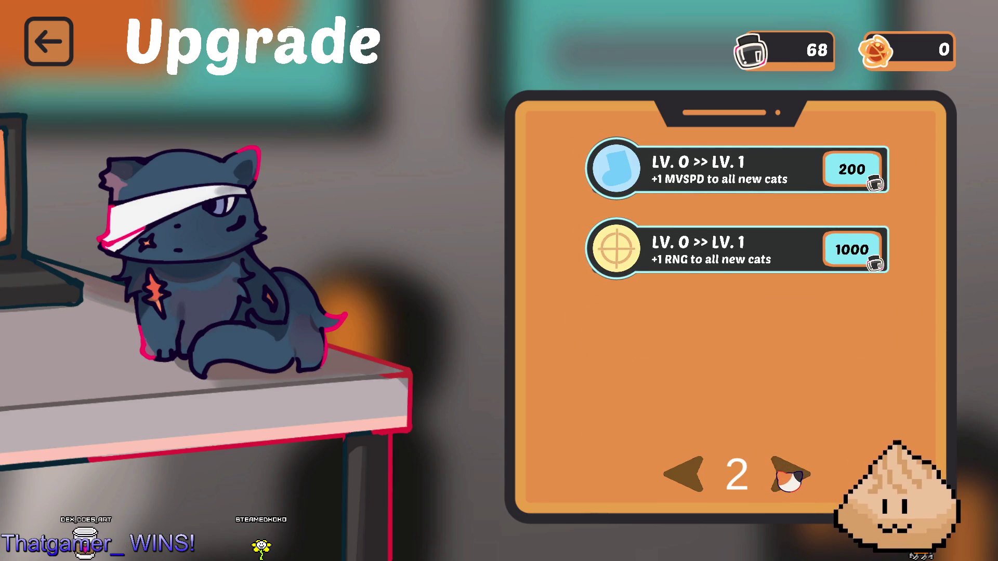
left_click(685, 472)
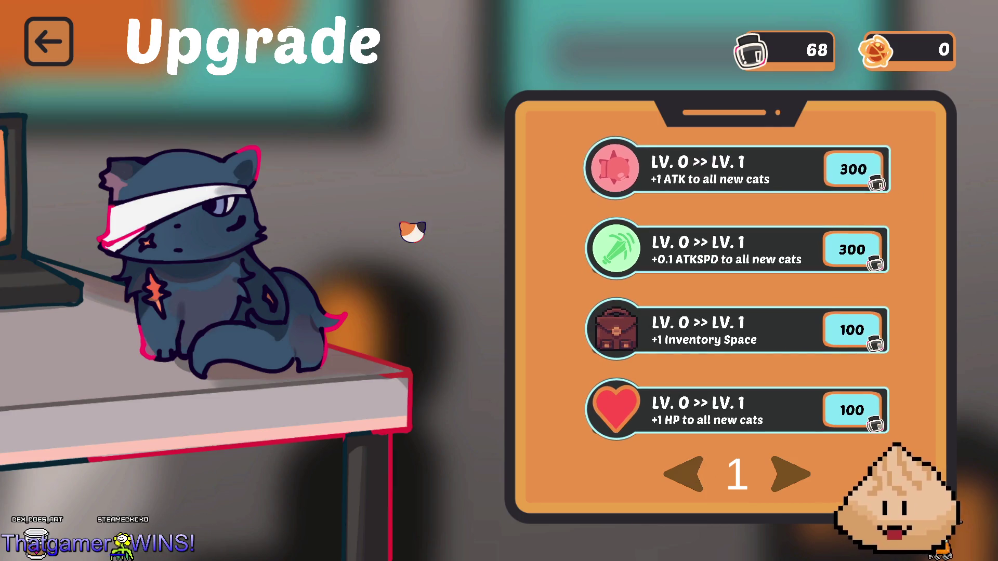
left_click(65, 47)
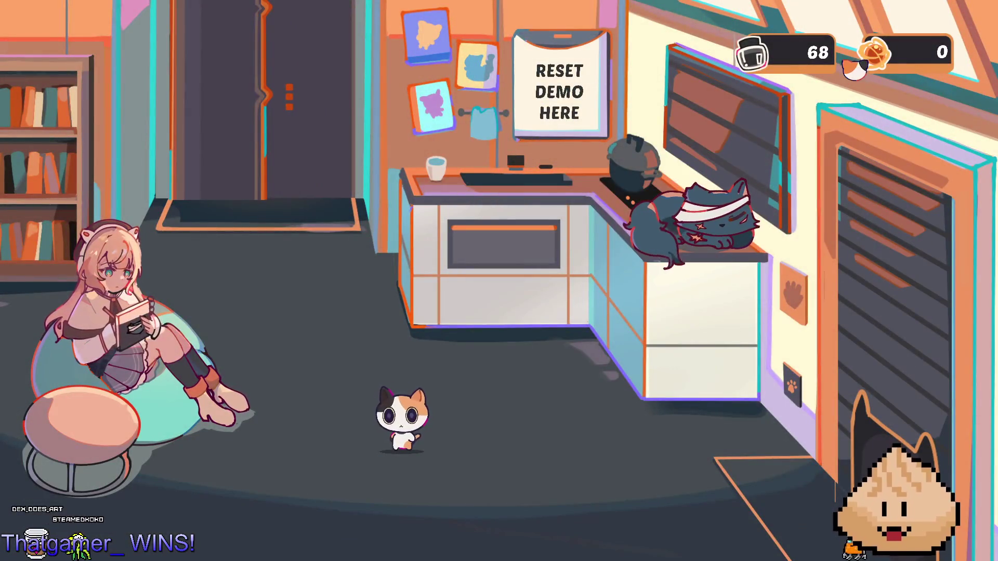
Step: Place Mage Cat, Cappu and Galaxy Cat into the second, third and fourth team slots
left_click(199, 101)
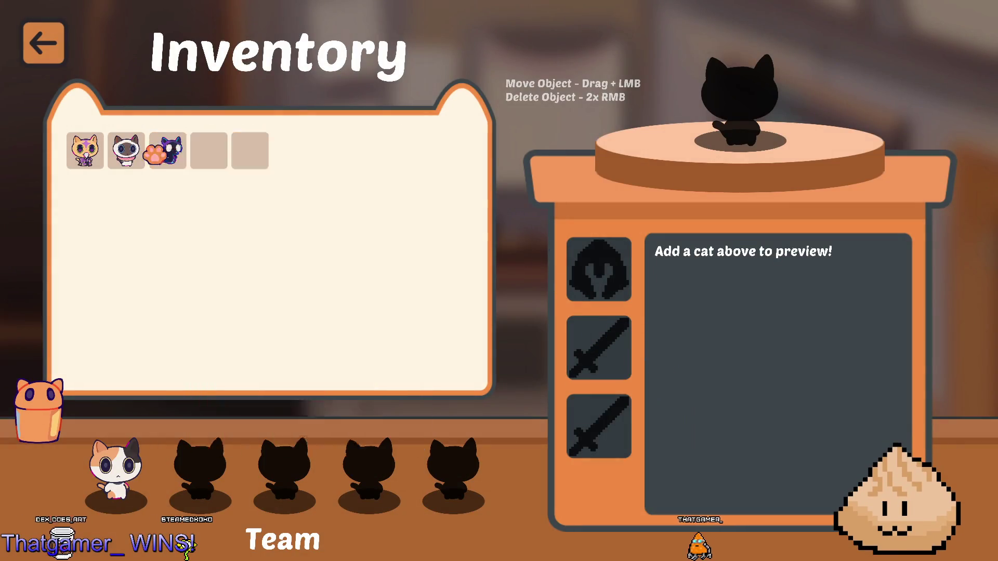
left_click_drag(85, 151, 217, 445)
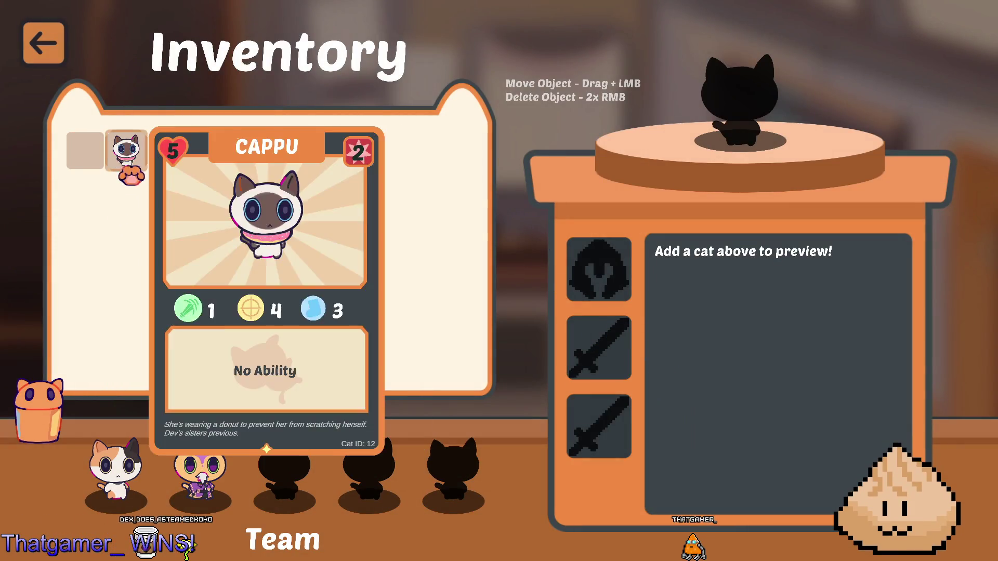
left_click_drag(126, 151, 287, 464)
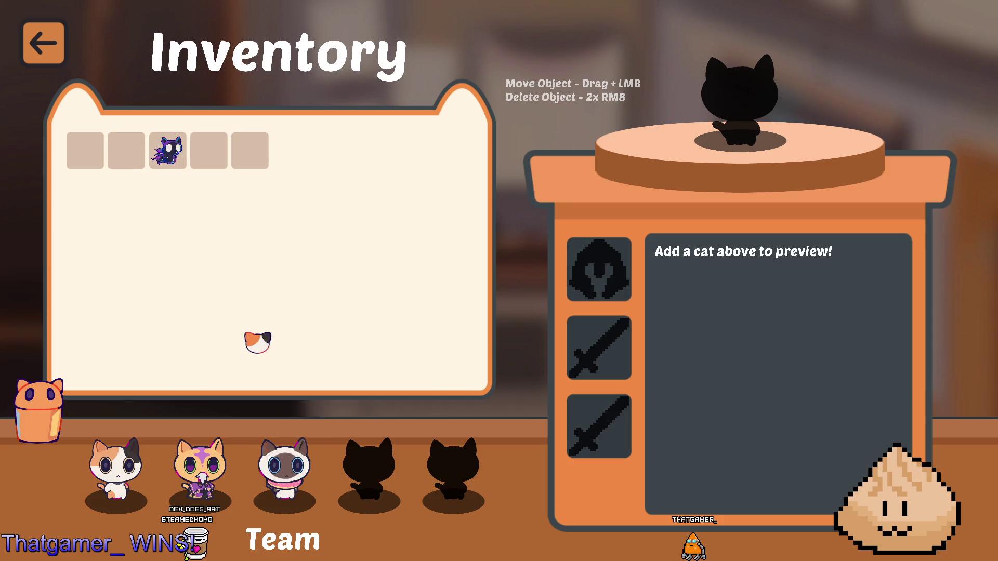
mouse_move(167, 151)
left_mouse_down()
mouse_move(367, 465)
mouse_move(701, 441)
left_mouse_up()
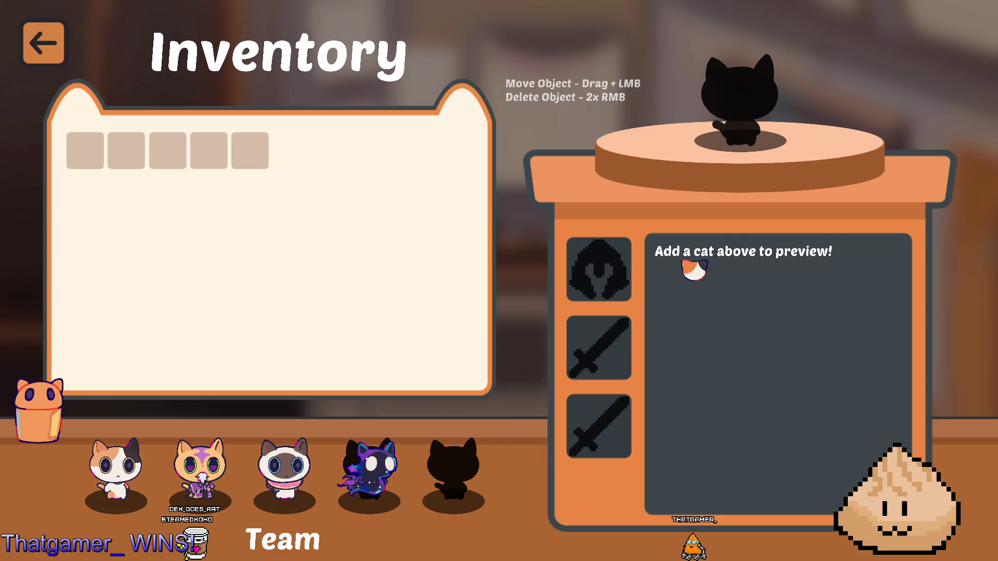
Step: Preview Galaxy Cat's stats on the pedestal, remove it, and return to the room
mouse_move(369, 468)
left_mouse_down()
mouse_move(717, 112)
mouse_move(738, 119)
mouse_move(576, 364)
mouse_move(374, 473)
mouse_move(686, 125)
mouse_move(727, 120)
left_mouse_up()
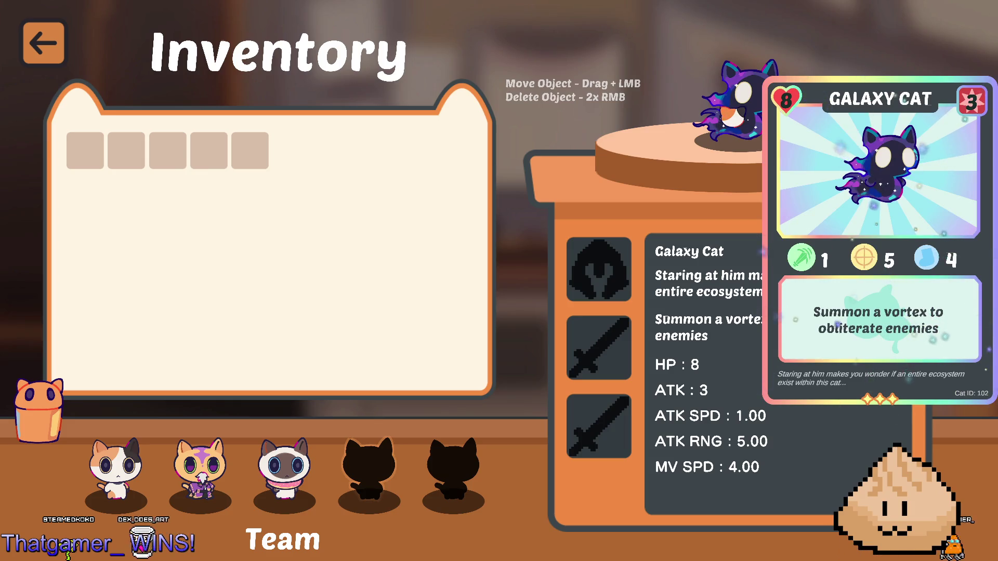
left_click_drag(738, 109, 733, 129)
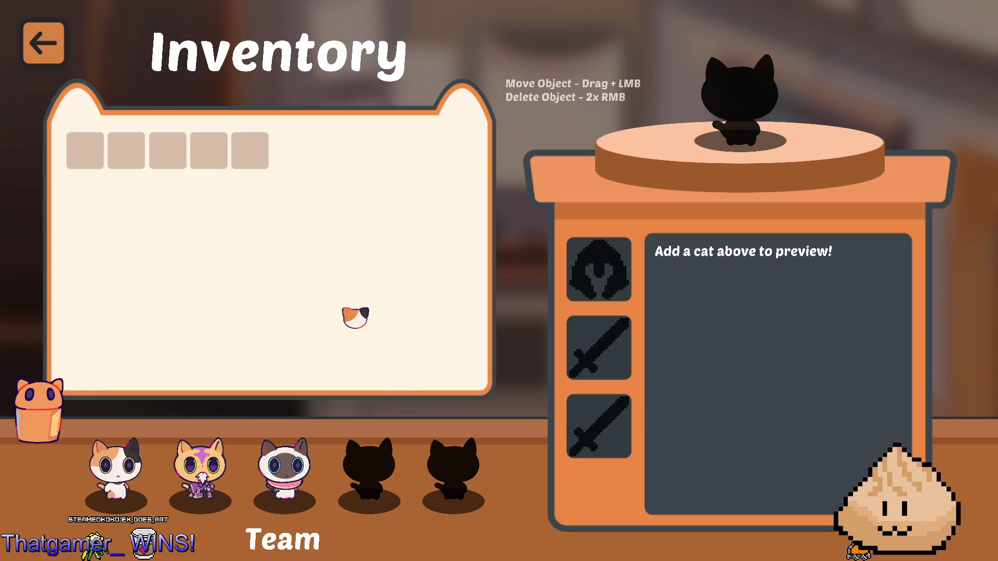
mouse_move(293, 475)
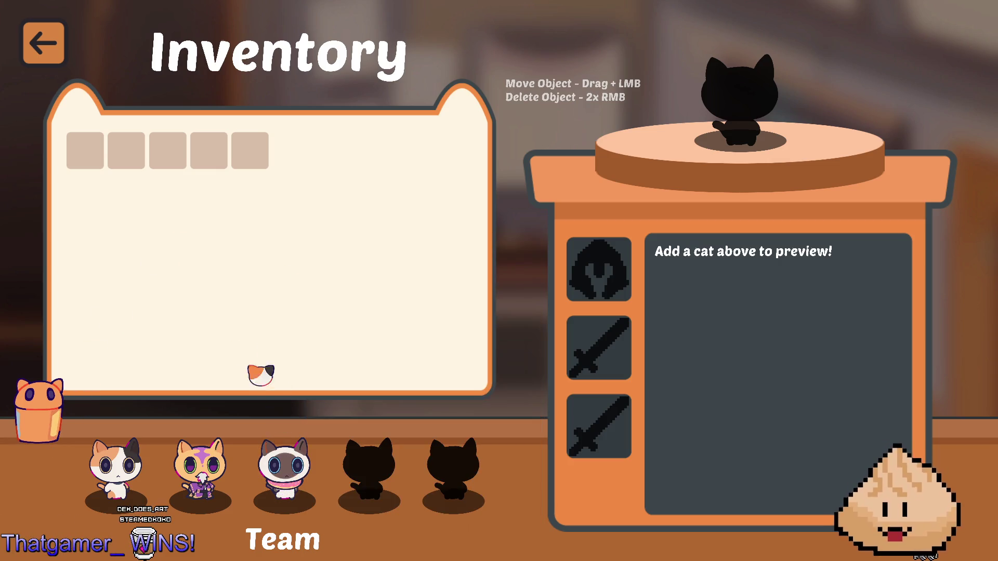
left_click(46, 43)
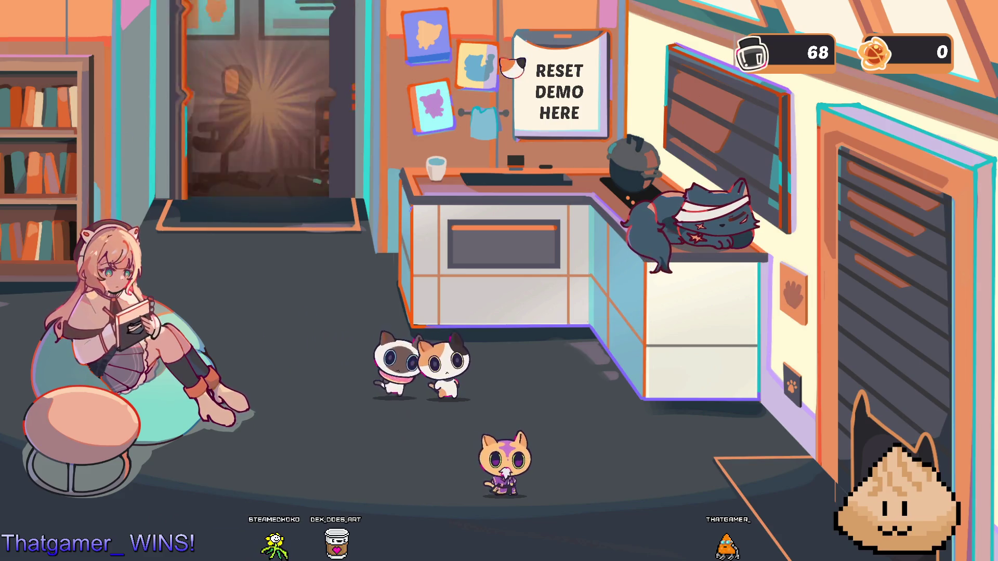
Step: Head into a Haven Forest run, swapping the calico and Siamese and moving the orange cat first
mouse_move(669, 235)
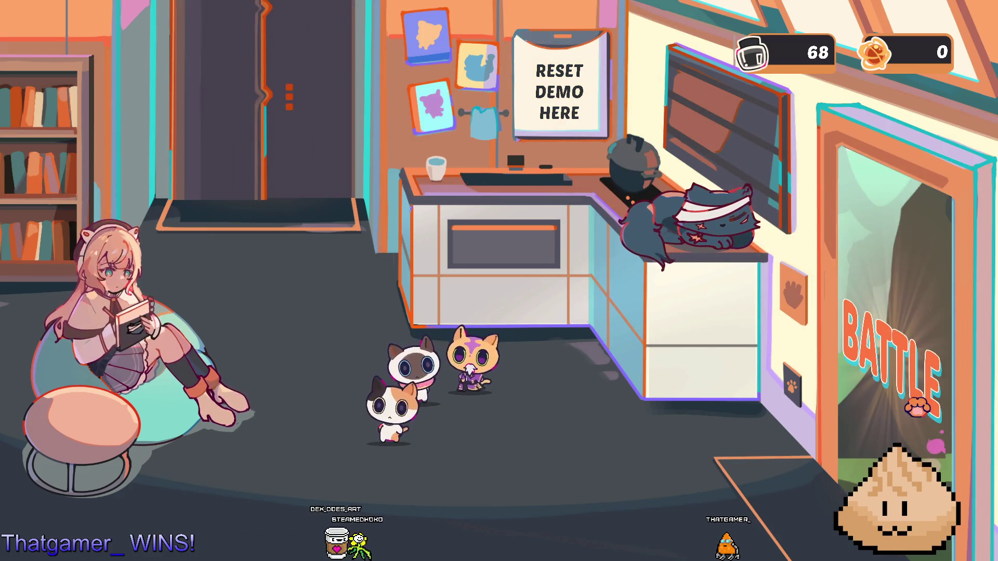
left_click(916, 406)
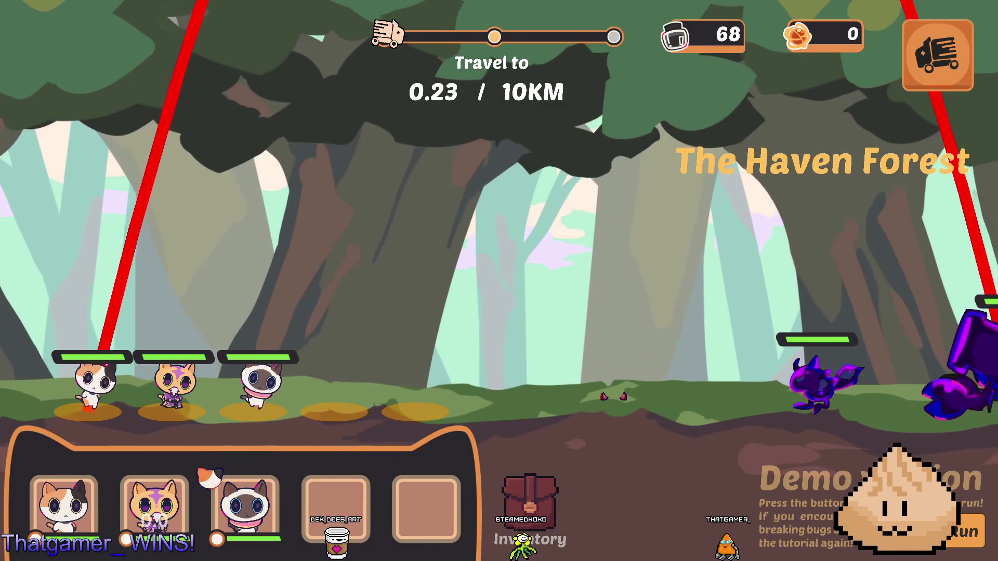
mouse_move(206, 407)
left_mouse_down()
mouse_move(174, 410)
mouse_move(350, 416)
mouse_move(335, 410)
left_mouse_up()
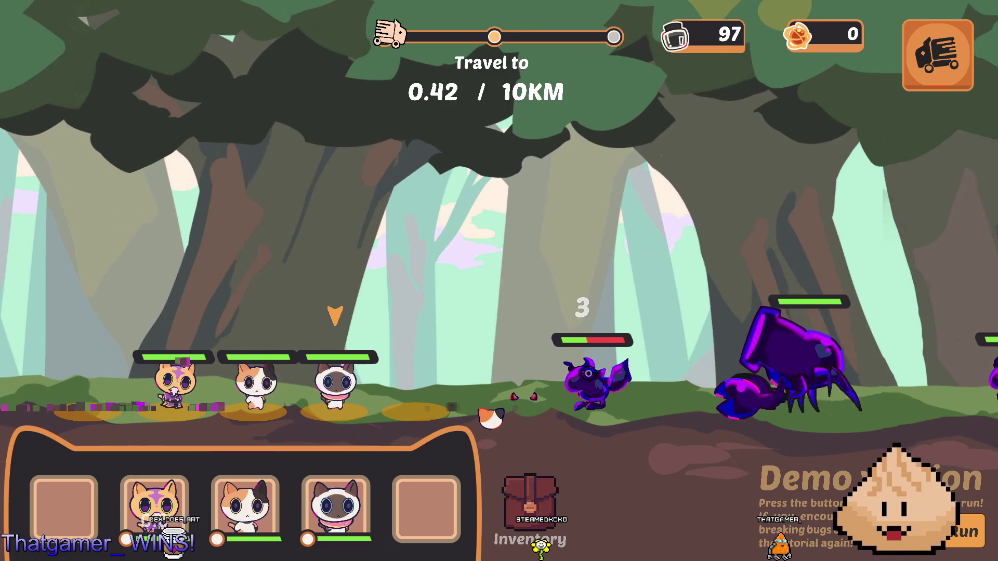
left_click_drag(174, 387, 89, 411)
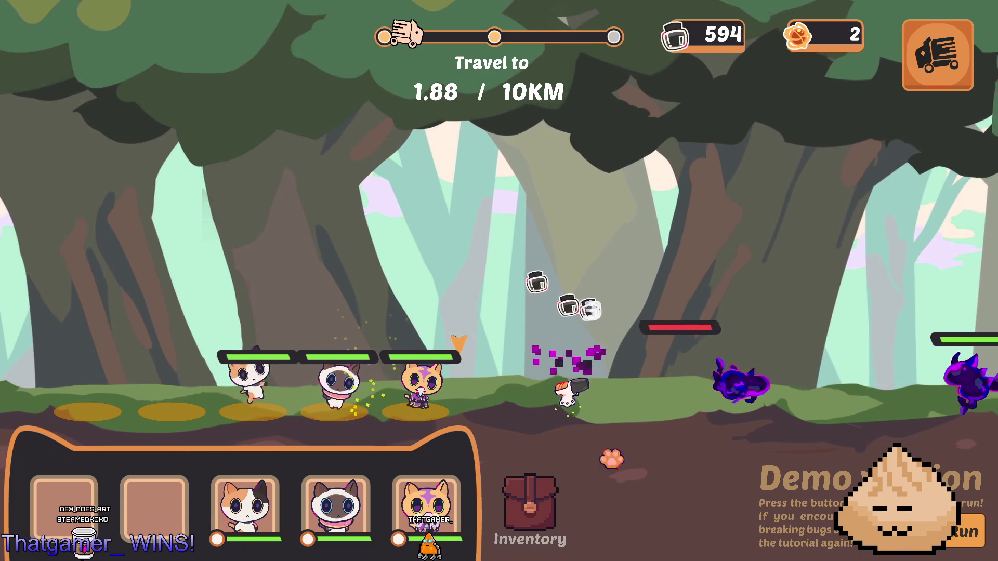
Step: Check the inventory mid-run, start retreating, and exit fullscreen to the itch.io page
left_click(529, 507)
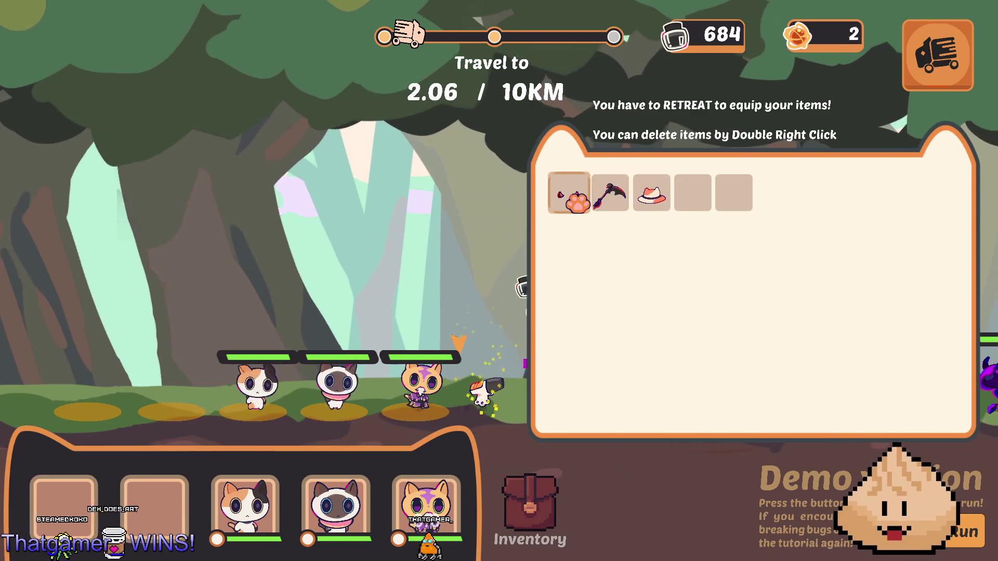
key("Escape")
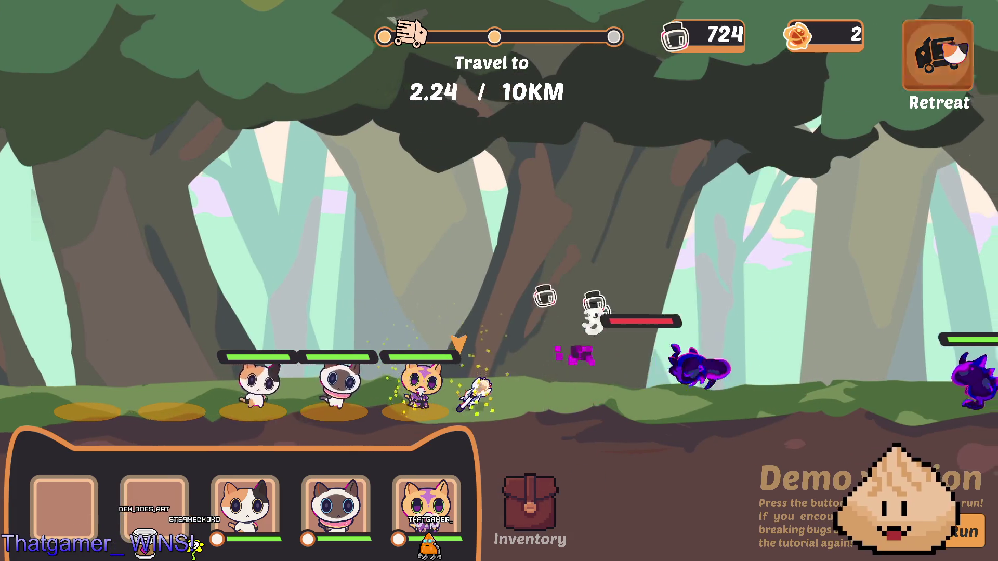
left_click(938, 55)
key("Escape")
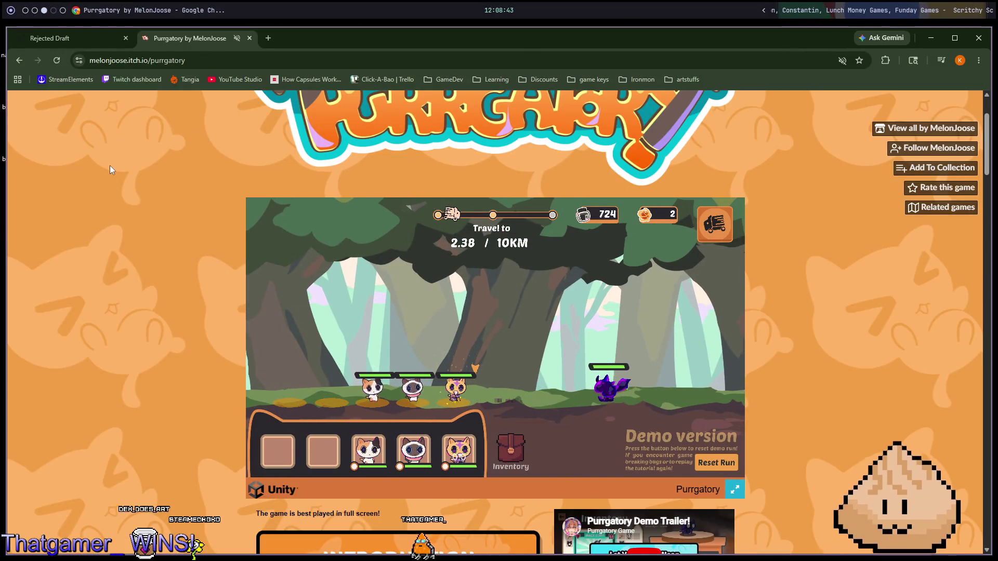
Step: Return to the New & Popular Gacha listing and open Gacha Marbles (Demo) by Dino Squire Games
key("alt+Left")
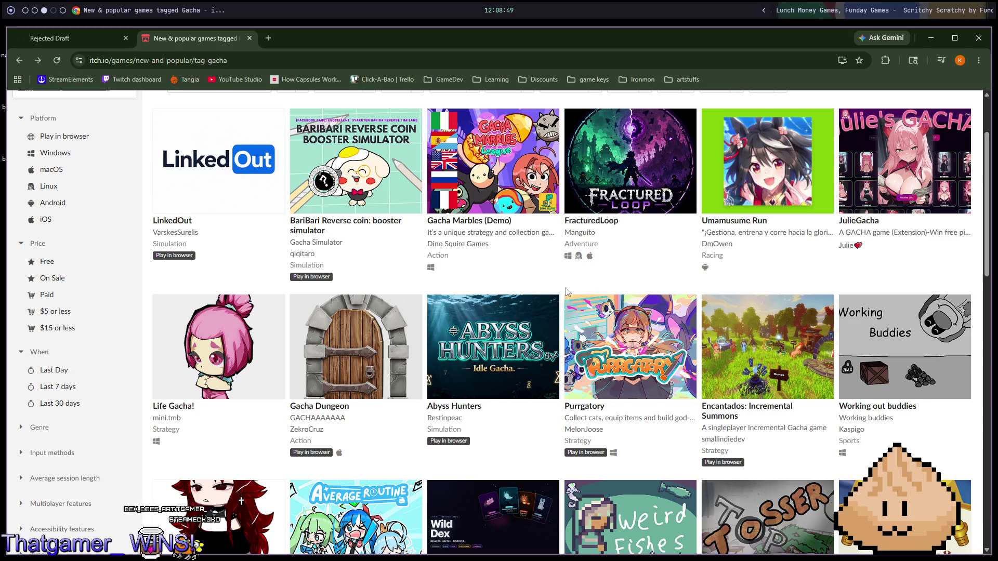
left_click(515, 186)
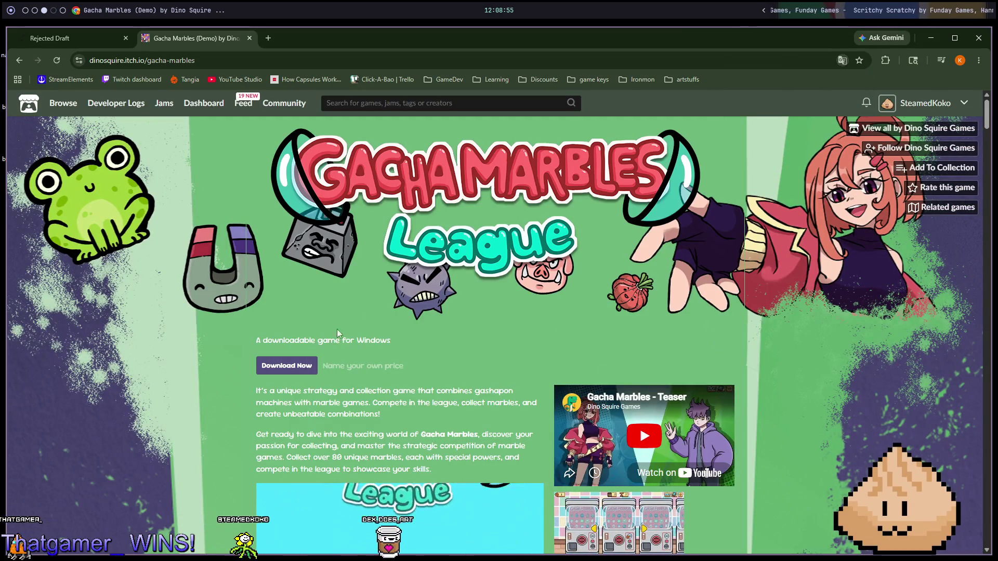
Step: View the Gacha Marbles collection-book GIF in its own tab, then close it
scroll(467, 276, "down", 10)
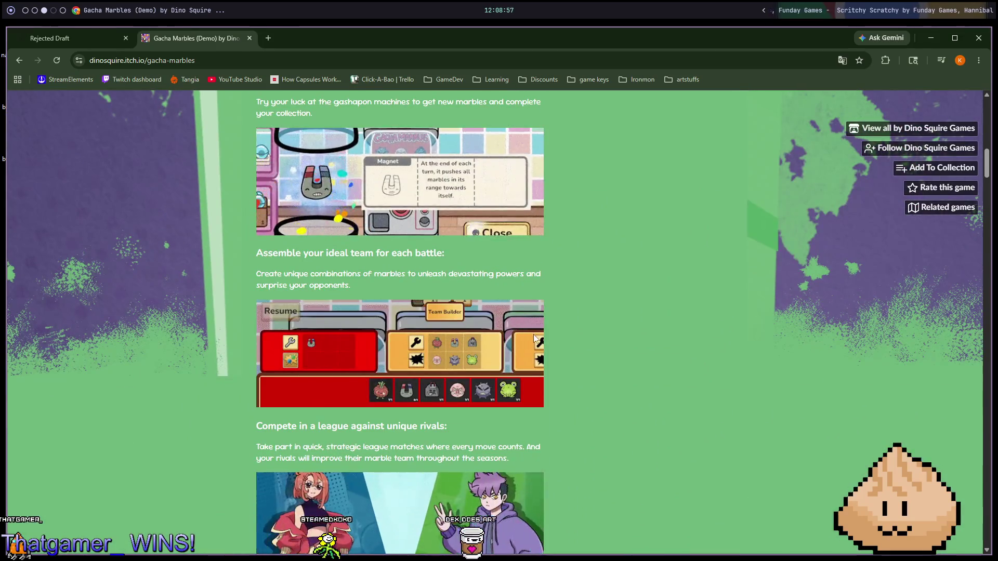
scroll(536, 353, "up", 8)
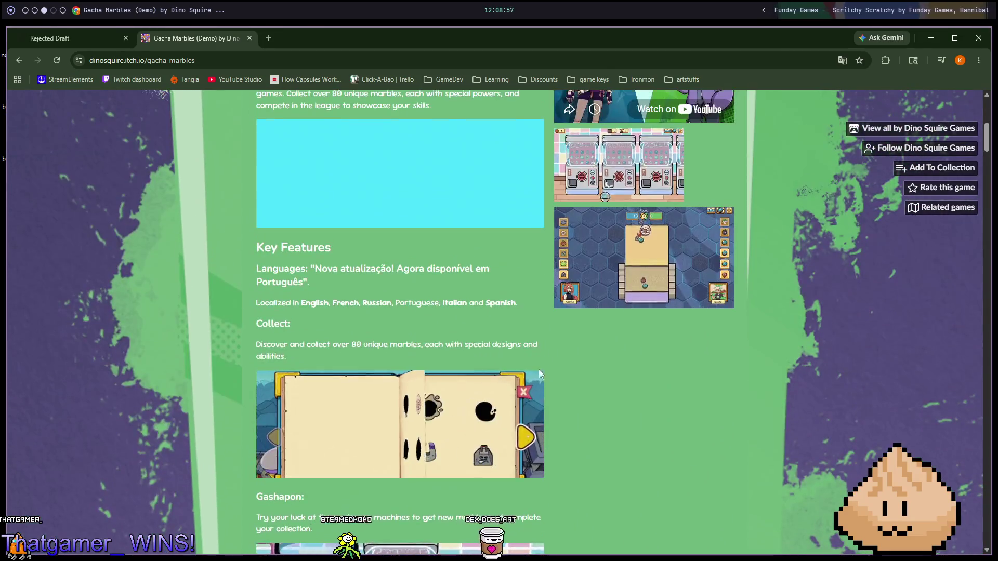
right_click(474, 431)
left_click(499, 437)
left_click(319, 39)
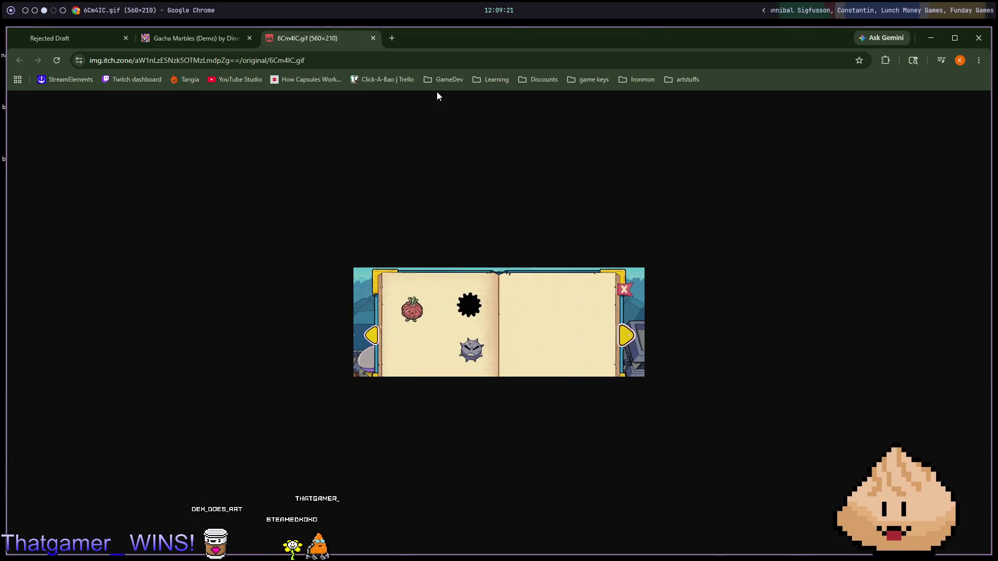
left_click(373, 38)
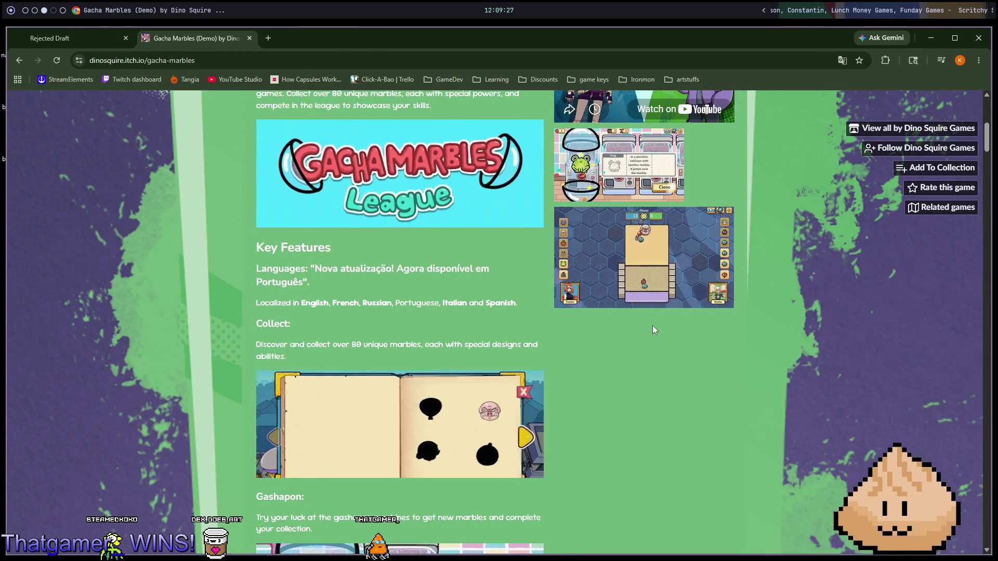
Step: Scroll through the rest of the page, go back to the gacha listing, and switch workspaces
scroll(663, 332, "down", 5)
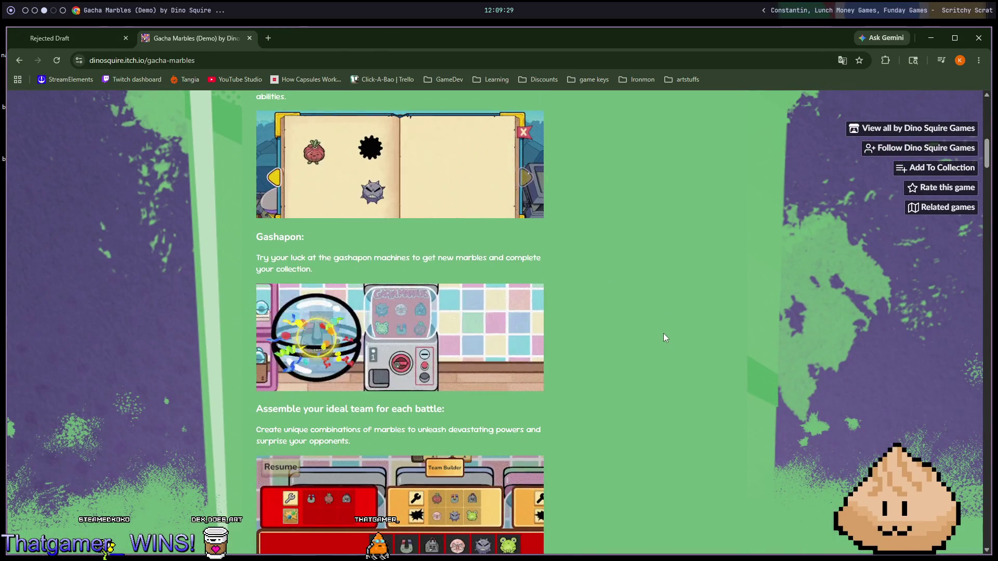
scroll(663, 332, "down", 4)
scroll(663, 338, "down", 8)
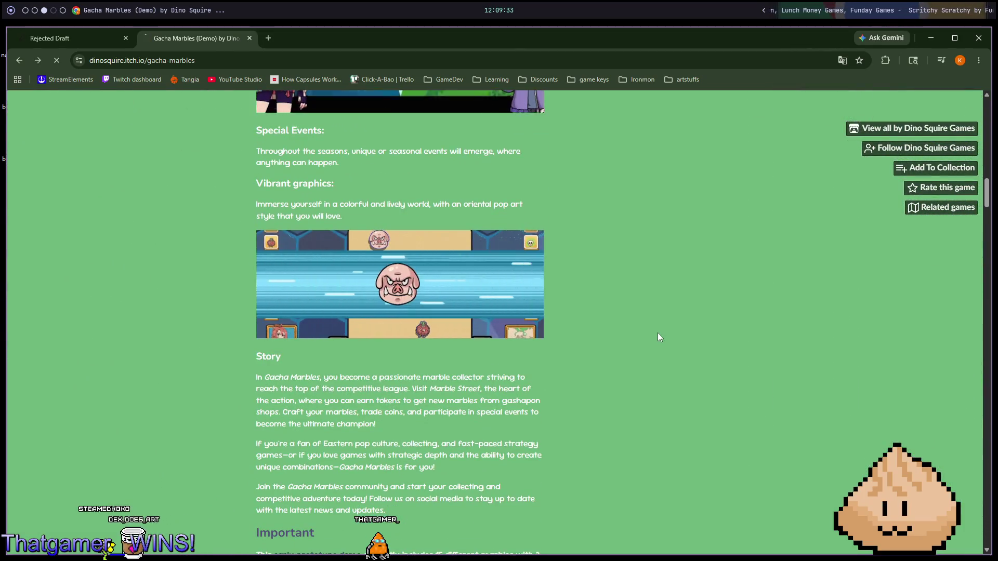
key("alt+Left")
key("super+4")
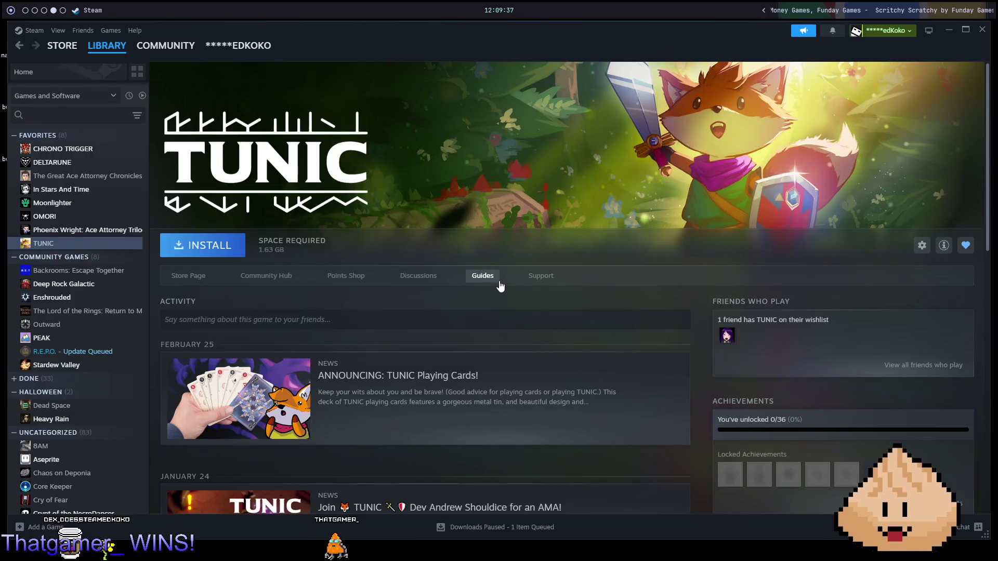
Step: Search the Steam store for 'gacha'
left_click(60, 46)
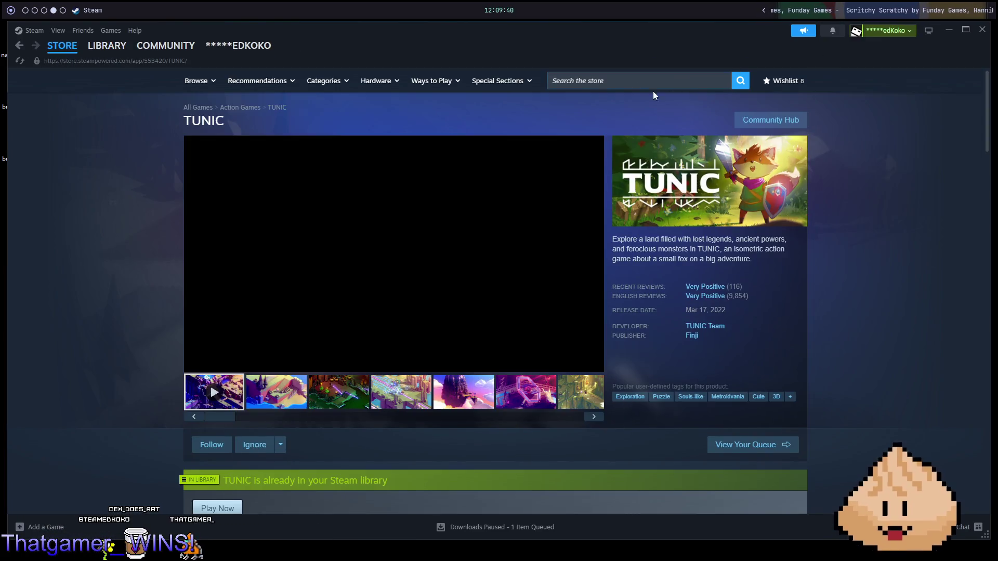
left_click(620, 76)
type("steam")
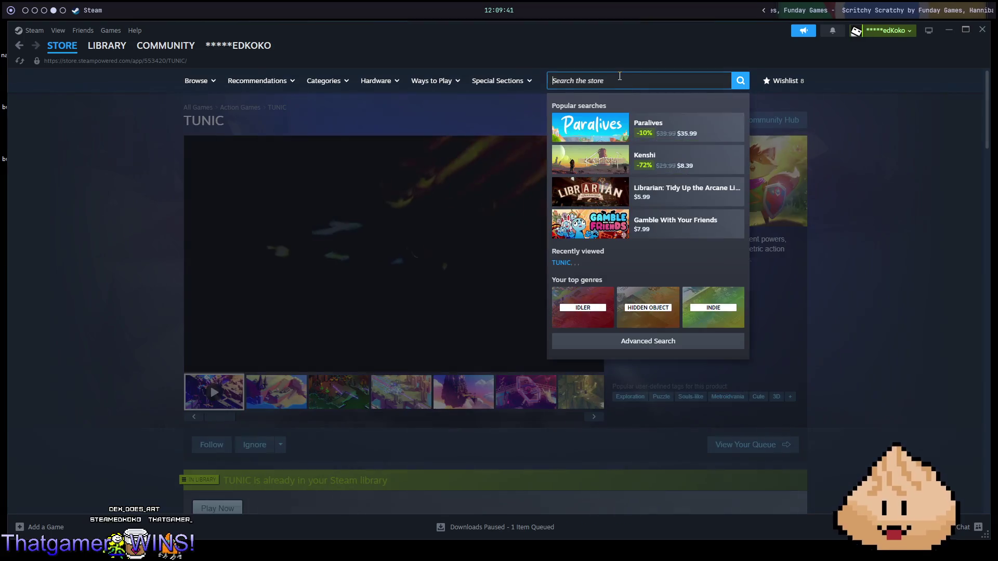
key("ctrl+a")
key("BackSpace")
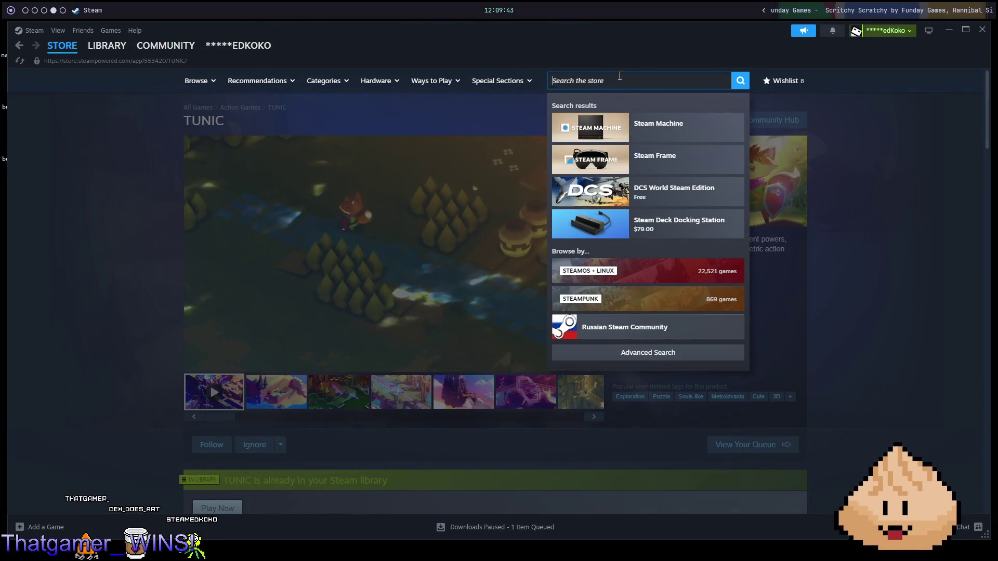
type("gacha")
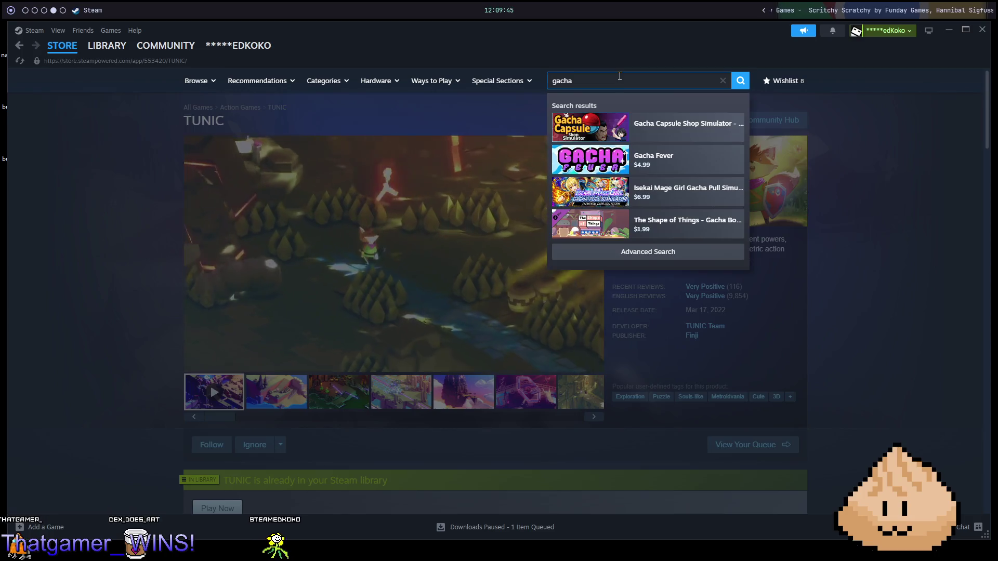
key("Return")
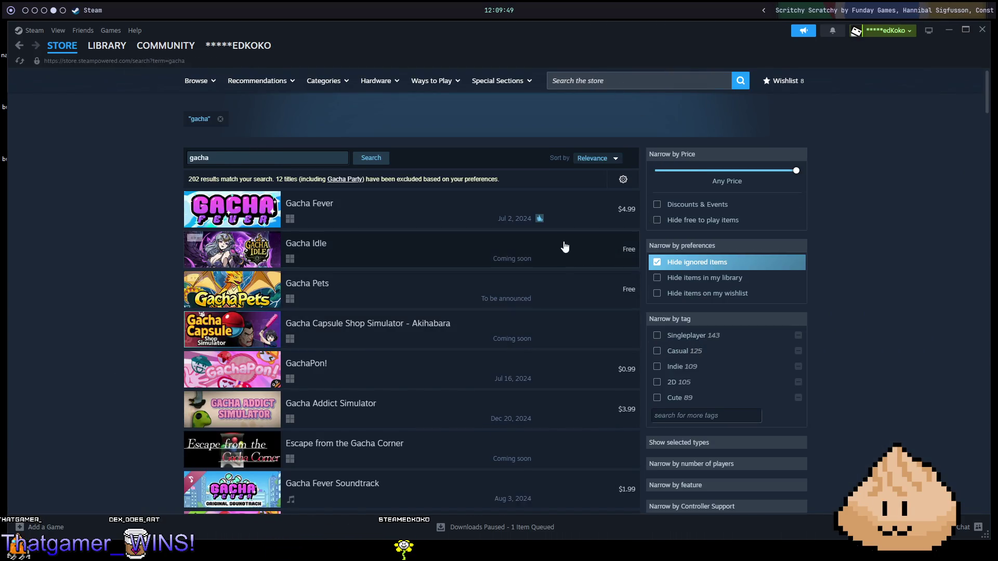
Step: Browse the gacha results and open the GachaPon! Demo store page
mouse_move(447, 221)
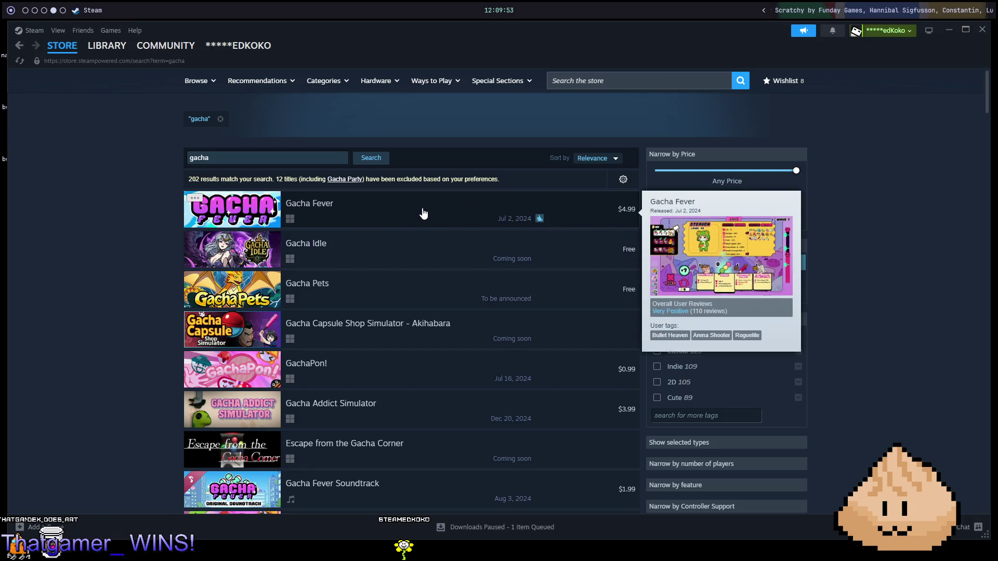
mouse_move(429, 265)
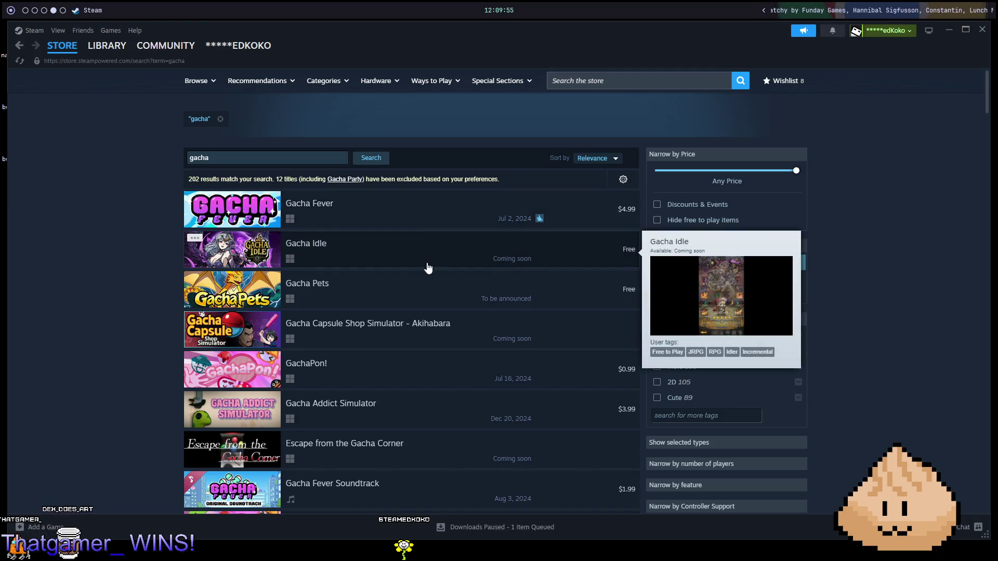
mouse_move(415, 304)
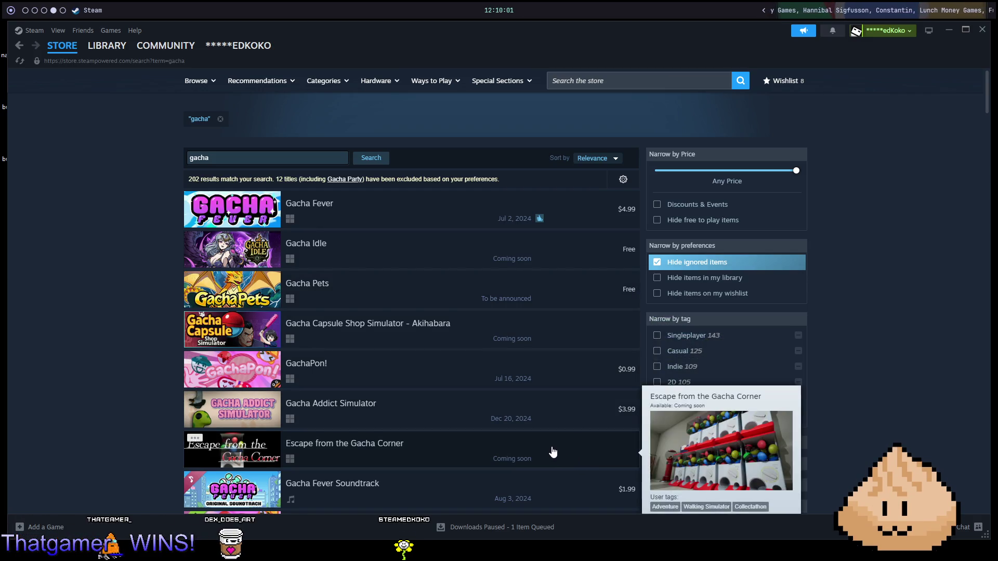
scroll(534, 334, "down", 4)
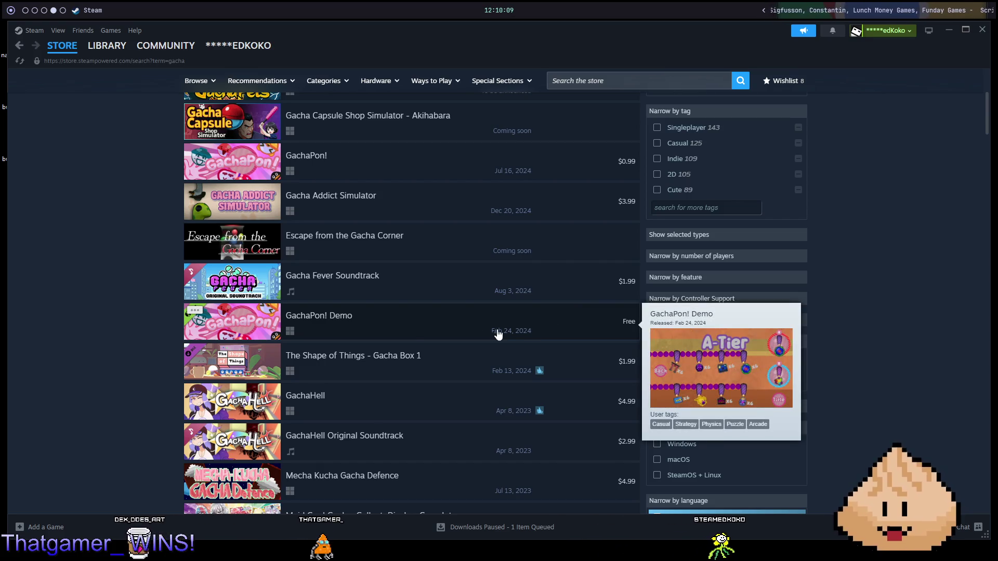
left_click(414, 329)
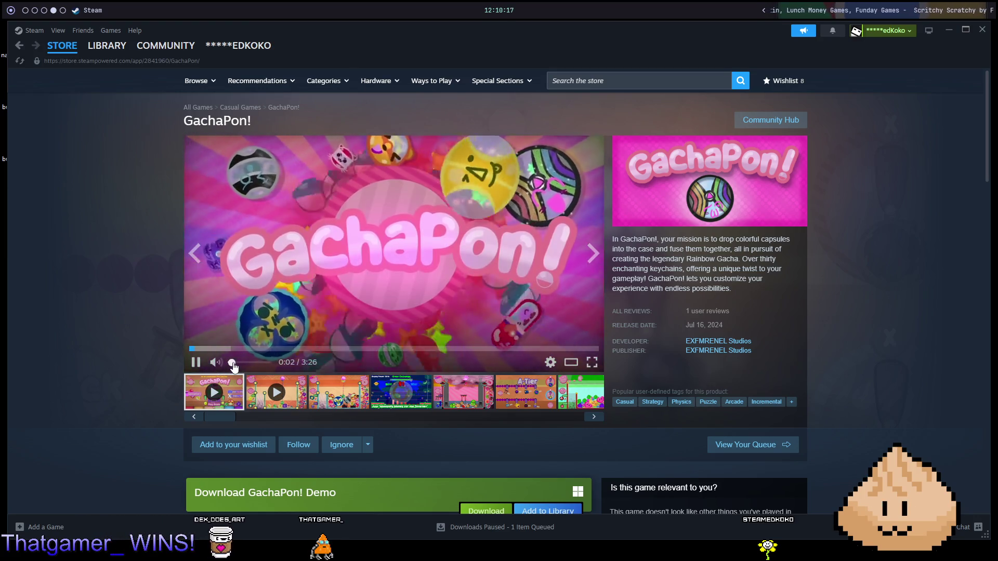
Step: Lower the GachaPon! trailer volume, skip ahead to gameplay, then return to the gacha results
left_click(235, 363)
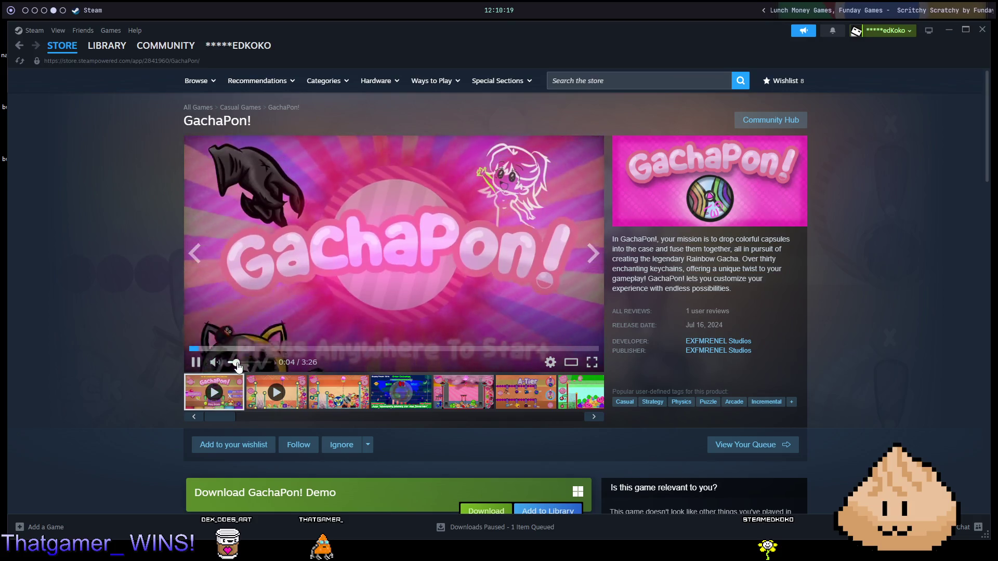
left_click(221, 354)
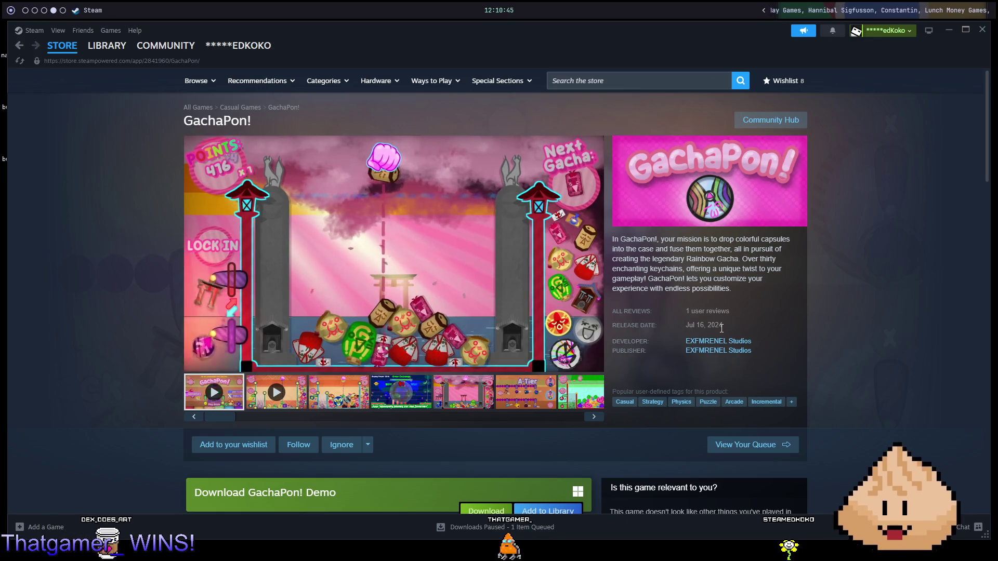
key("alt+Left")
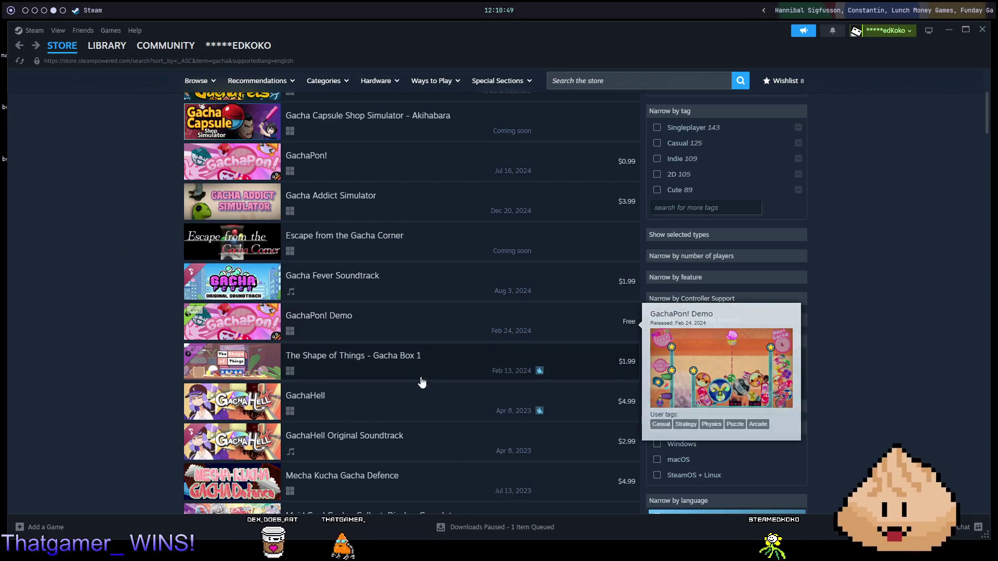
Step: Scroll down the gacha search results and open the Touhou Big Big Battle store page
mouse_move(431, 410)
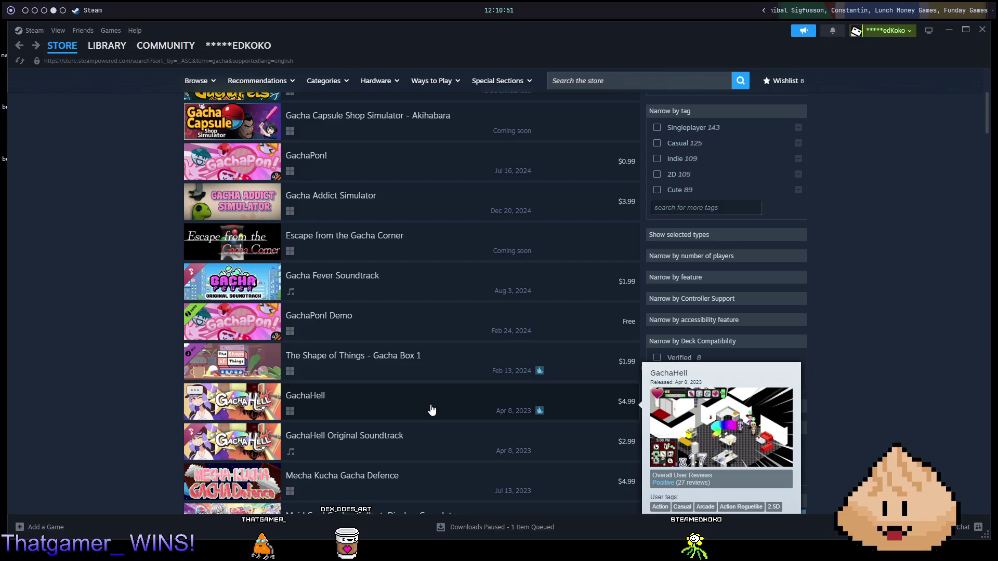
scroll(431, 410, "down", 3)
mouse_move(425, 333)
scroll(436, 340, "down", 3)
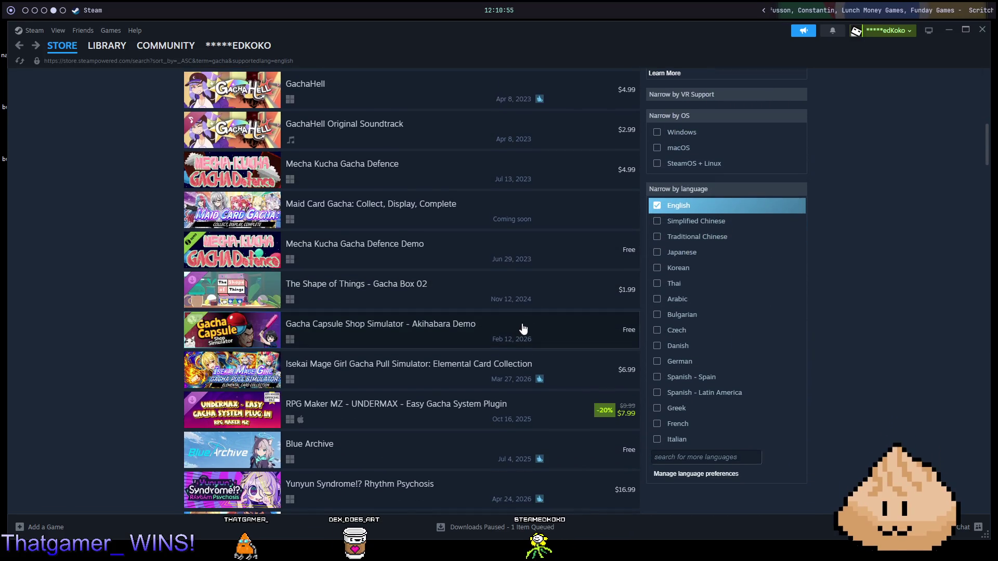
mouse_move(494, 344)
scroll(419, 329, "down", 2)
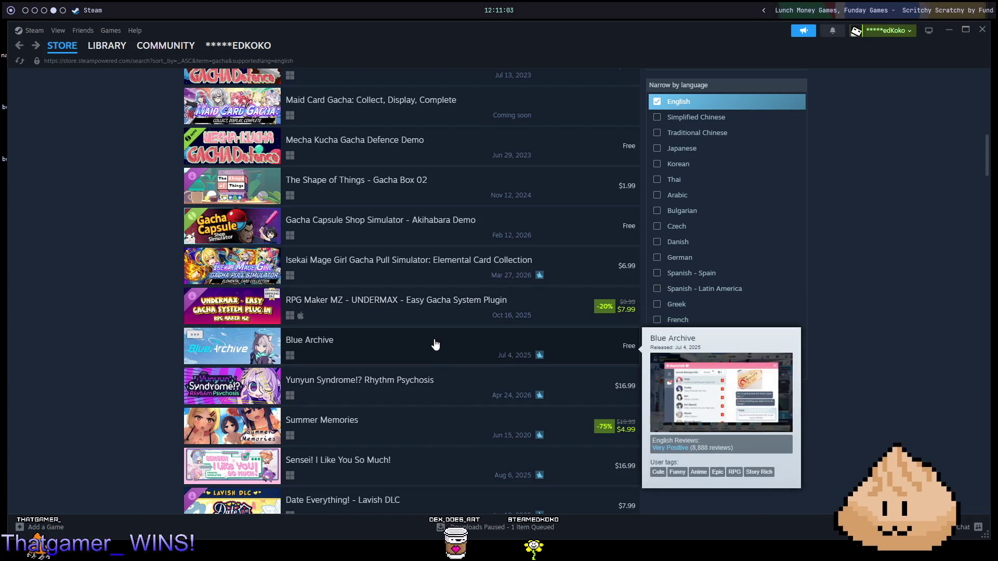
scroll(447, 345, "down", 3)
mouse_move(444, 373)
scroll(444, 415, "down", 2)
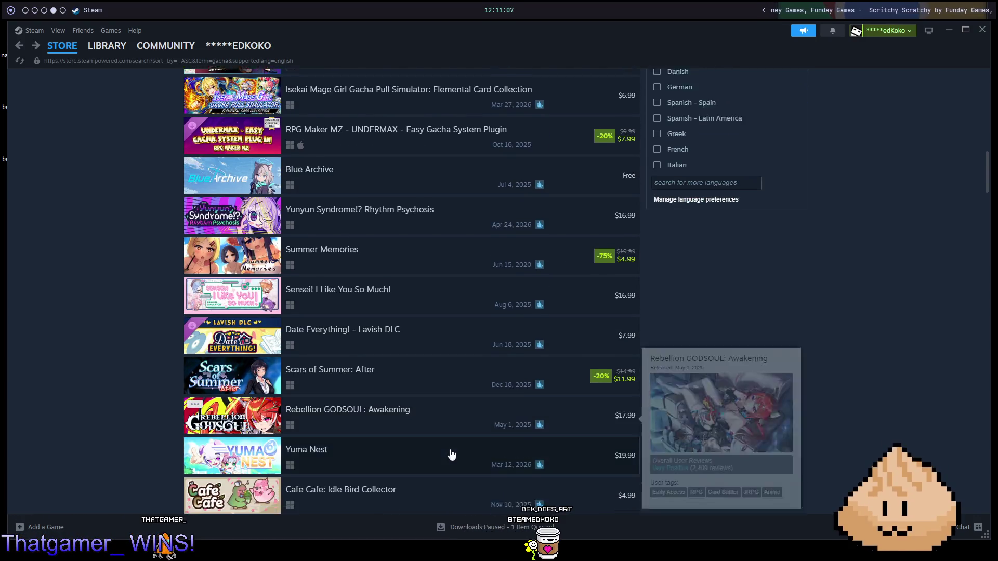
mouse_move(473, 410)
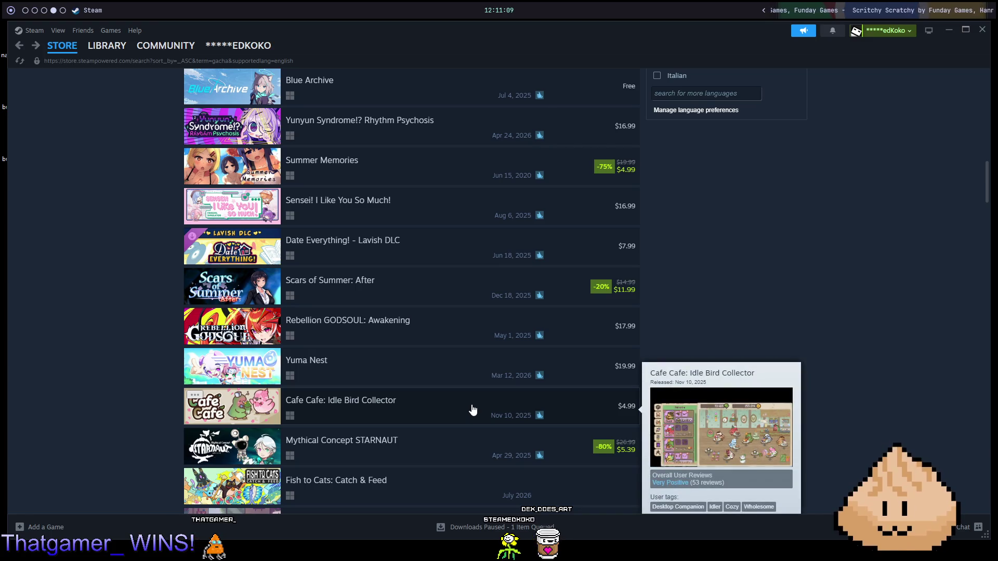
scroll(472, 410, "down", 2)
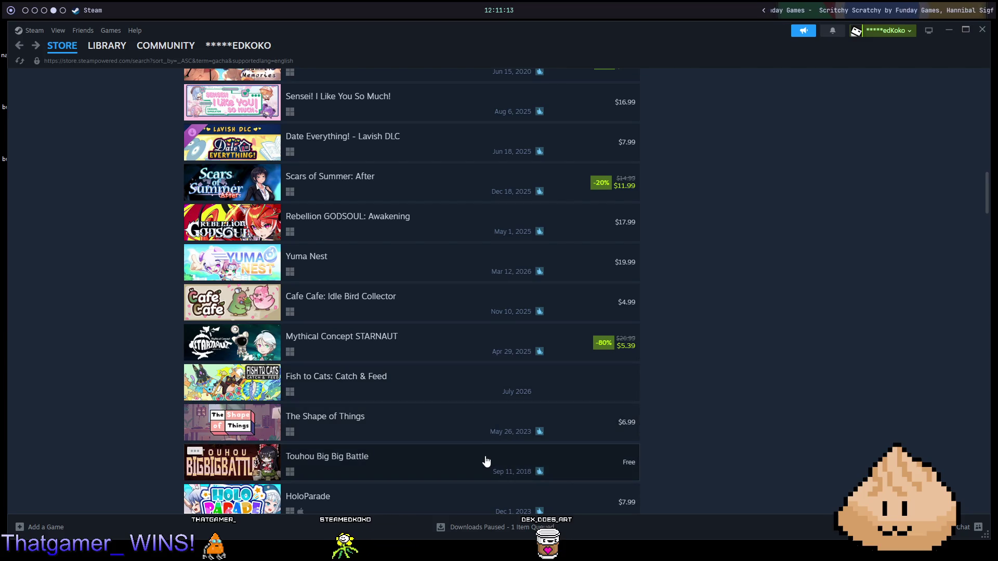
mouse_move(485, 461)
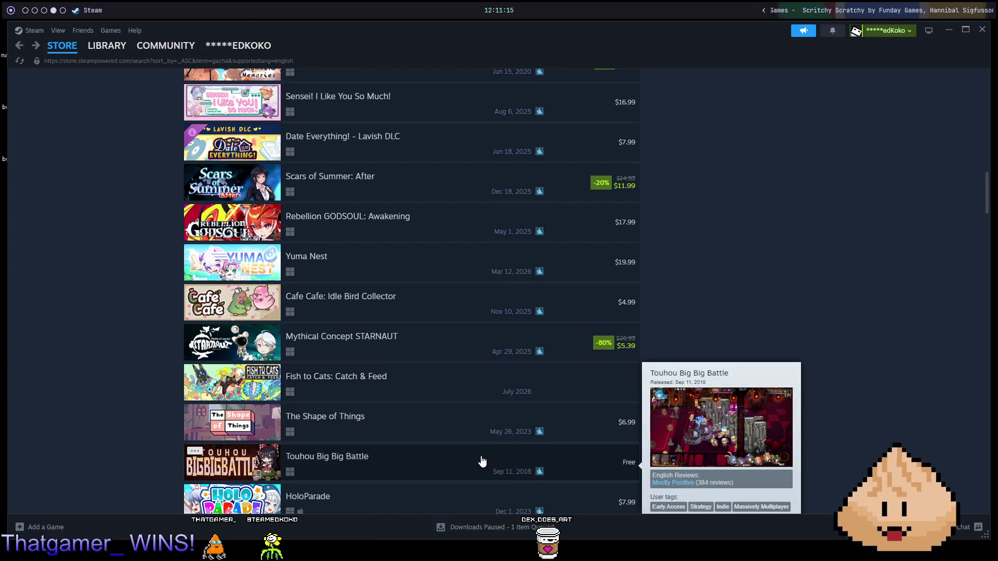
left_click(481, 460)
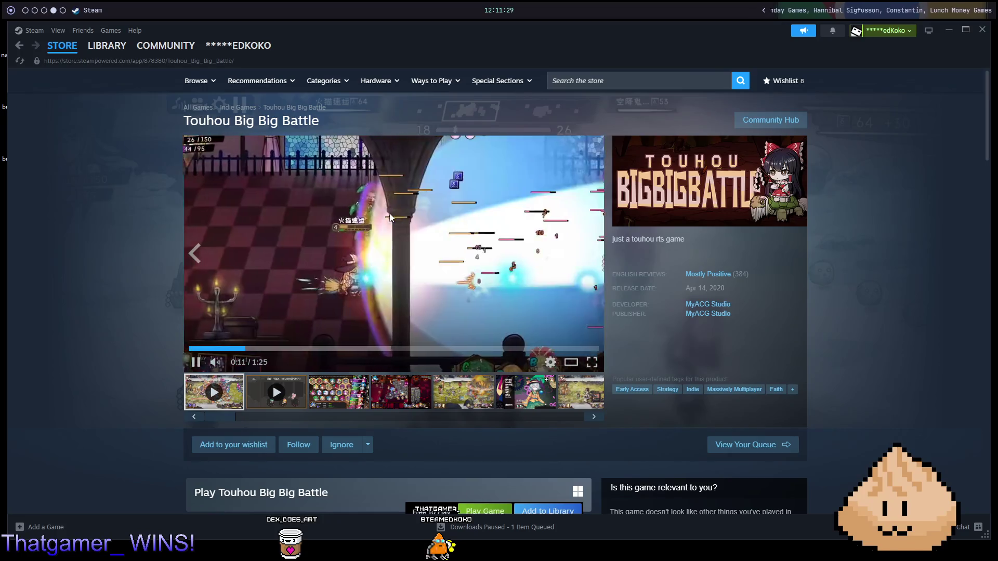
Step: Go back from the Touhou Big Big Battle page to the English-filtered gacha results
key("alt+Left")
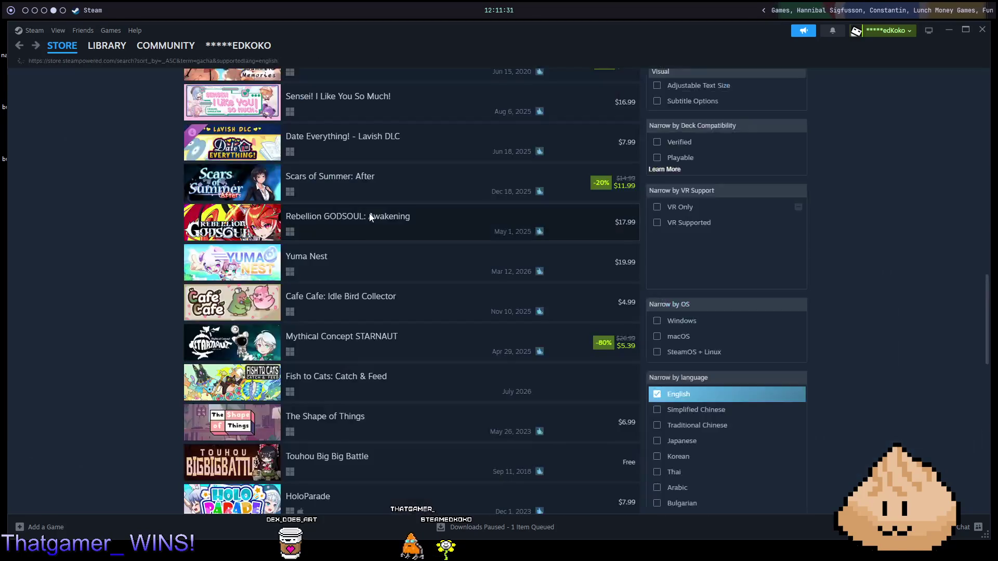
scroll(400, 302, "down", 4)
scroll(405, 320, "down", 1)
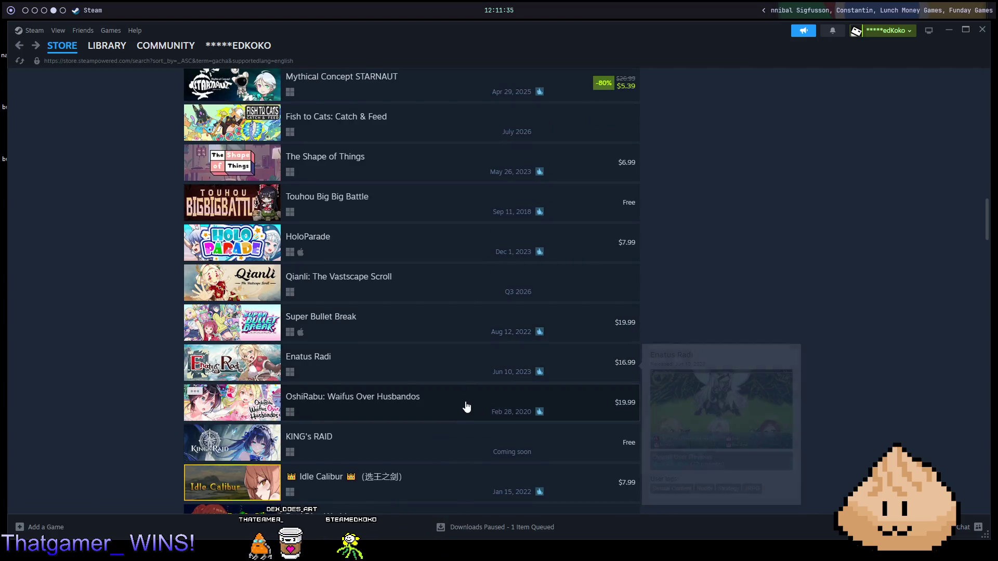
mouse_move(462, 410)
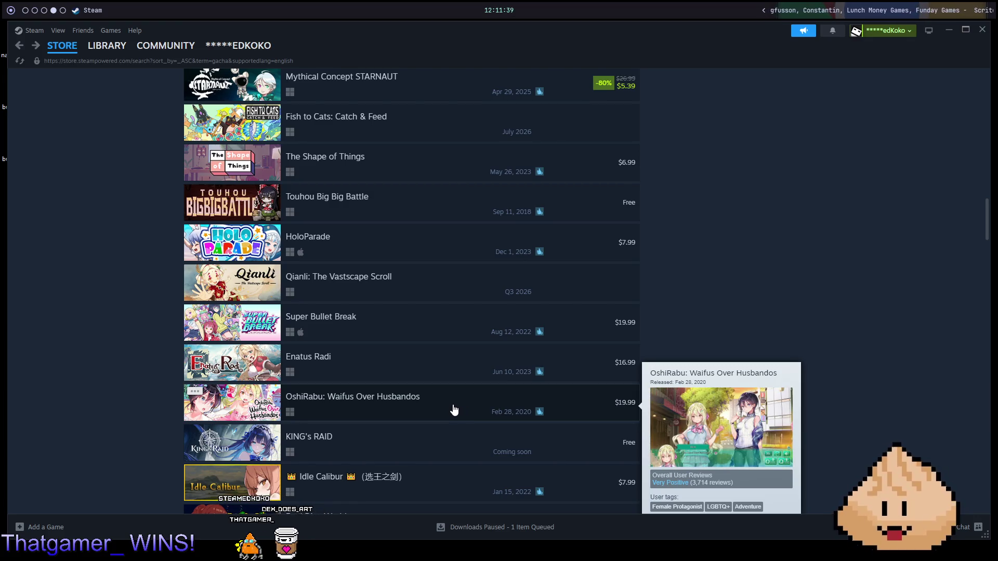
scroll(445, 409, "down", 3)
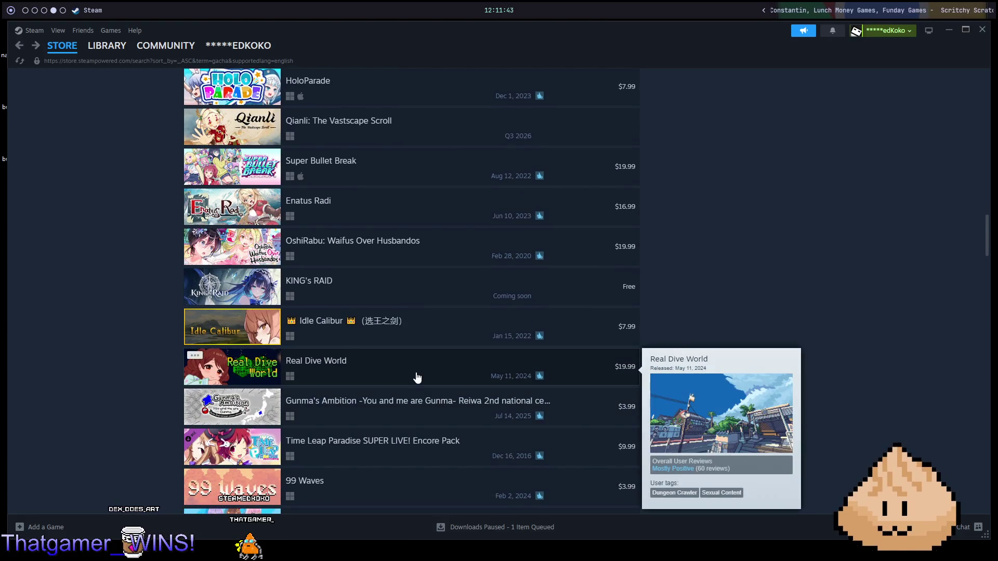
scroll(416, 378, "down", 1)
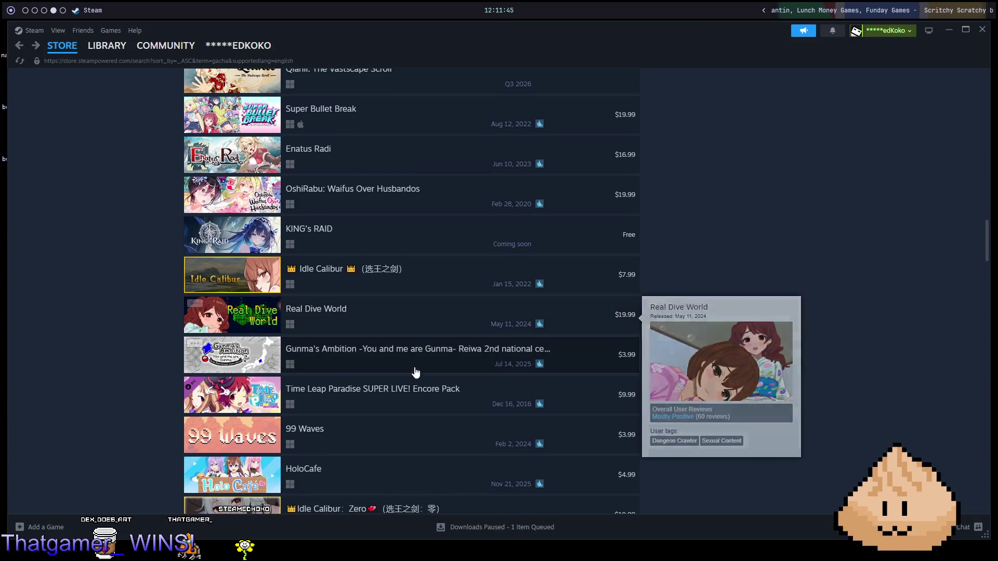
mouse_move(424, 289)
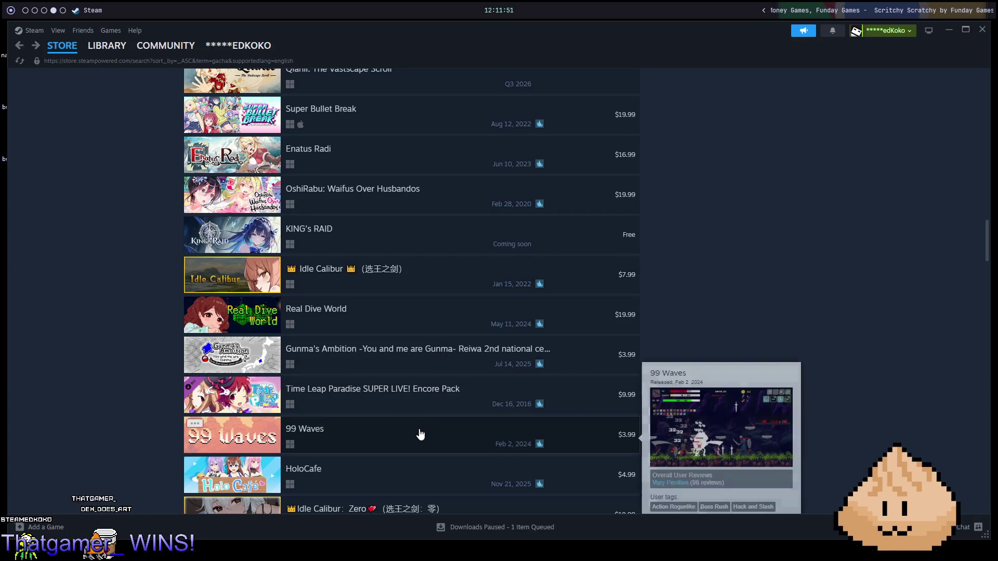
scroll(425, 425, "down", 1)
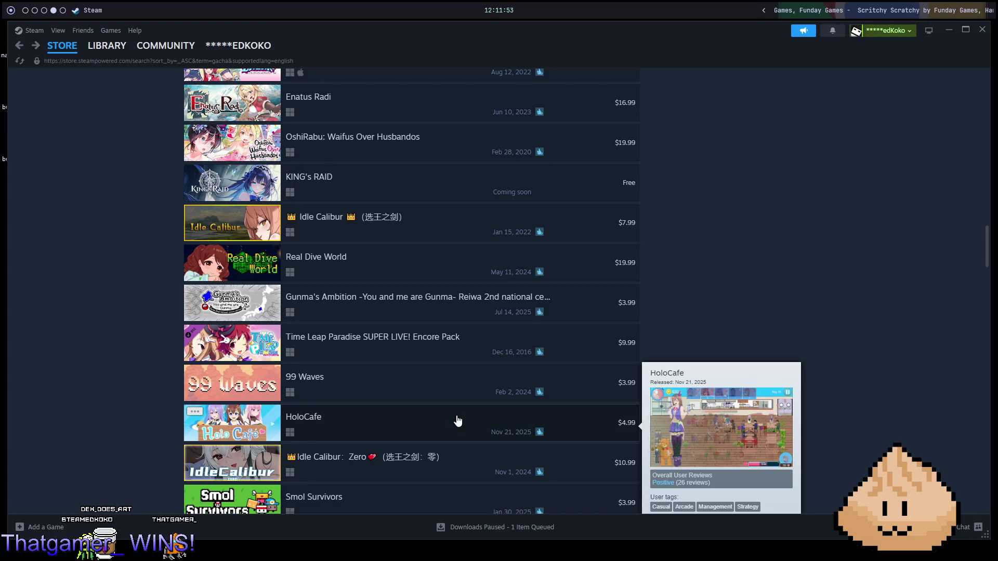
scroll(457, 385, "up", 5)
scroll(464, 341, "up", 10)
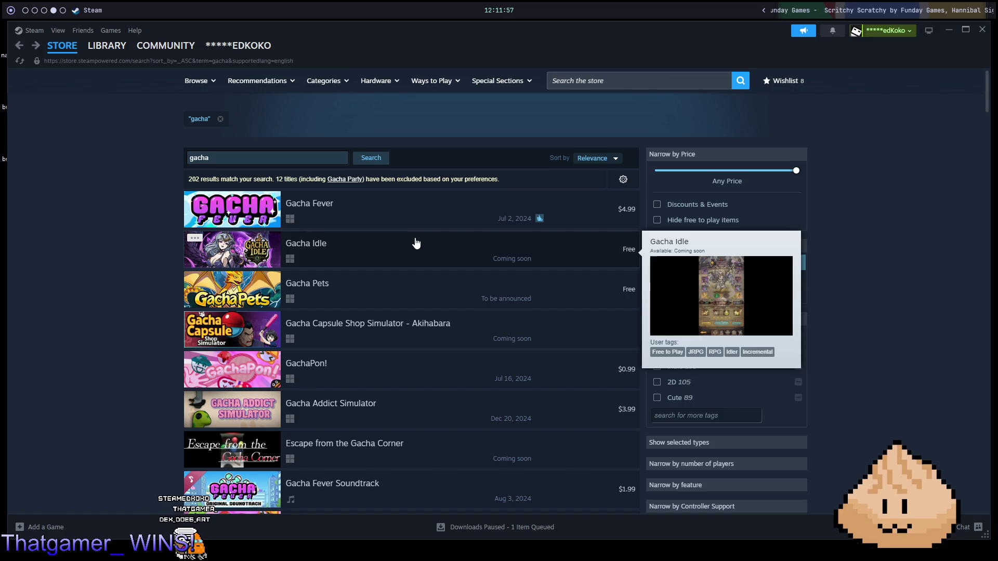
mouse_move(415, 224)
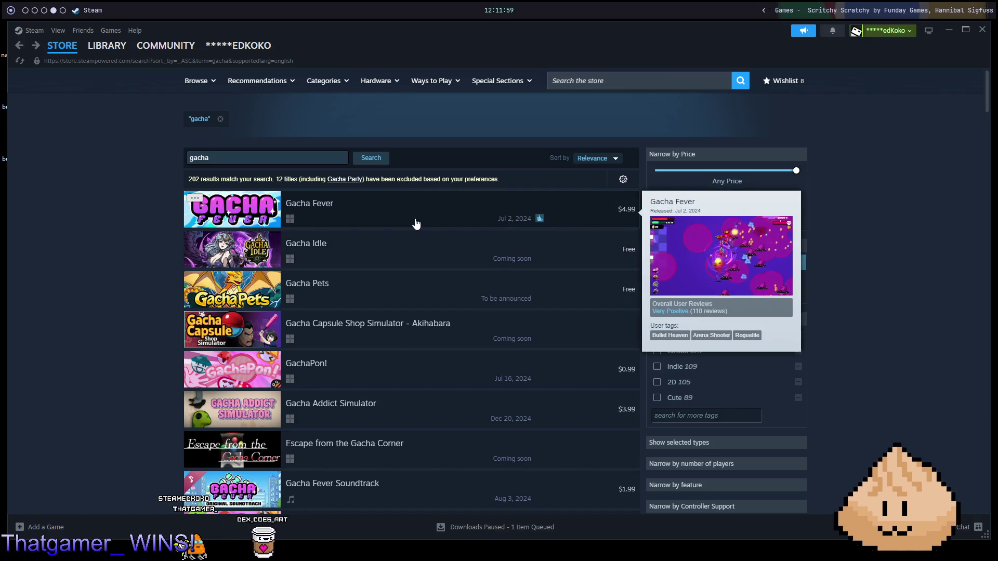
mouse_move(404, 302)
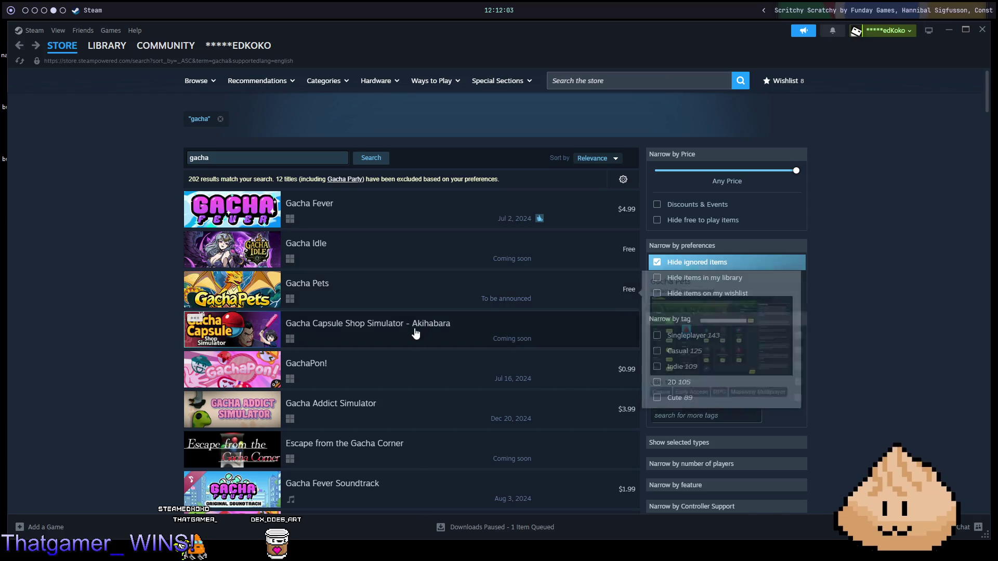
mouse_move(396, 373)
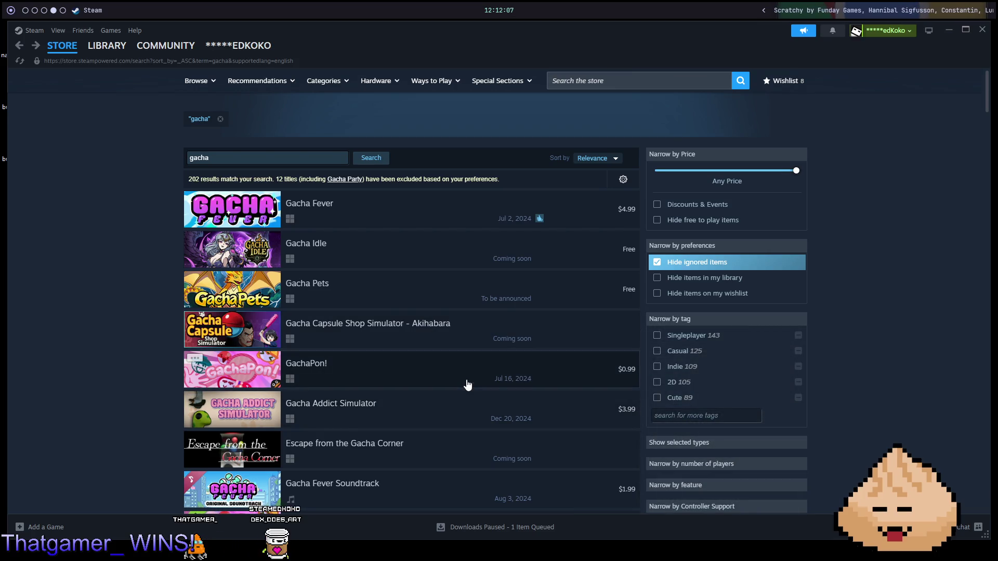
mouse_move(468, 384)
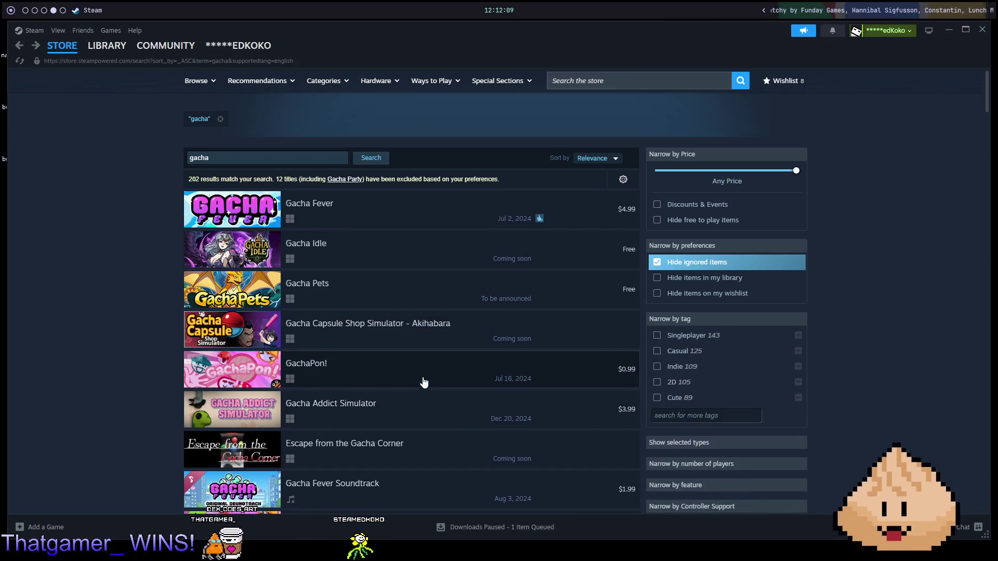
scroll(423, 372, "down", 4)
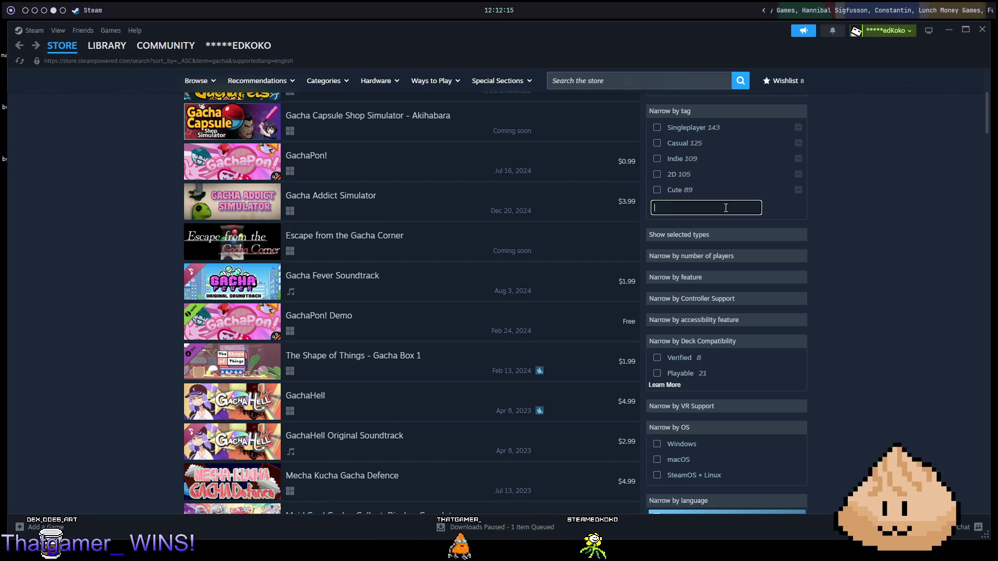
type("gacha")
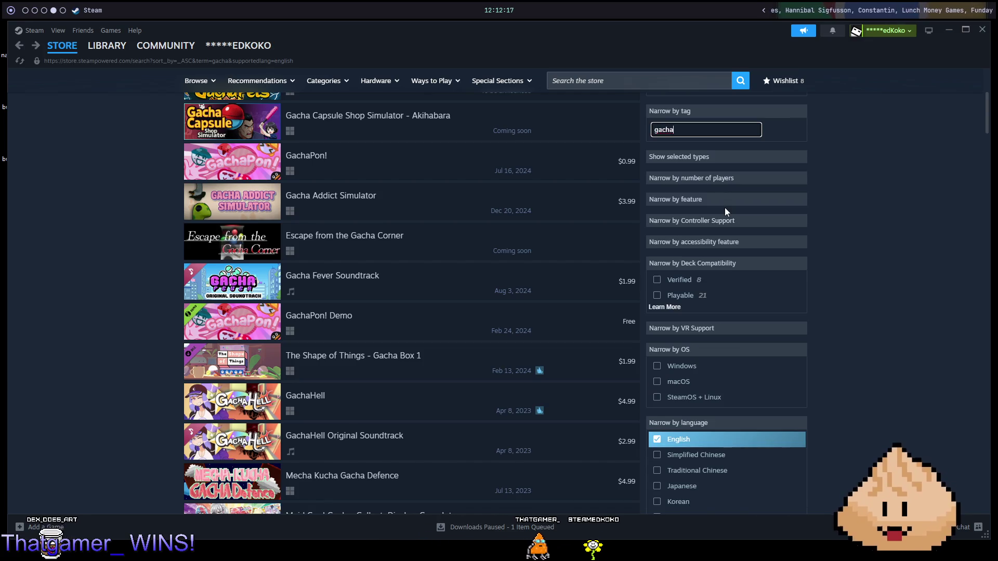
key("BackSpace")
key("BackSpace")
key("BackSpace")
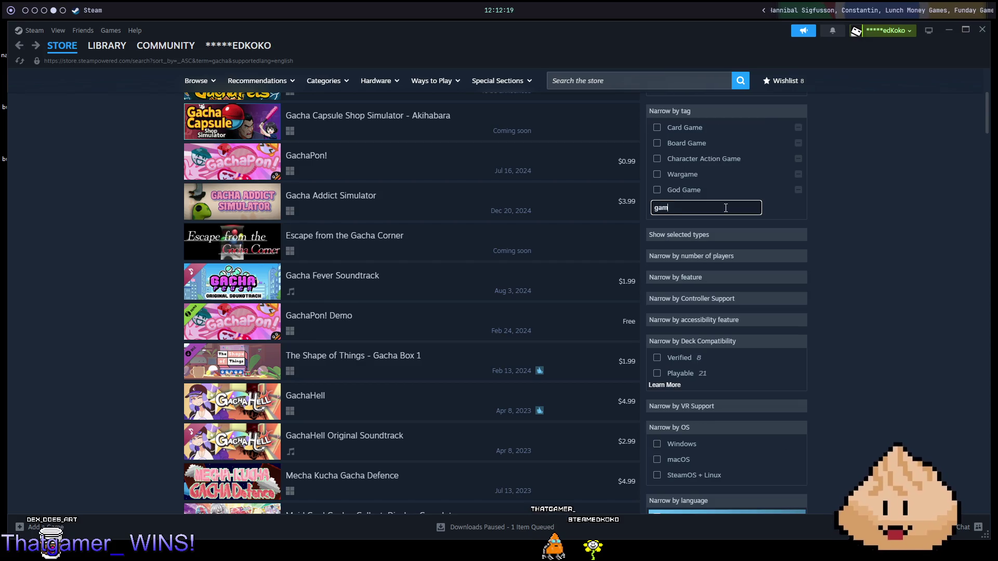
type("mbli")
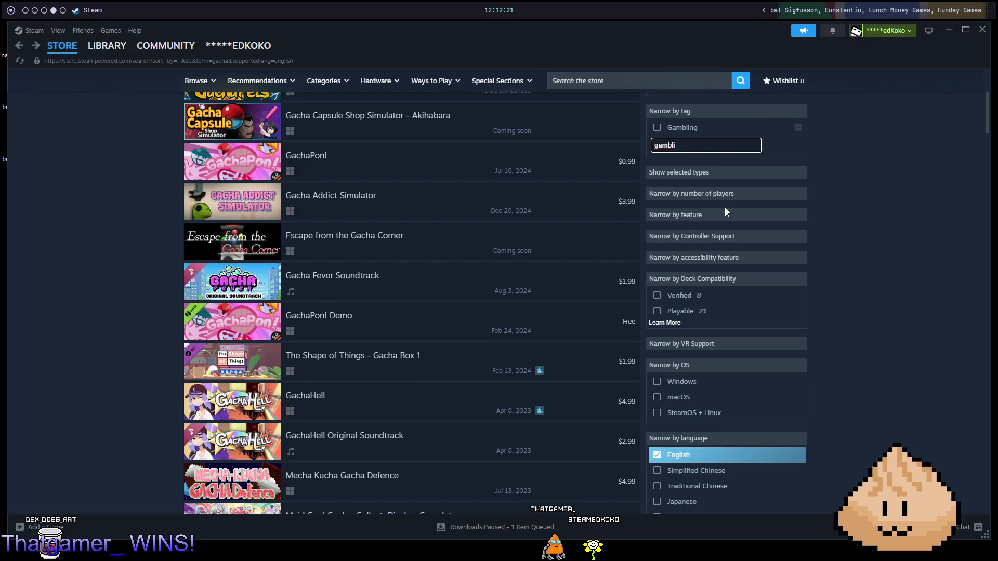
key("BackSpace")
key("BackSpace")
key("BackSpace")
left_click(666, 84)
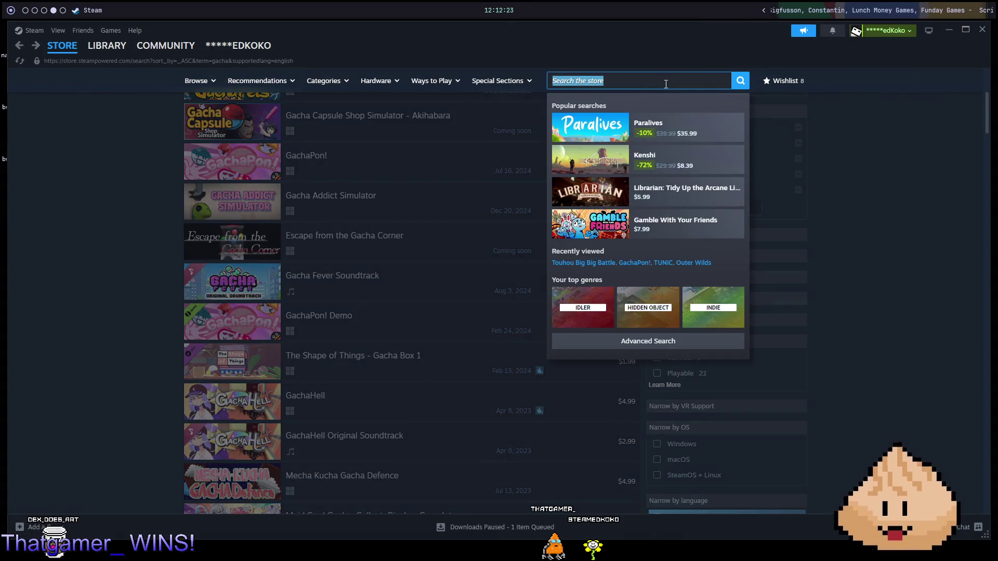
type("genshin")
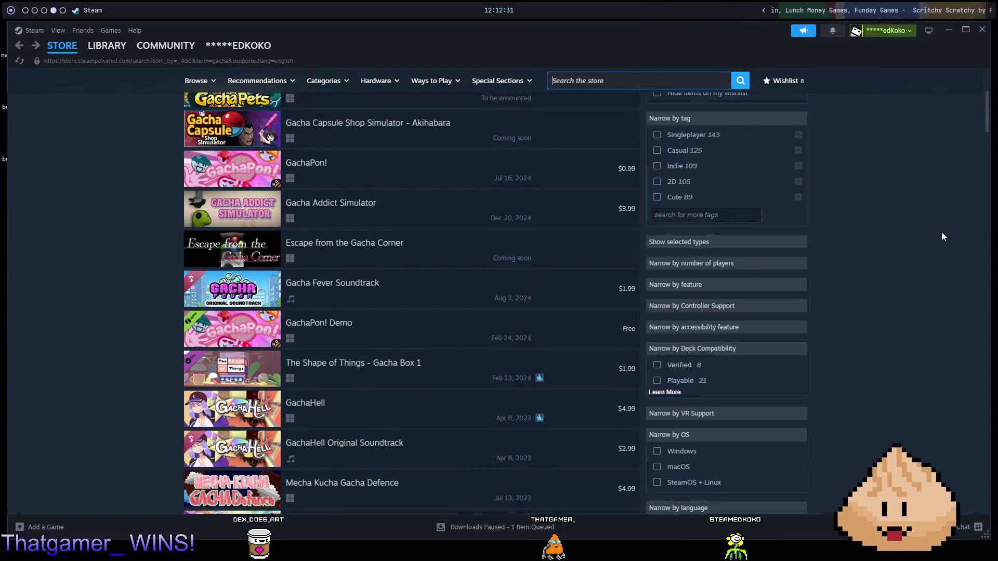
scroll(941, 229, "up", 4)
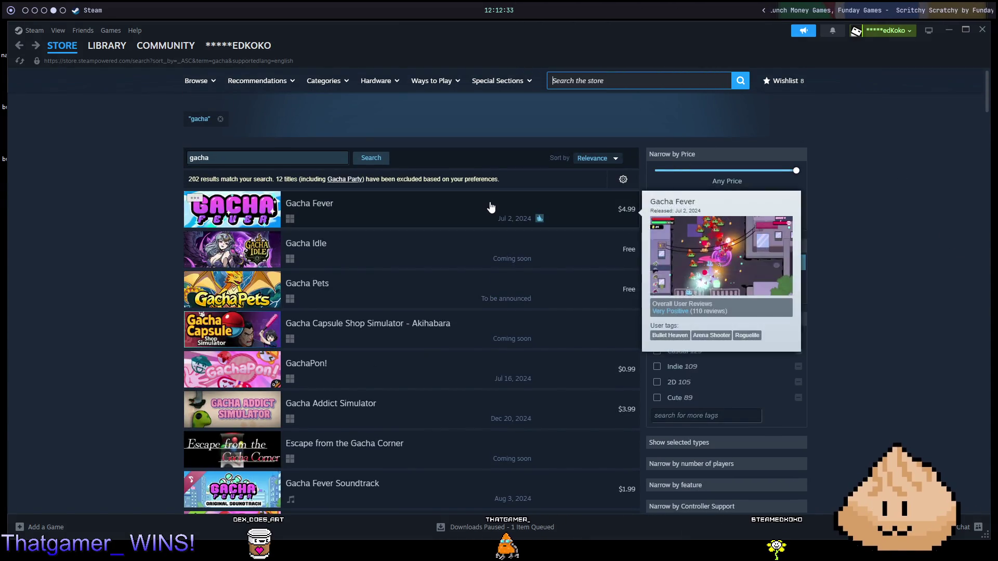
scroll(415, 379, "down", 6)
scroll(401, 392, "down", 5)
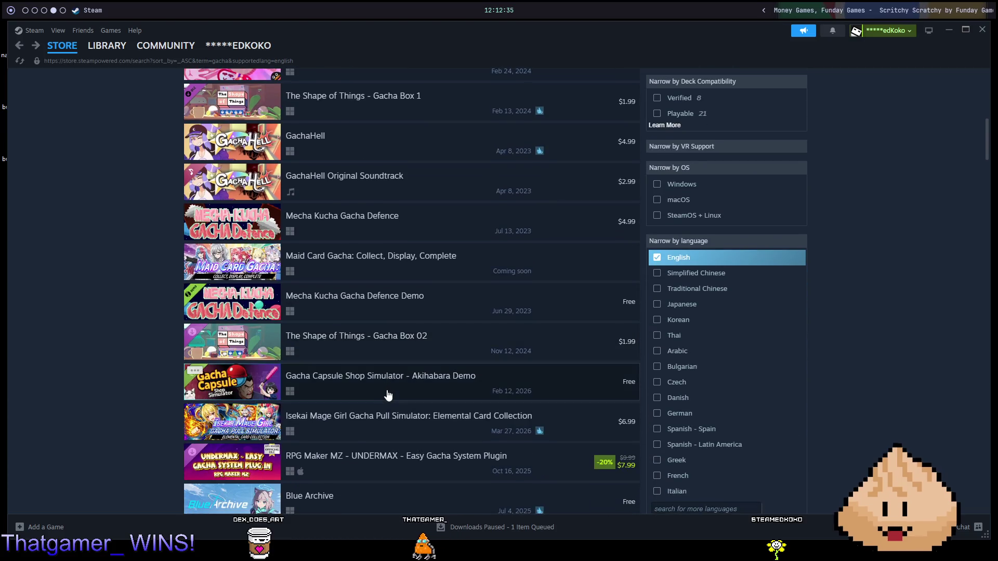
mouse_move(355, 203)
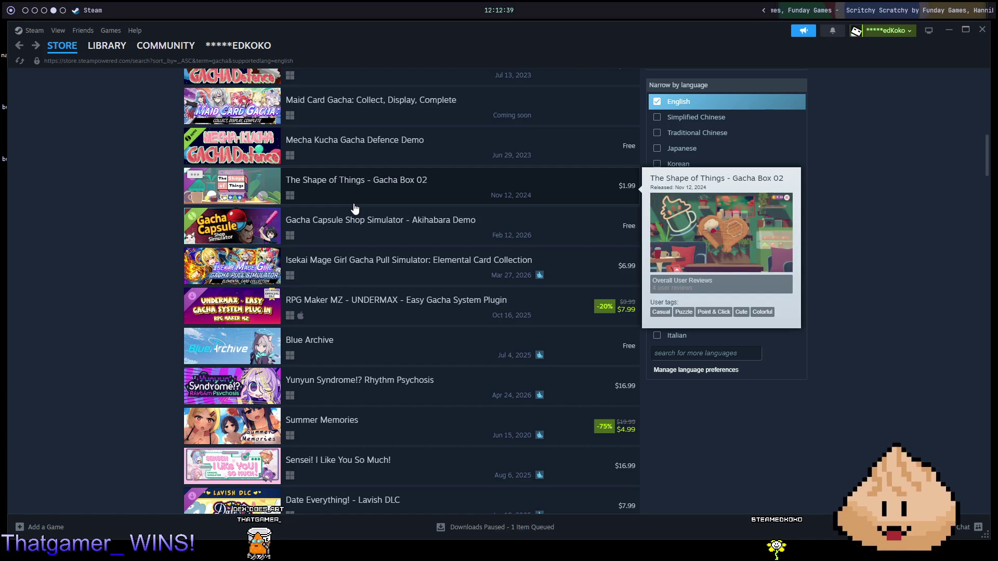
scroll(353, 207, "down", 4)
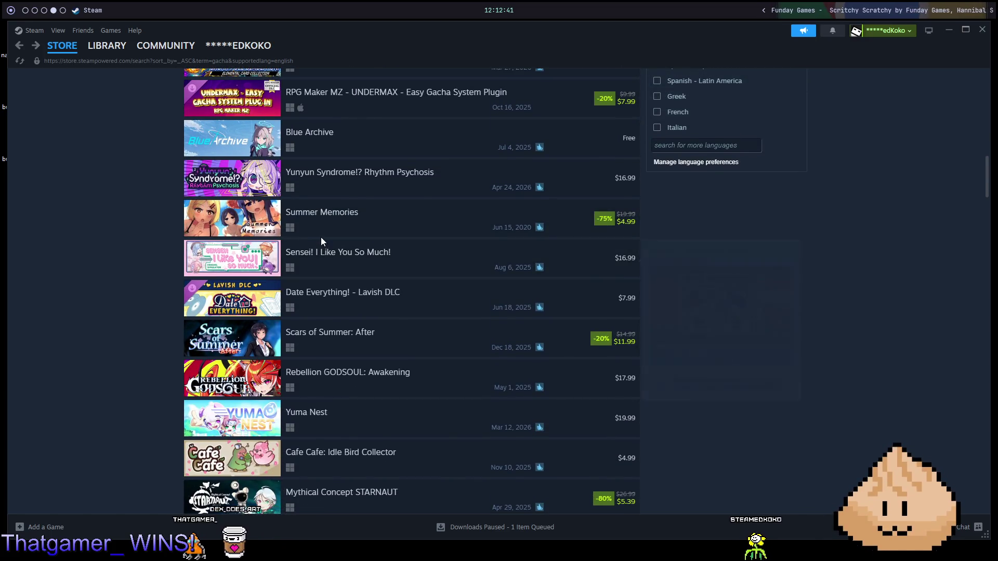
scroll(330, 263, "down", 1)
mouse_move(449, 261)
scroll(468, 249, "up", 15)
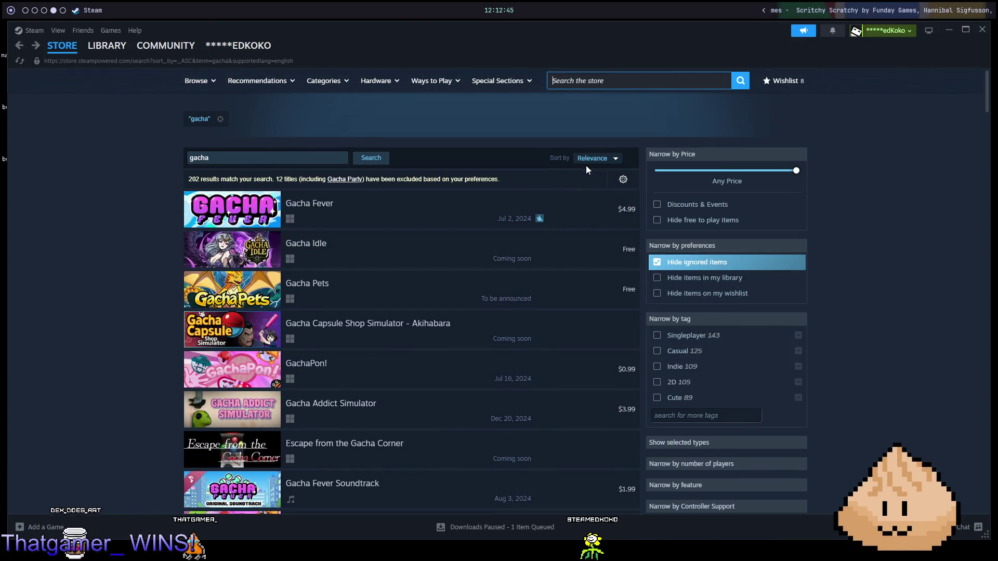
left_click(600, 160)
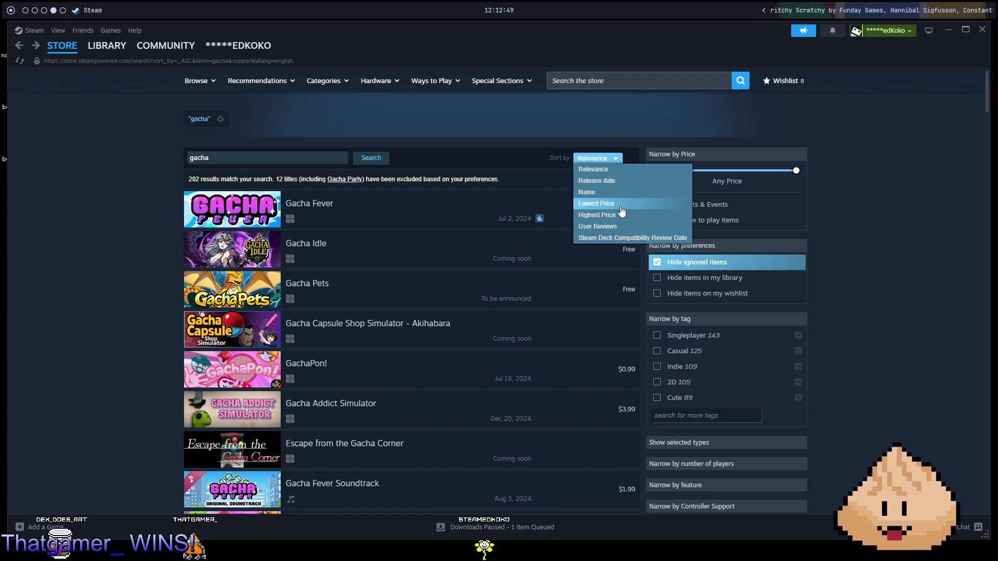
Step: Sort the gacha results by Lowest Price and open the Blue Archive store page
left_click(621, 207)
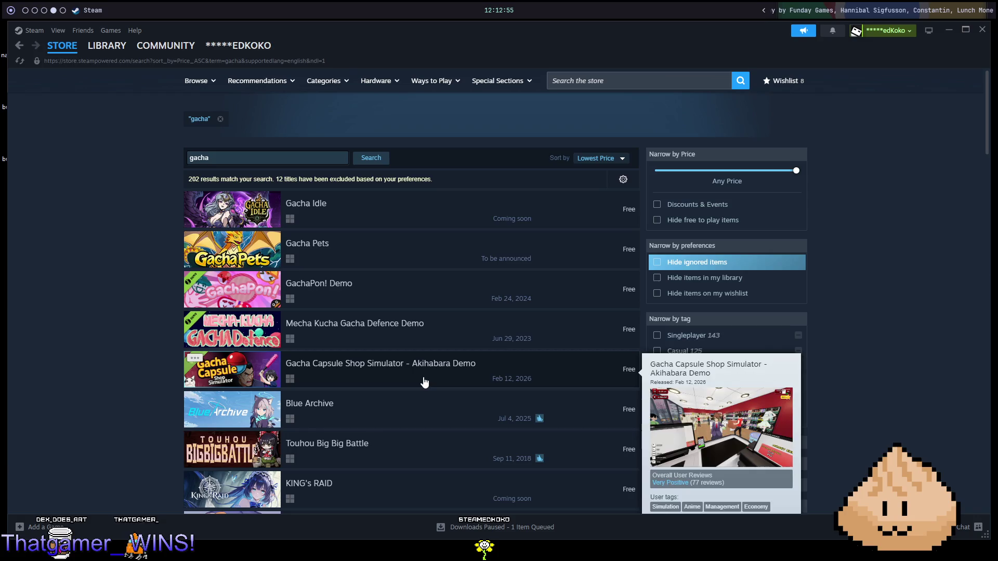
left_click(426, 415)
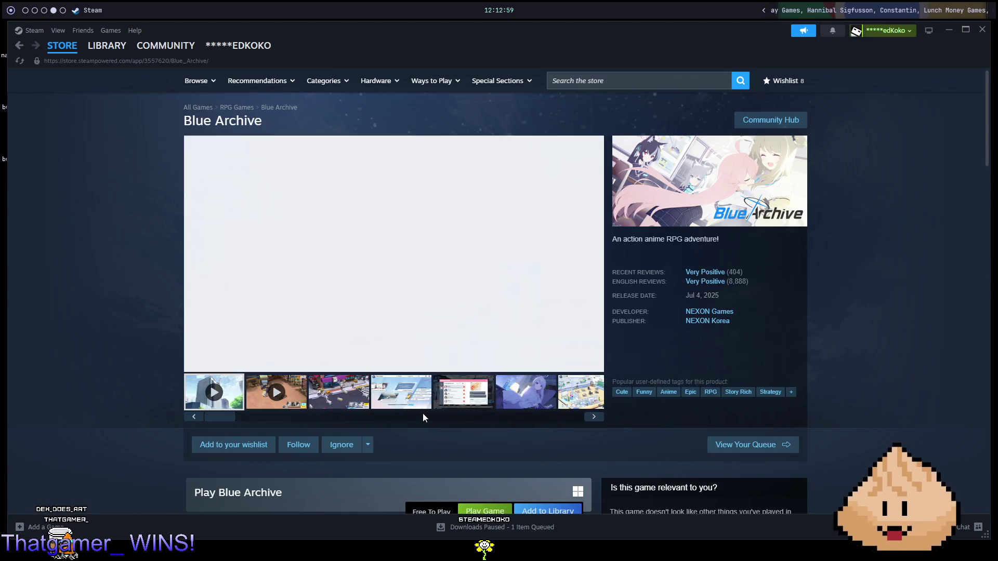
Step: Play Blue Archive's second trailer and skip ahead through it
left_click(291, 394)
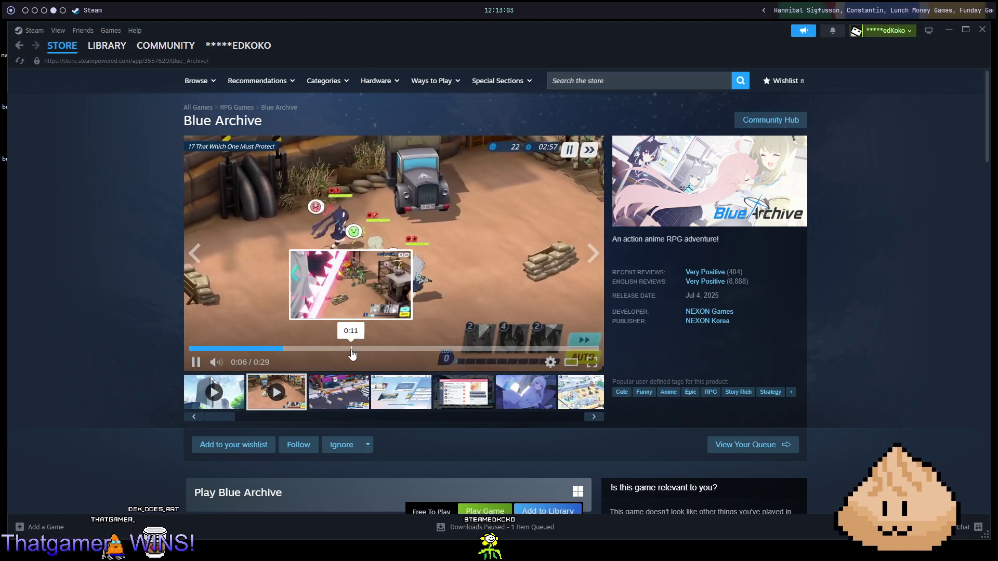
left_click(352, 349)
left_click(425, 350)
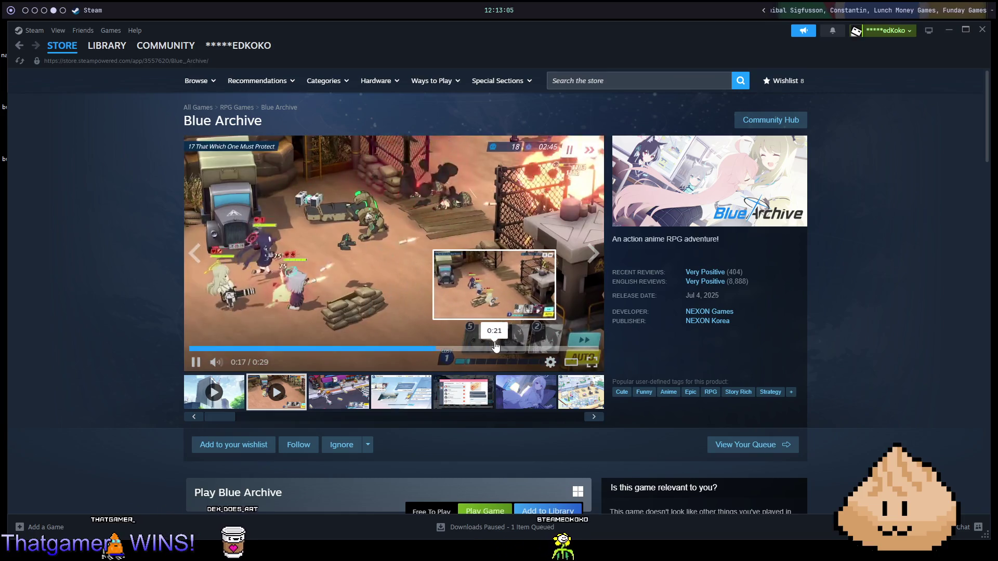
left_click(495, 347)
left_click(526, 347)
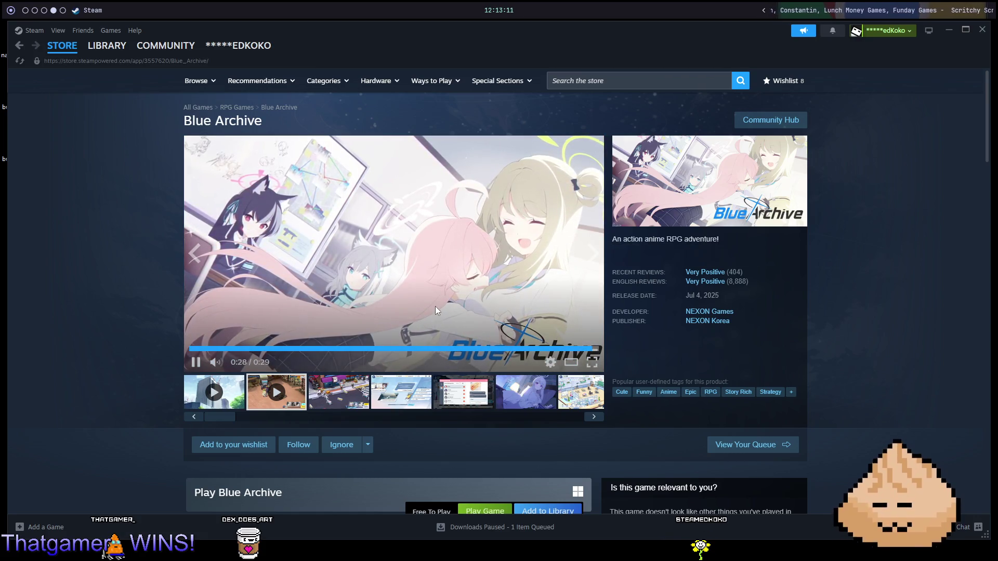
Step: Scroll down the Blue Archive page and expand the full game description
scroll(492, 159, "down", 2)
scroll(489, 156, "down", 3)
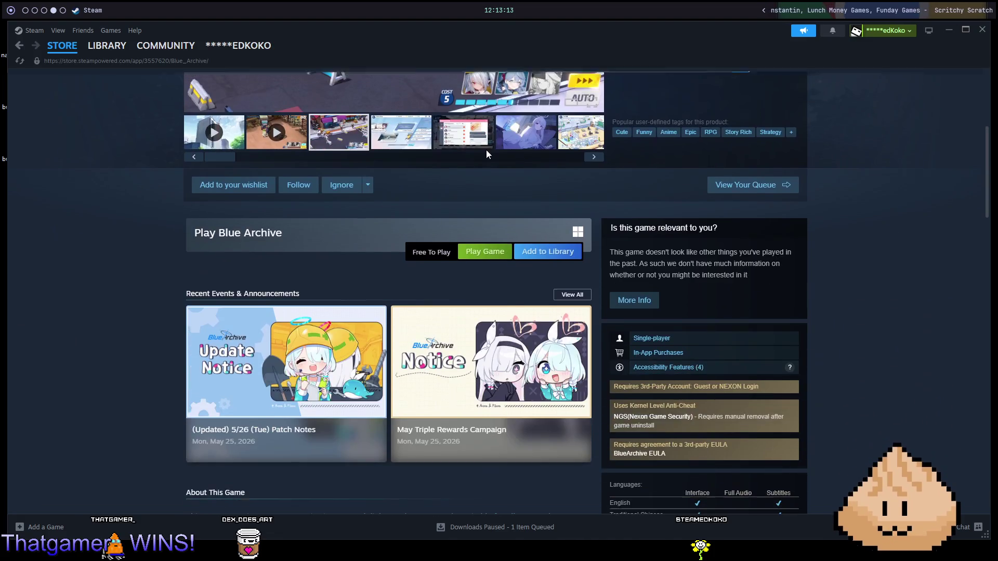
scroll(482, 171, "down", 5)
scroll(482, 183, "down", 5)
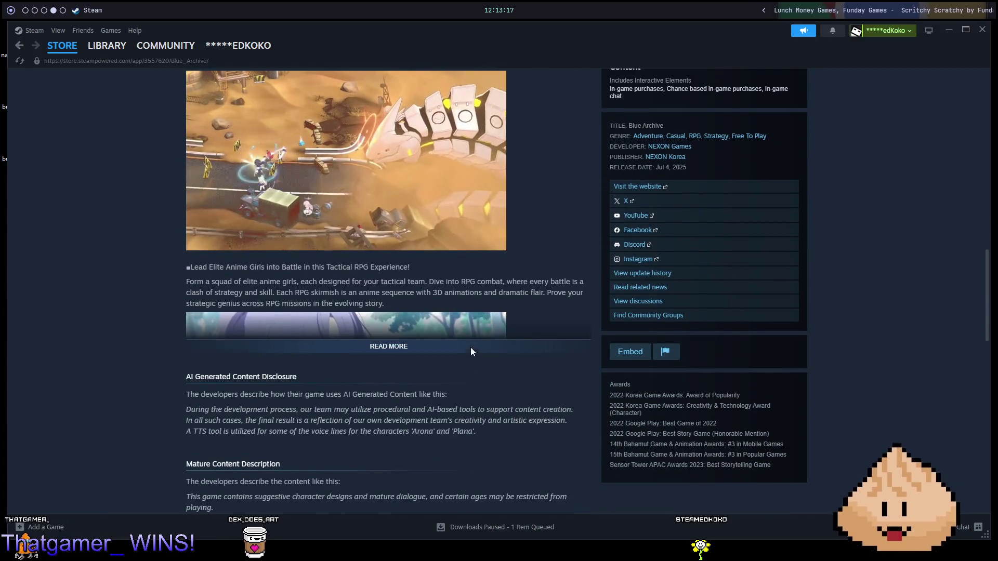
left_click(473, 347)
Step: Read the Blue Archive customer reviews, then return to the gacha search results
scroll(576, 338, "down", 3)
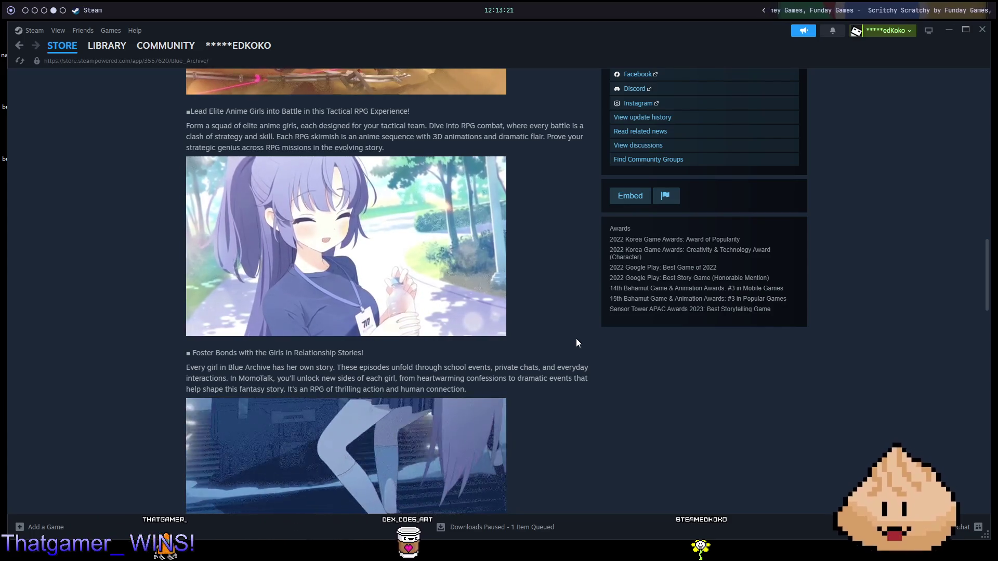
scroll(533, 338, "down", 5)
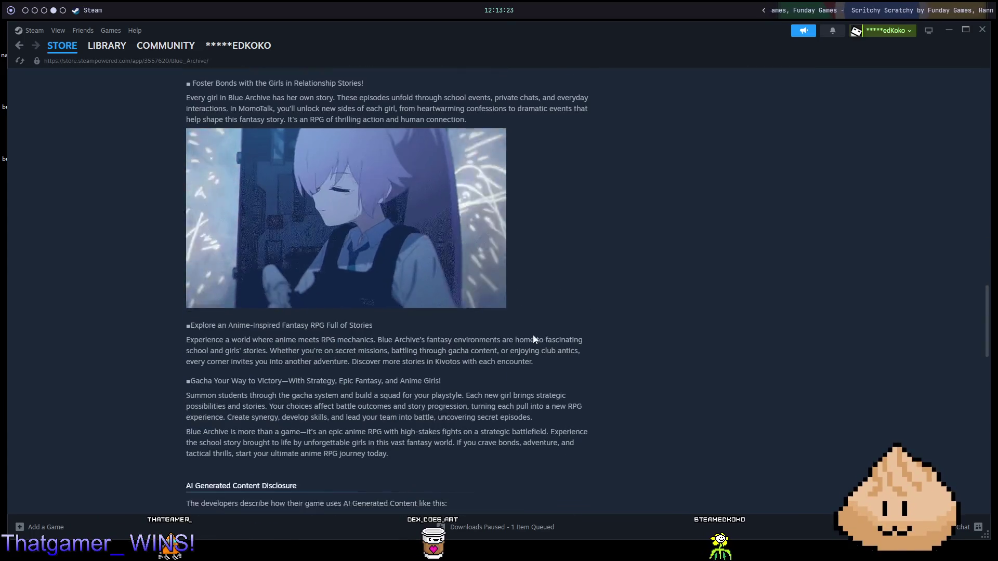
scroll(553, 313, "down", 18)
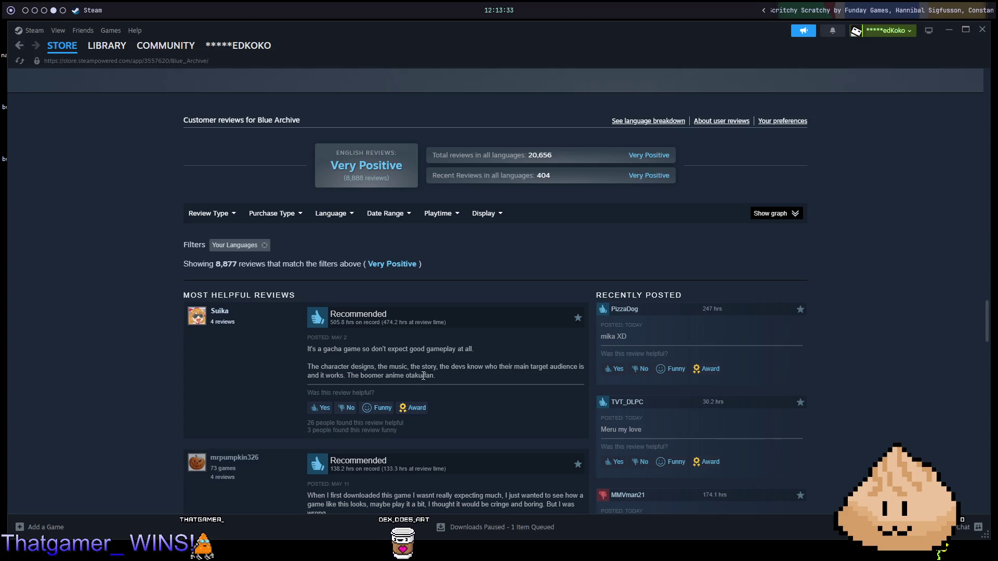
scroll(423, 397, "down", 3)
scroll(425, 368, "down", 8)
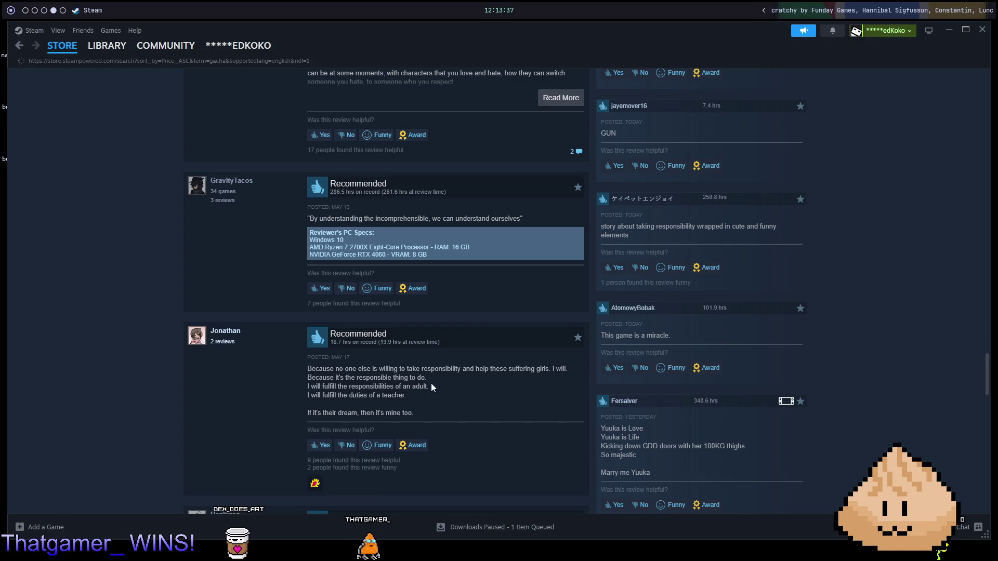
key("alt+Left")
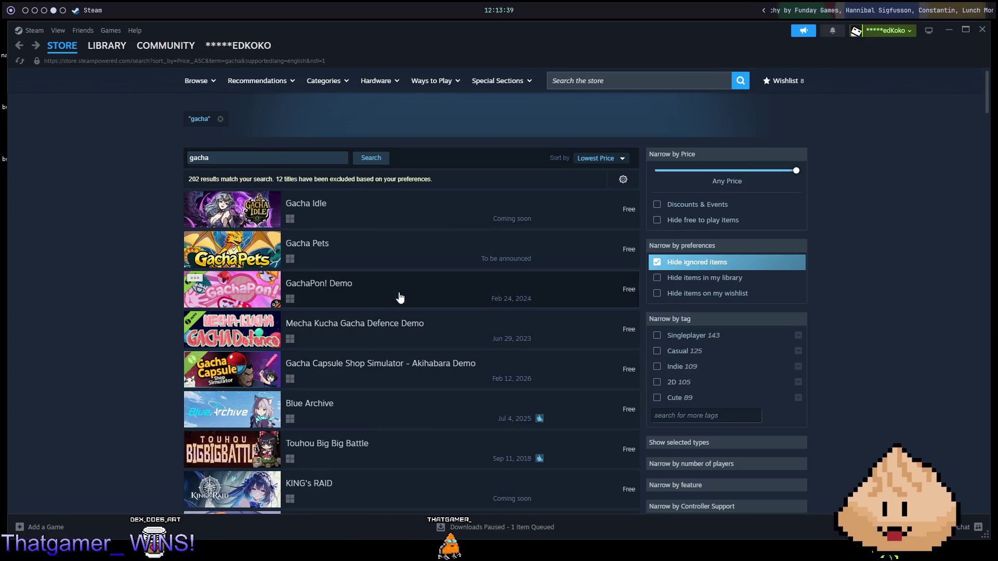
Step: Look over the free titles in the Lowest Price gacha results, then open the Sort by dropdown
mouse_move(400, 297)
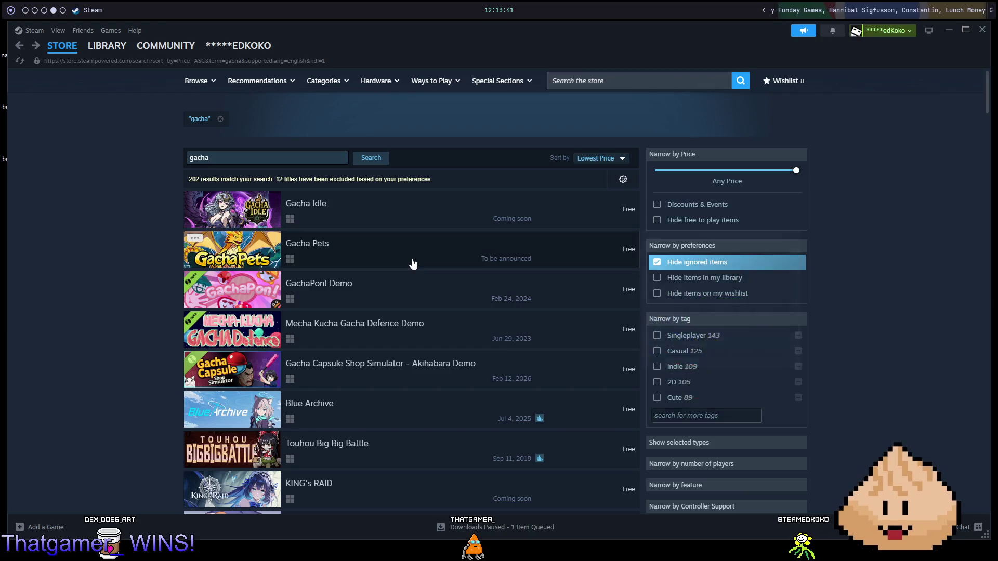
mouse_move(413, 264)
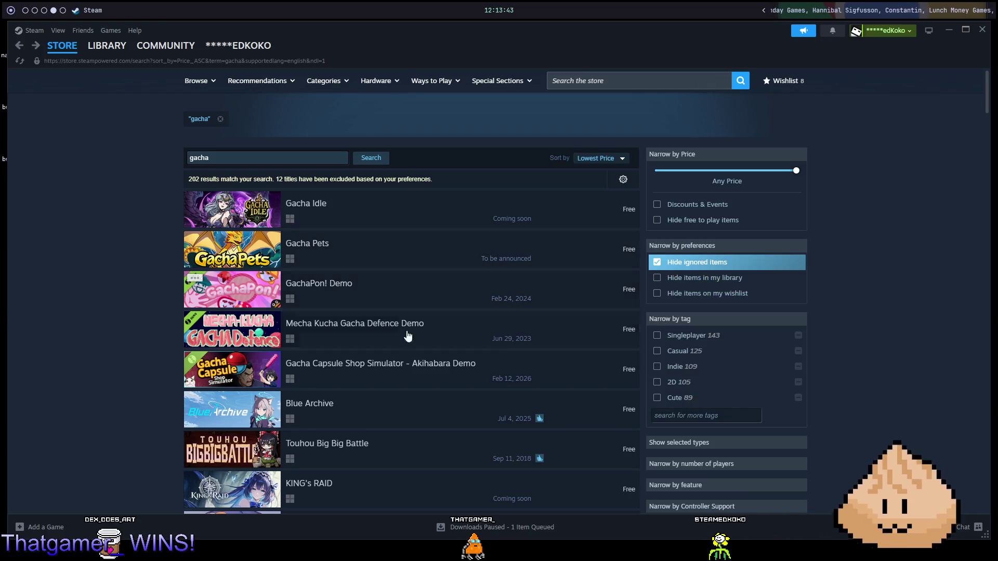
mouse_move(456, 483)
mouse_move(411, 404)
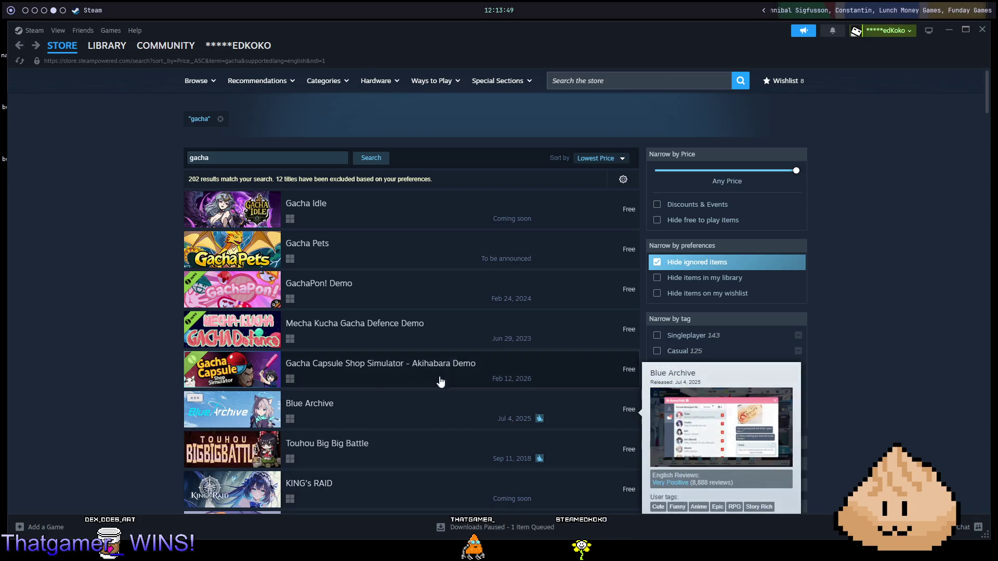
mouse_move(461, 334)
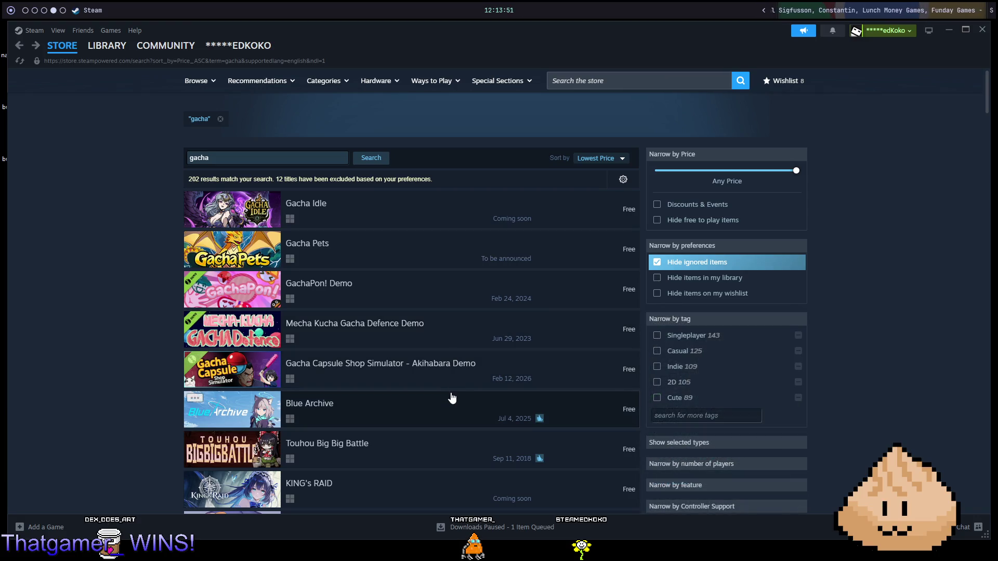
scroll(454, 363, "down", 5)
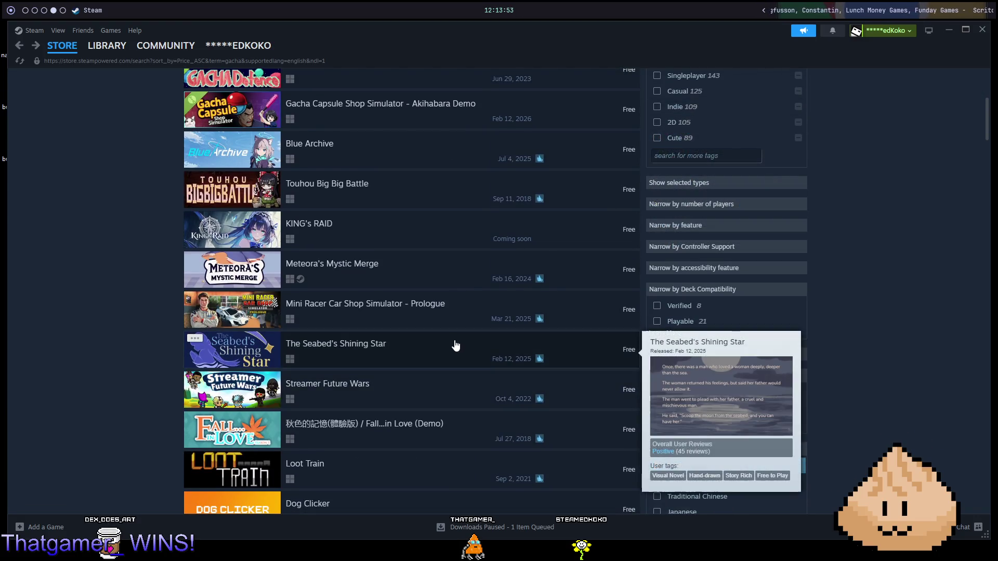
scroll(625, 152, "up", 5)
left_click(613, 159)
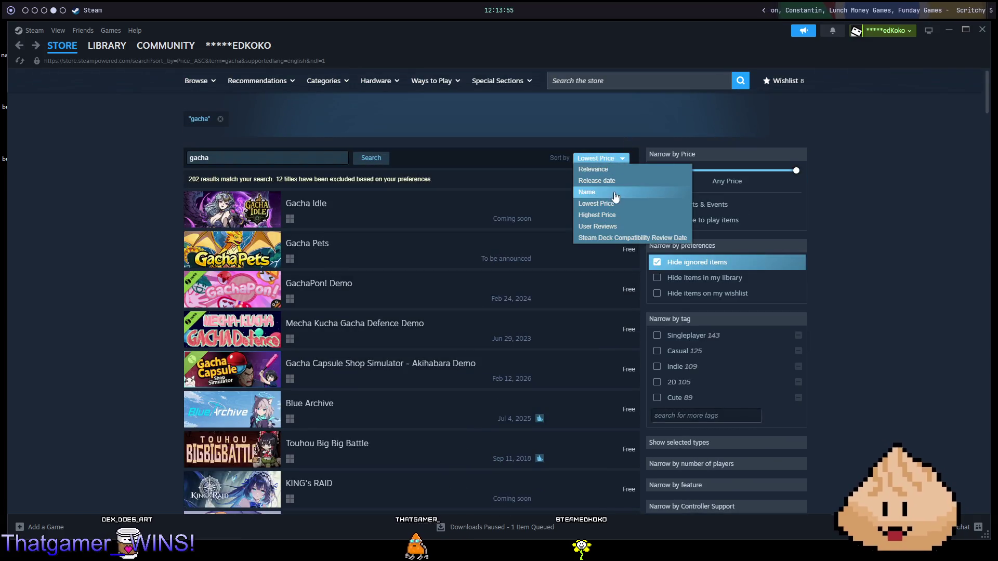
Step: Sort by User Reviews, then glance at the Cafe Cafe and Mythical Concept STARNAUT pages
left_click(617, 226)
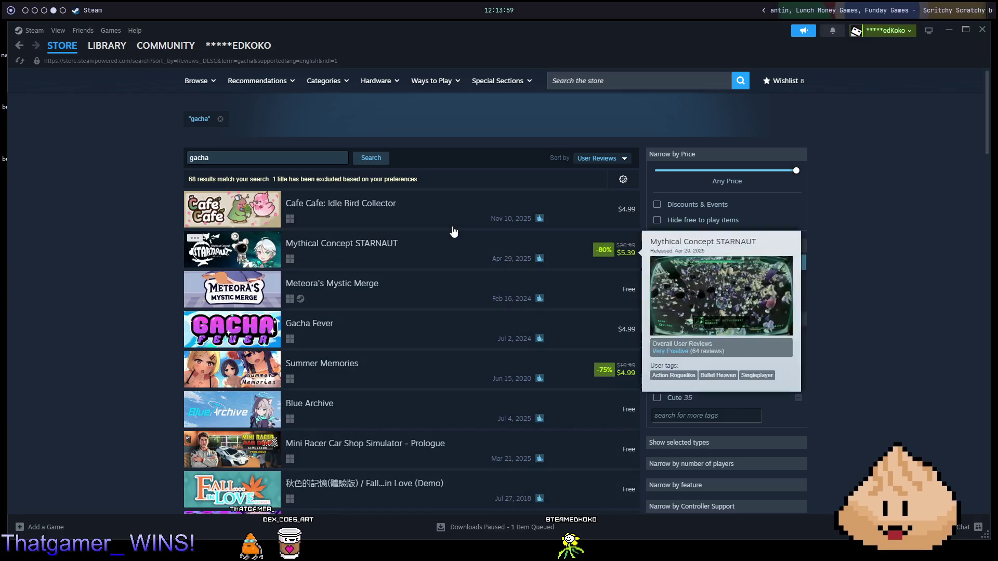
mouse_move(446, 229)
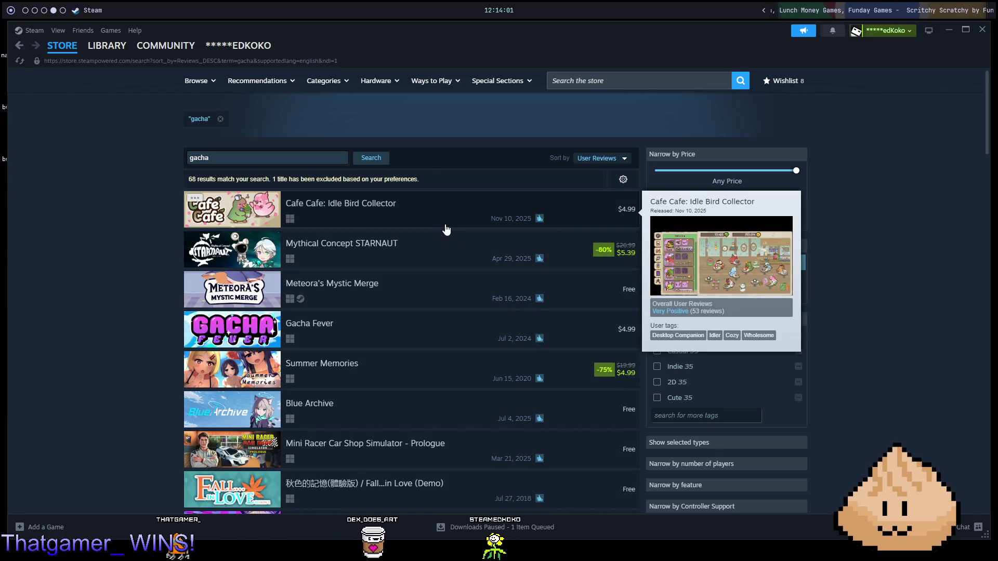
left_click(446, 229)
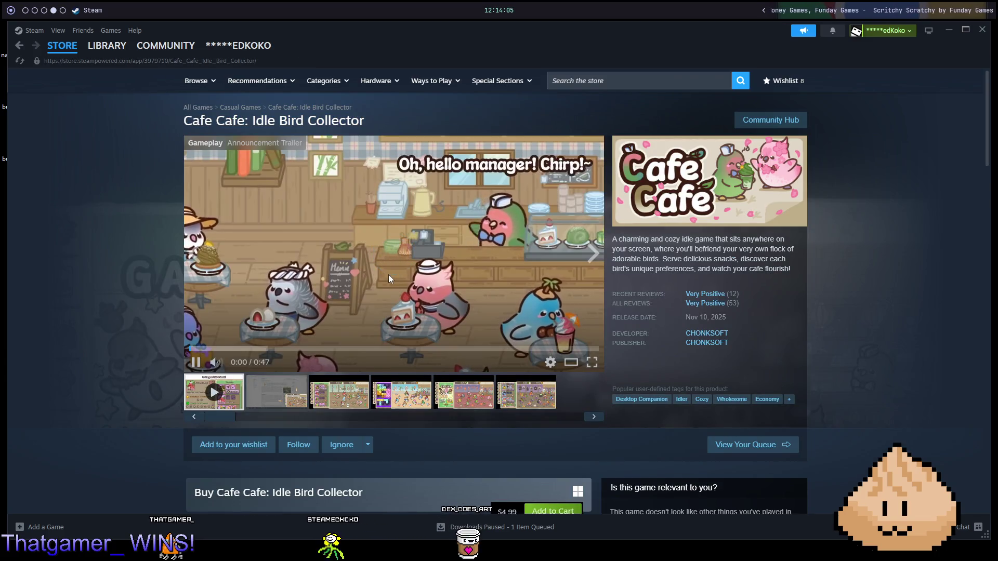
key("alt+Left")
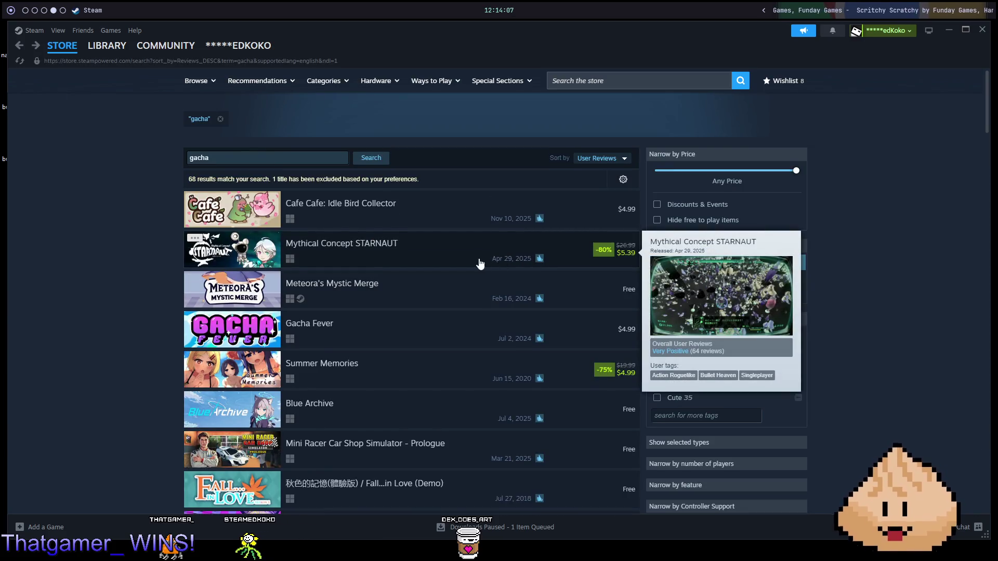
left_click(436, 257)
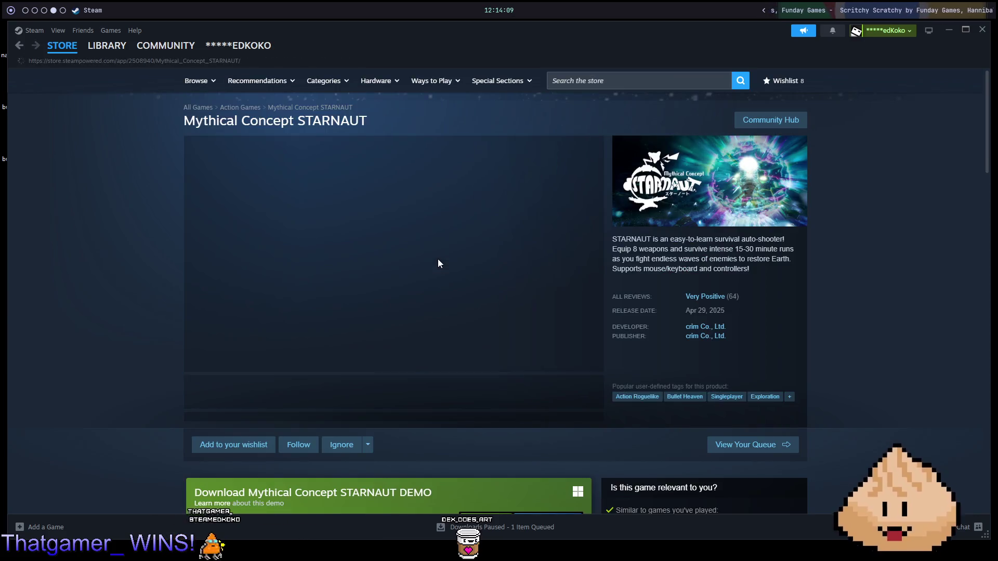
key("alt+Left")
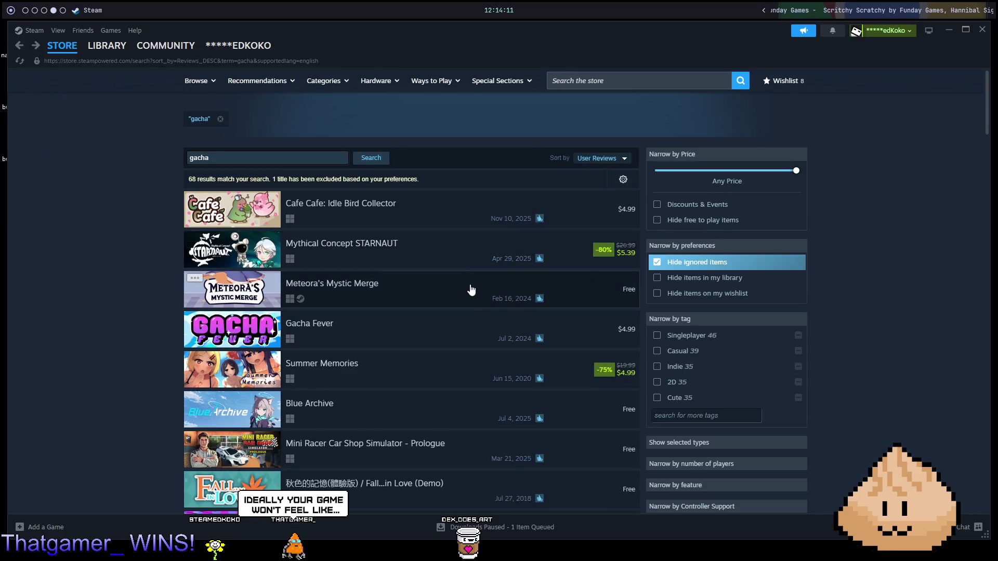
Step: View the Meteora's Mystic Merge page and trailer, then return to the review-sorted results
left_click(452, 294)
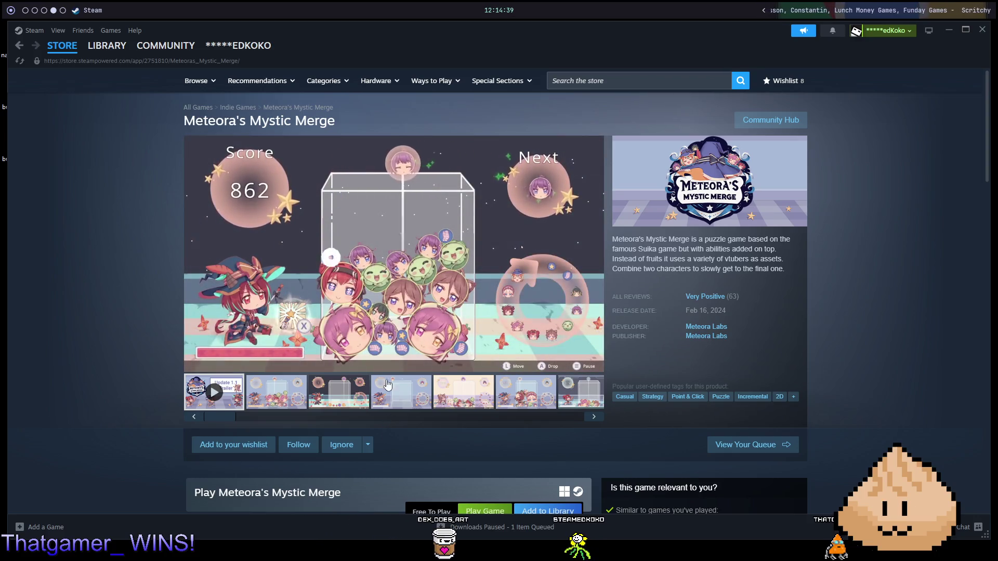
scroll(420, 253, "down", 8)
scroll(420, 253, "up", 8)
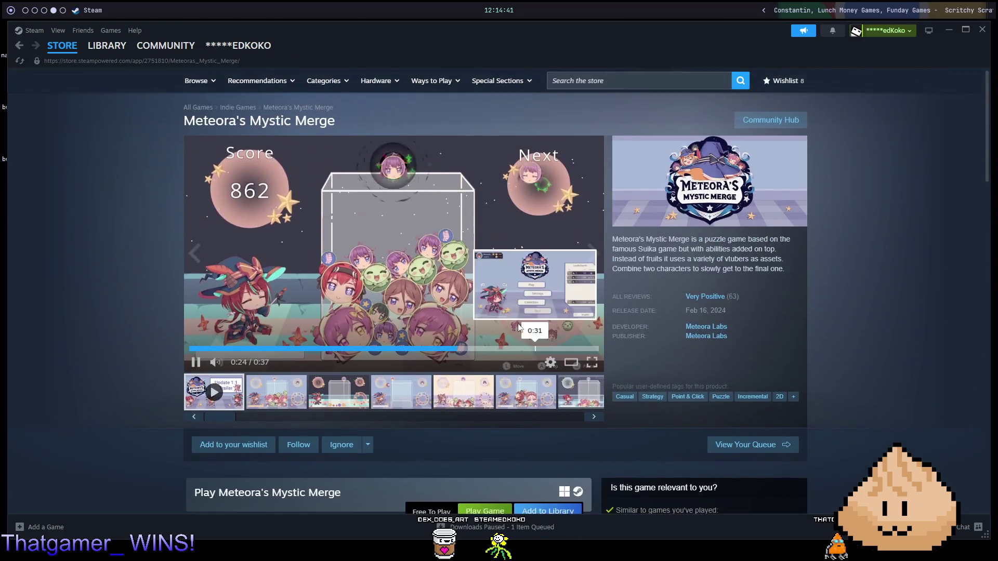
key("alt+Left")
mouse_move(511, 338)
scroll(443, 345, "down", 5)
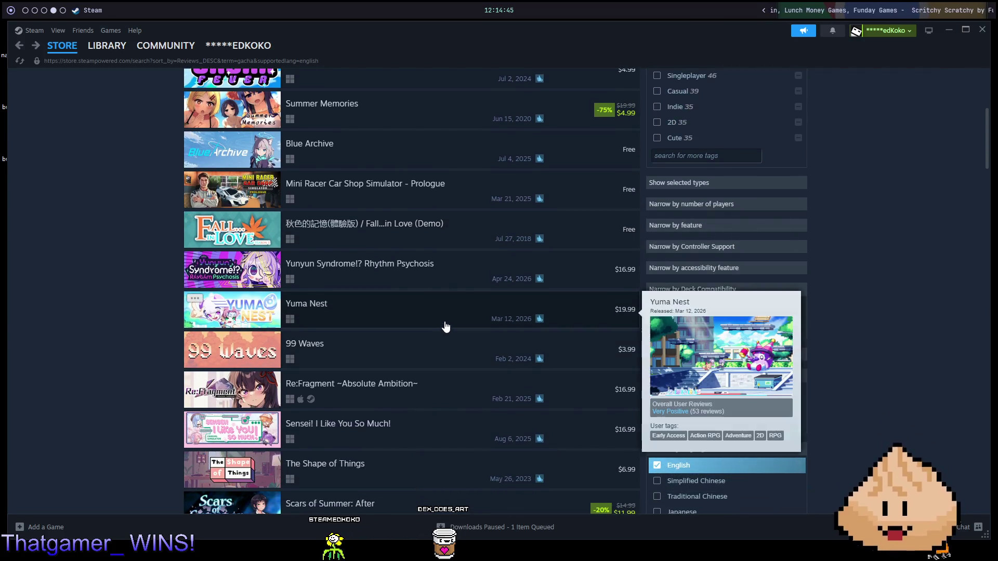
scroll(446, 328, "down", 3)
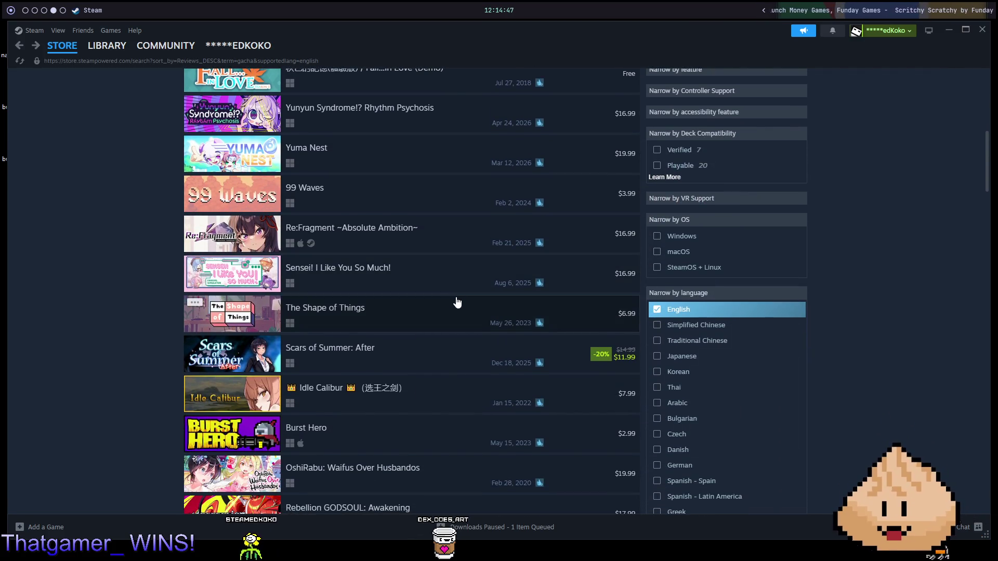
mouse_move(457, 302)
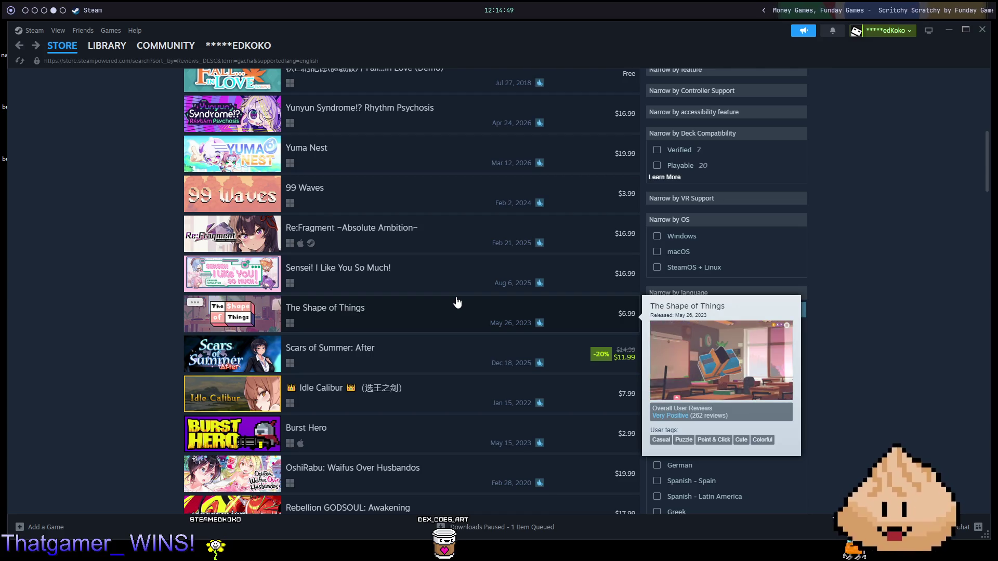
mouse_move(443, 435)
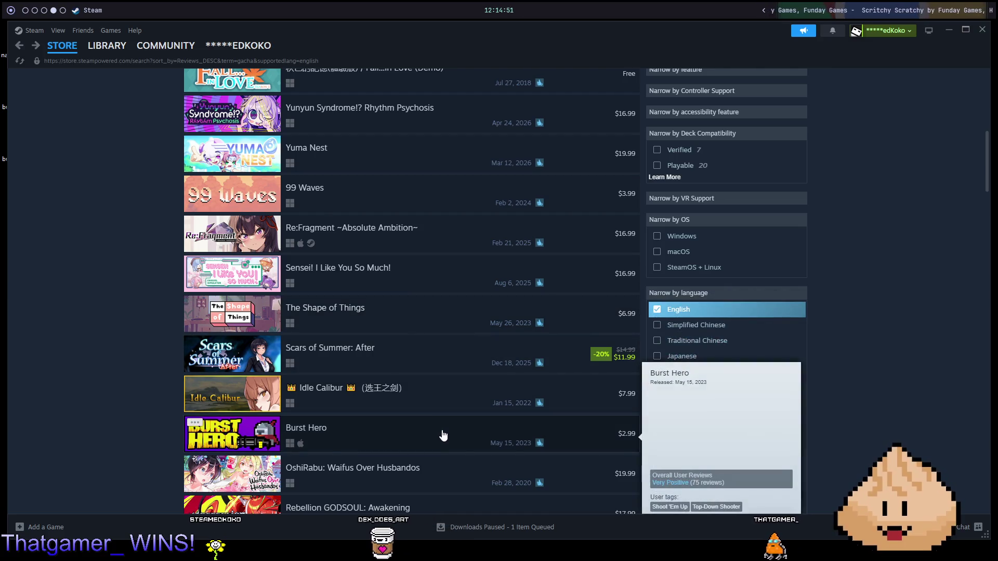
scroll(443, 423, "down", 2)
scroll(441, 415, "down", 2)
scroll(431, 400, "down", 1)
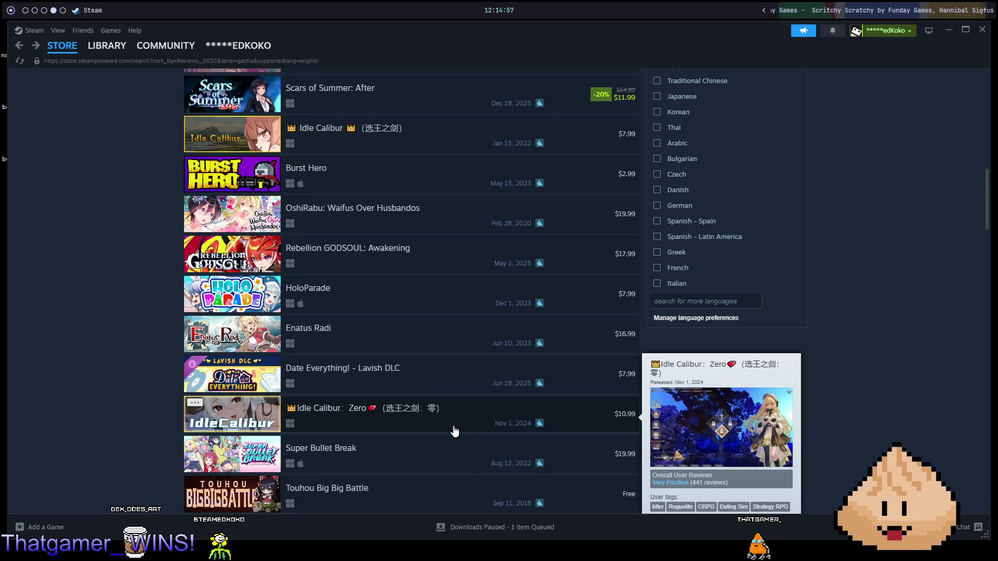
scroll(452, 423, "down", 2)
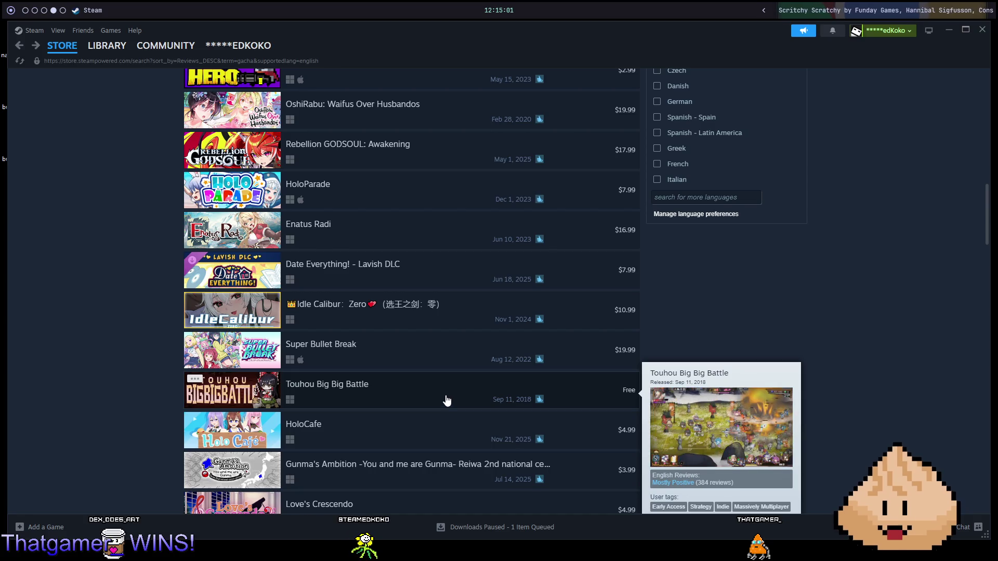
scroll(439, 401, "down", 1)
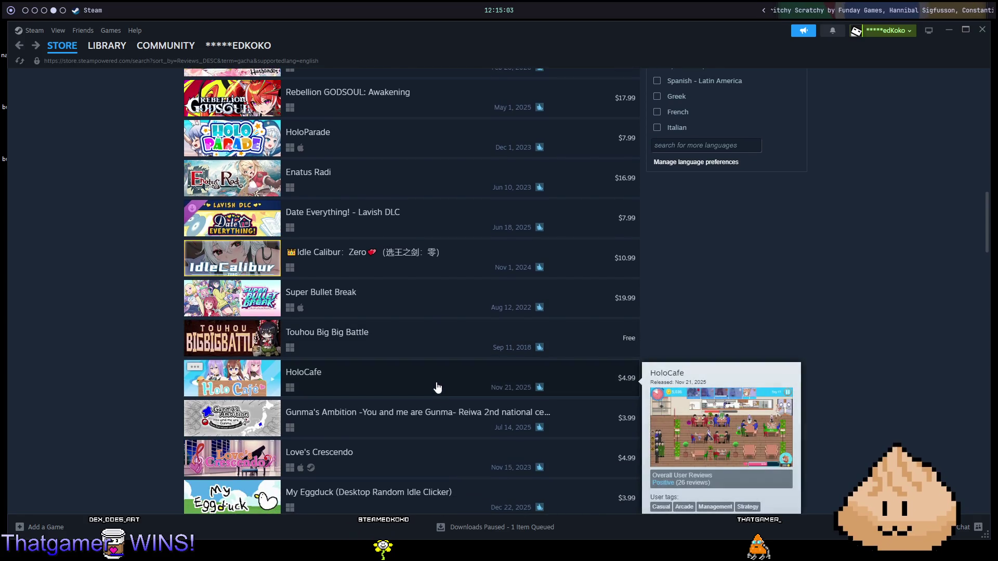
scroll(439, 390, "down", 2)
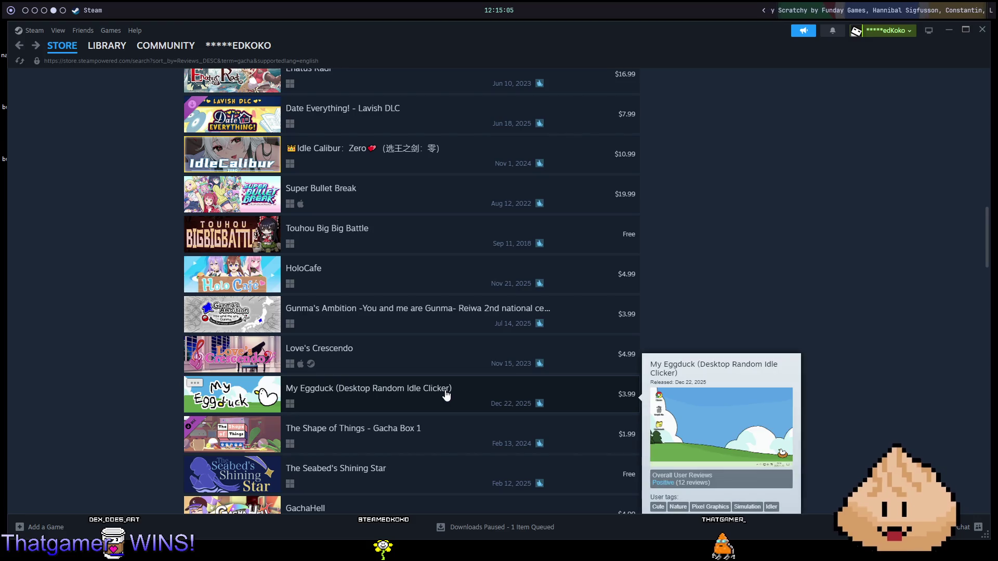
scroll(446, 395, "down", 2)
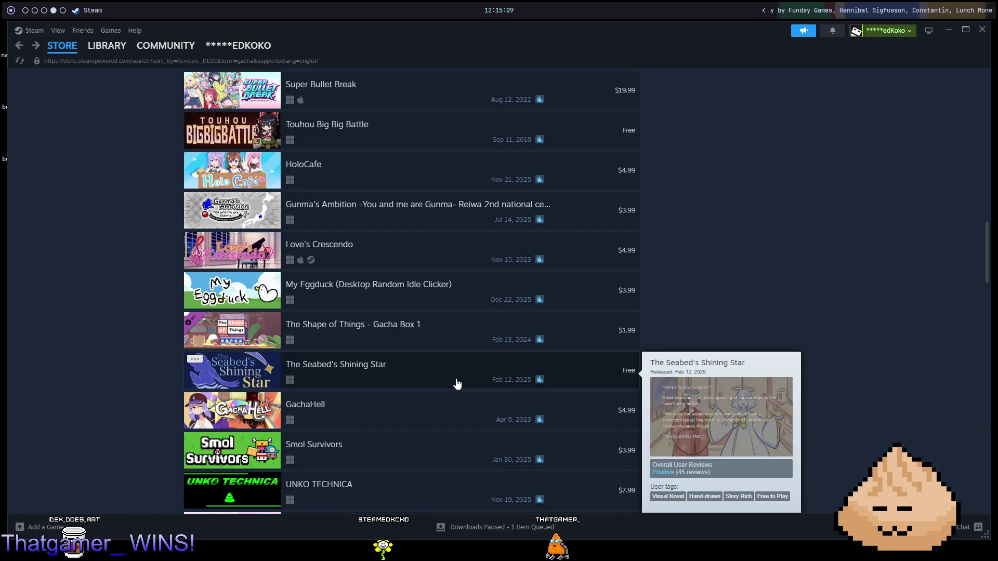
scroll(574, 329, "up", 20)
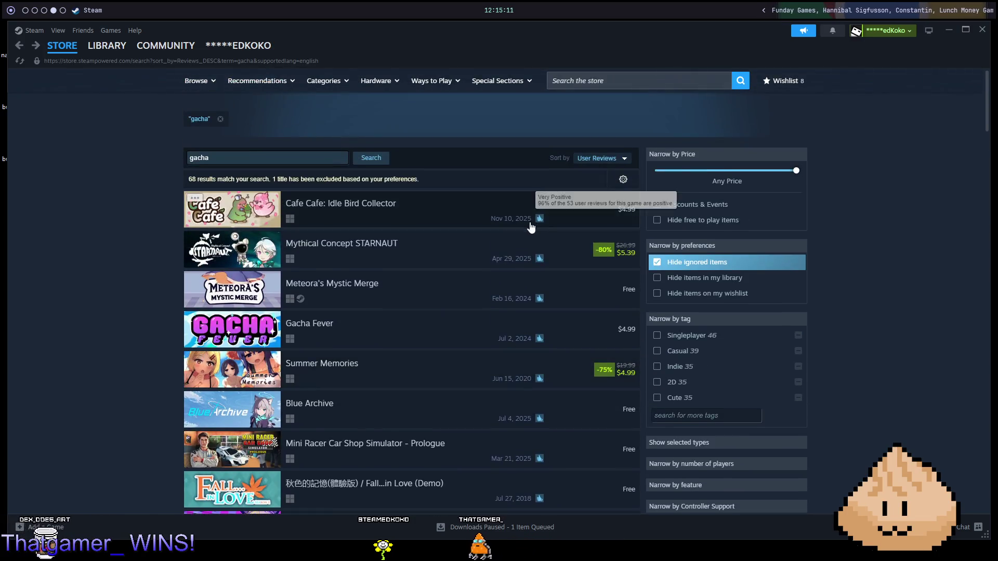
left_click(599, 160)
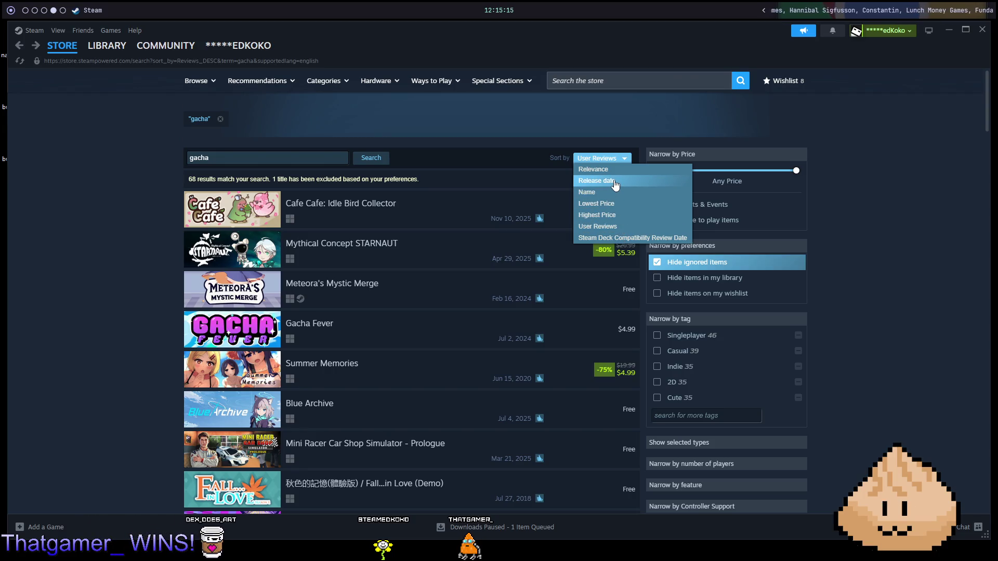
Step: Sort the gacha results by Highest Price, then remove the gacha term to list all products
left_click(614, 214)
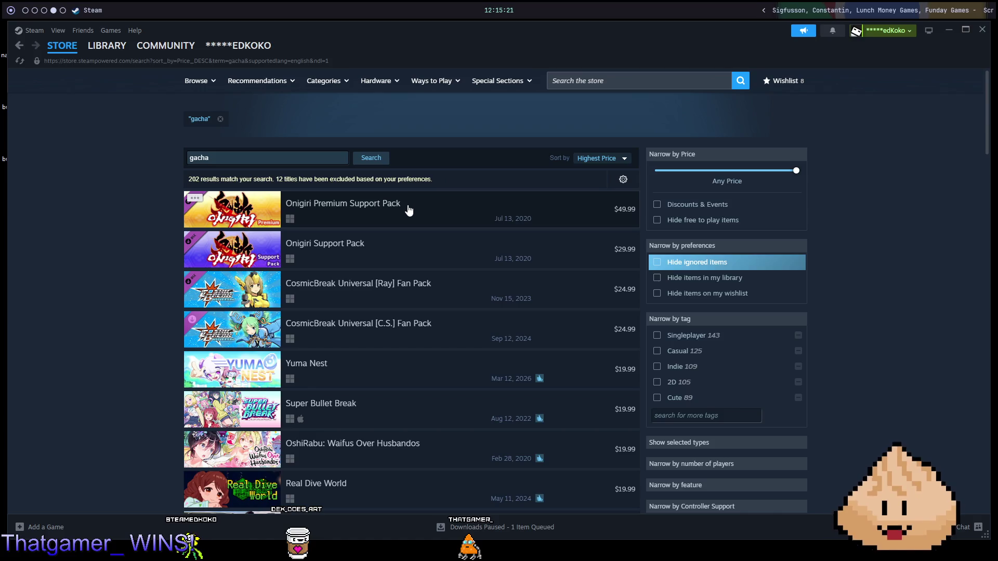
mouse_move(409, 210)
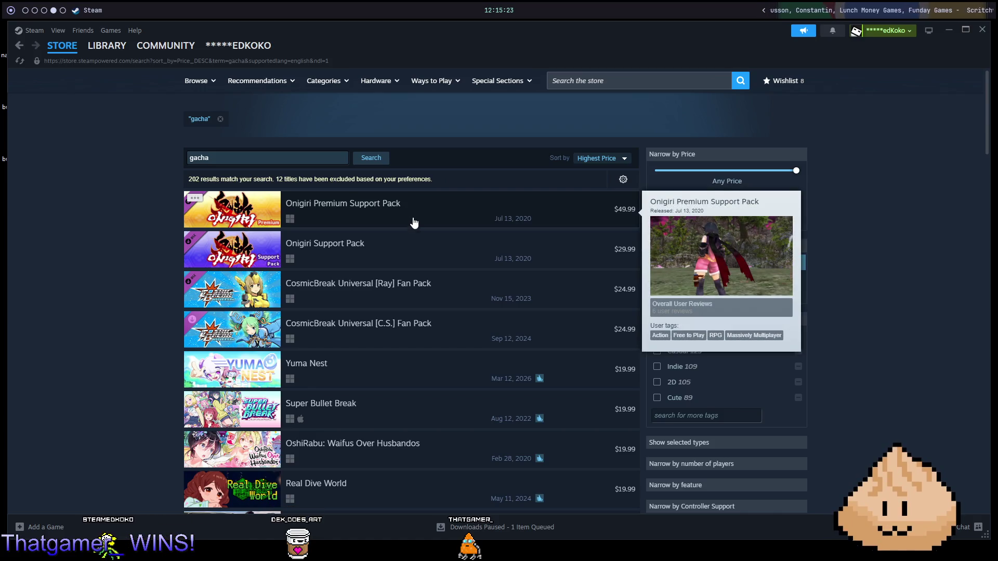
mouse_move(414, 252)
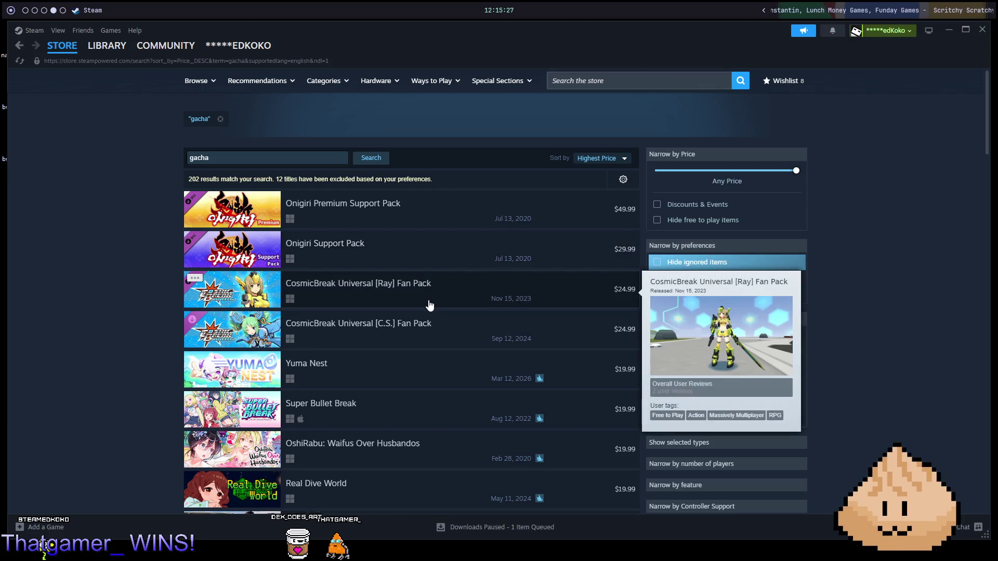
mouse_move(454, 381)
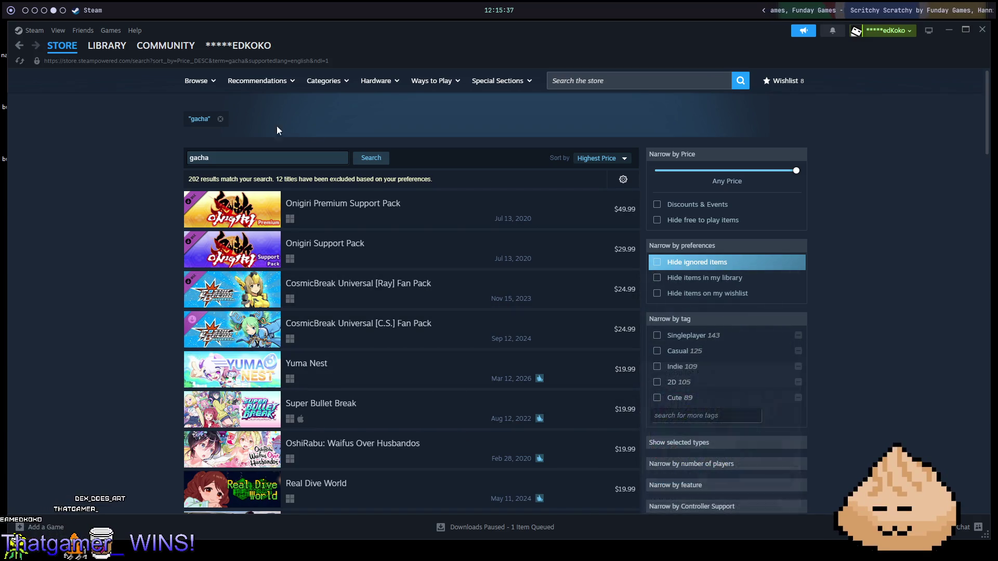
left_click(220, 119)
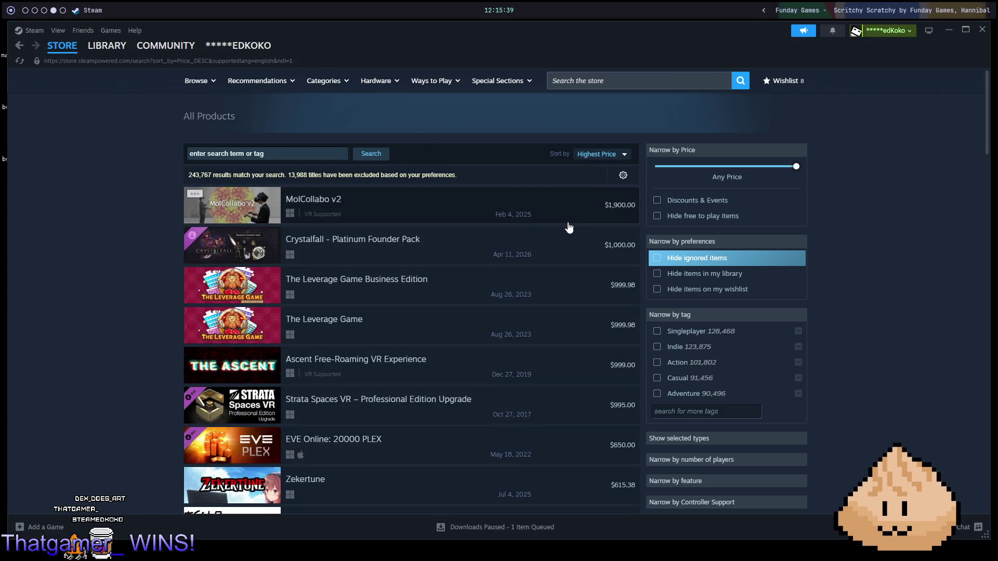
scroll(528, 310, "down", 4)
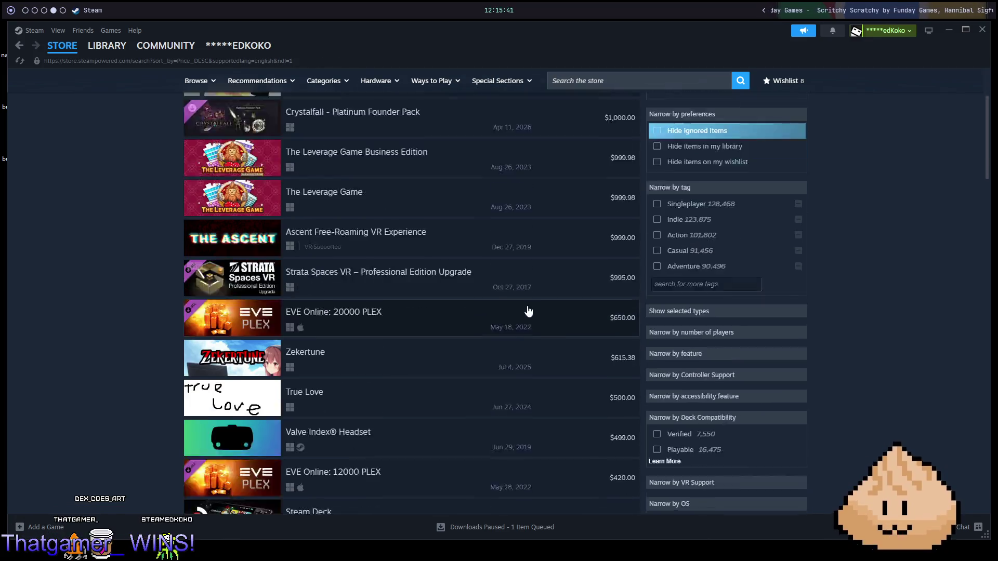
scroll(540, 283, "down", 4)
scroll(520, 286, "down", 8)
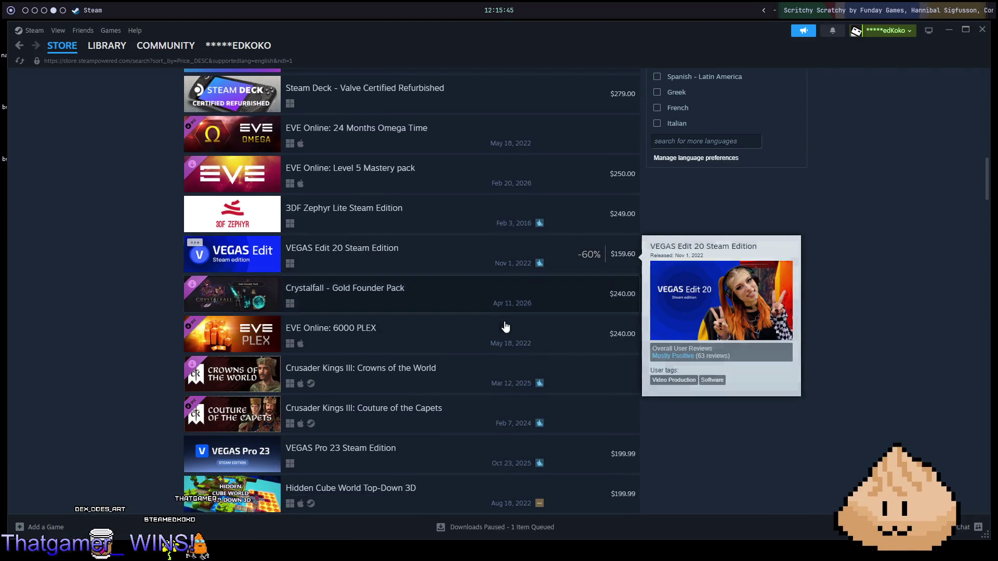
Step: In a new Chrome tab, start typing the search 'genshin impact opening'
key("super+5")
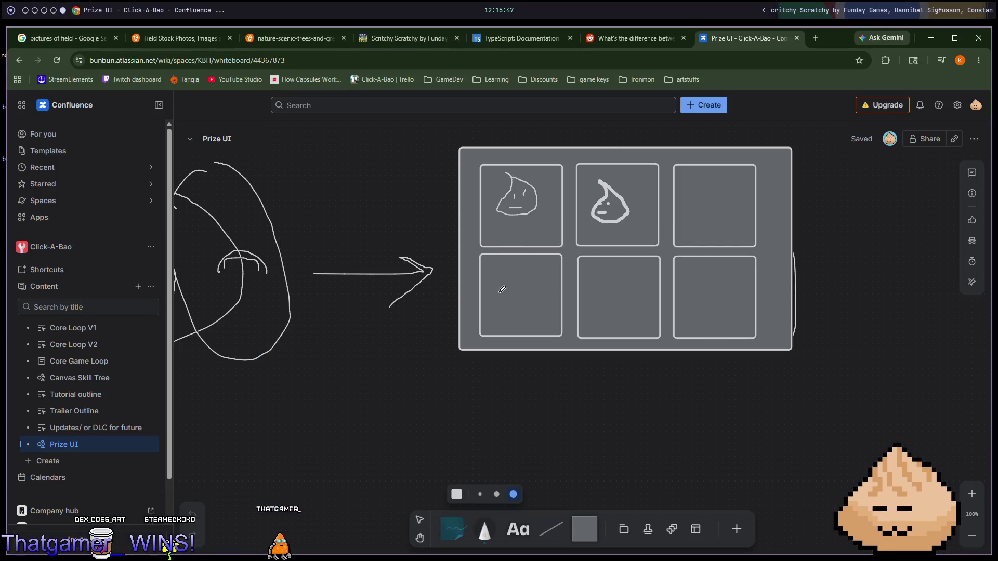
key("ctrl+t")
type("genshin im")
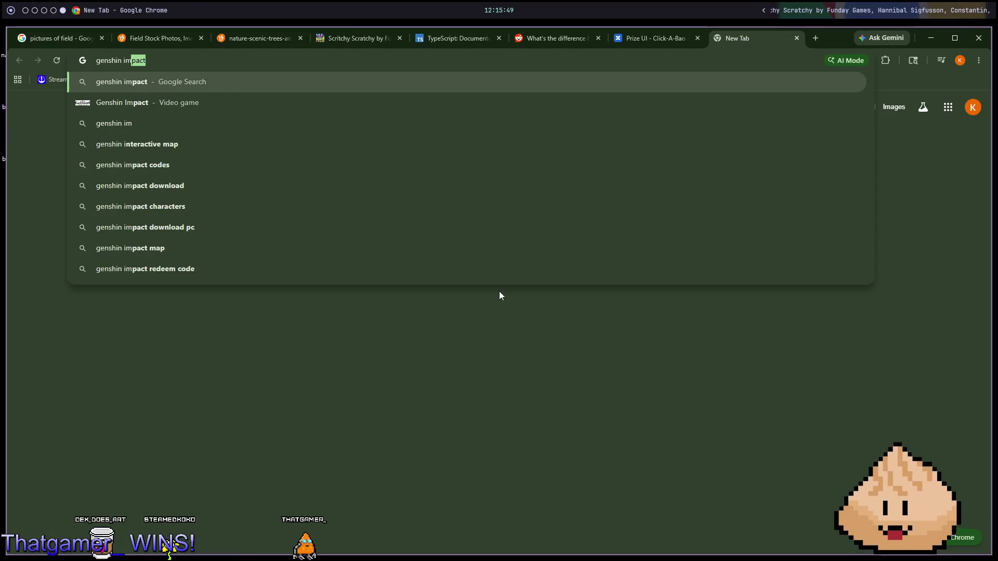
type("pact opening")
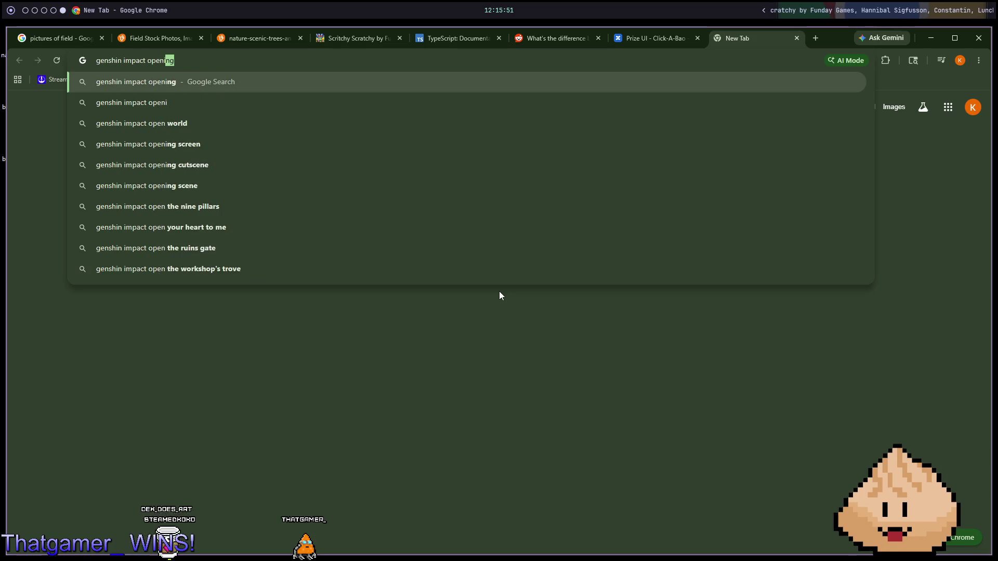
Step: Search Google for 'genshin impact getting characters' and scroll through the results
key("BackSpace")
key("BackSpace")
key("BackSpace")
type("getting chara")
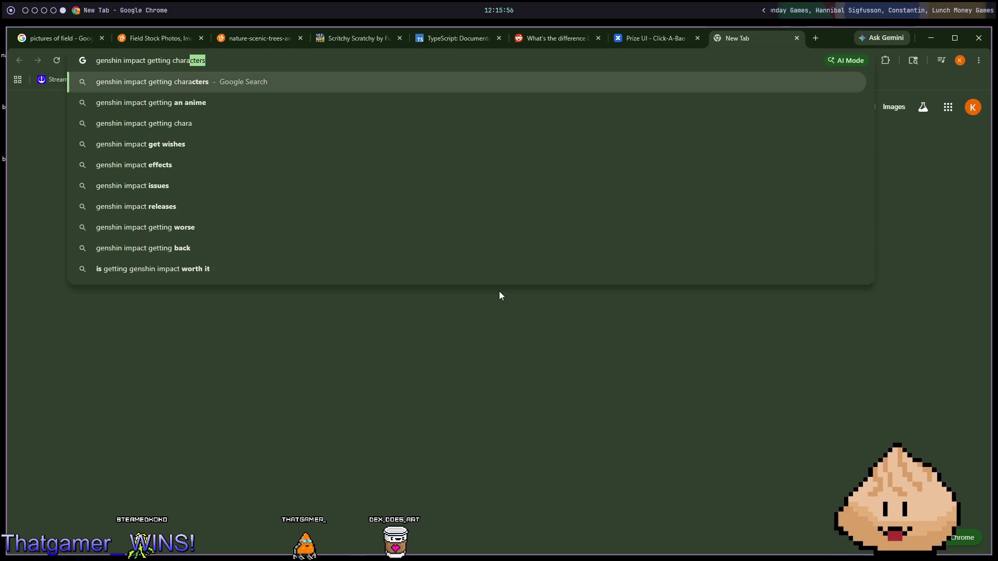
type("cters")
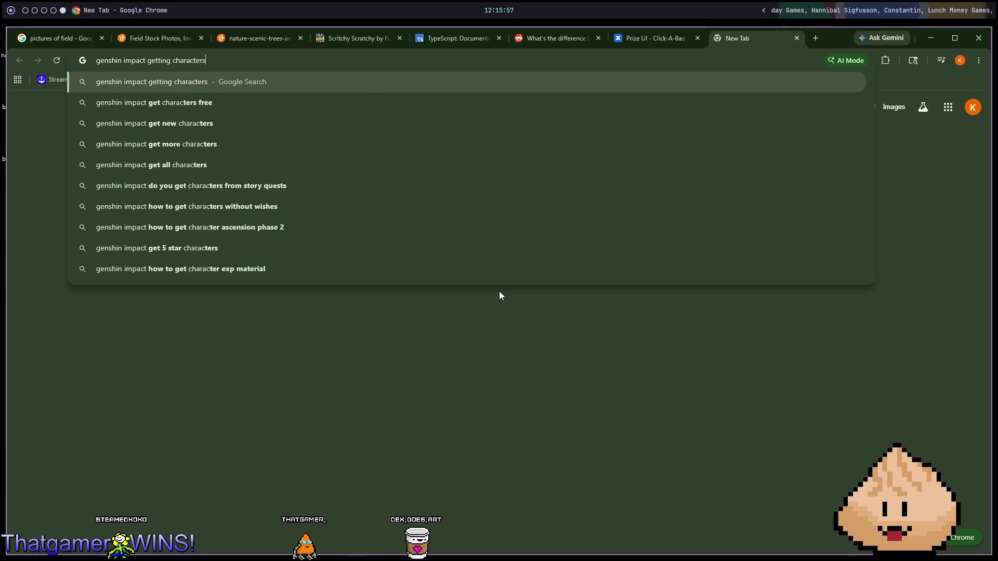
key("Return")
scroll(437, 326, "down", 10)
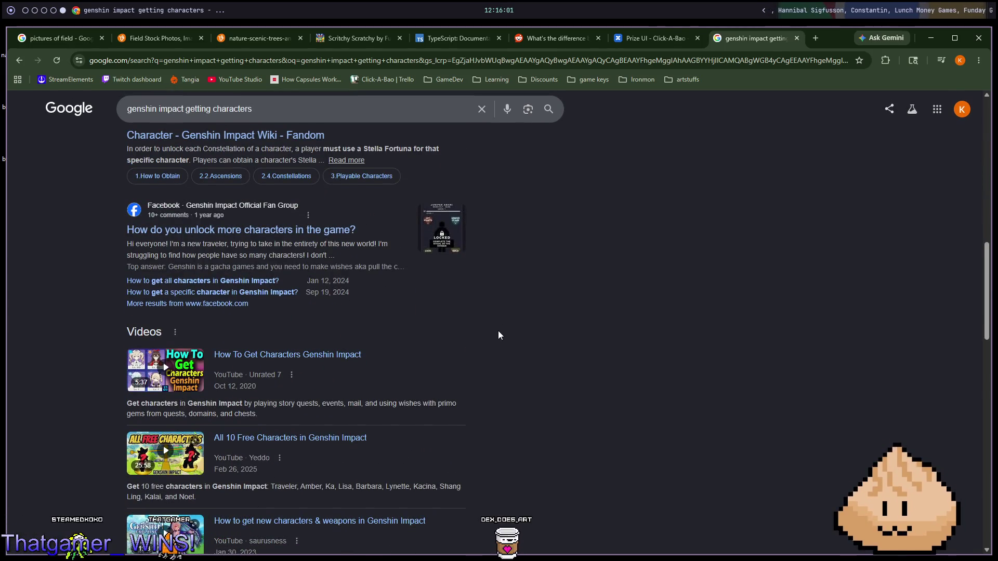
scroll(550, 343, "down", 2)
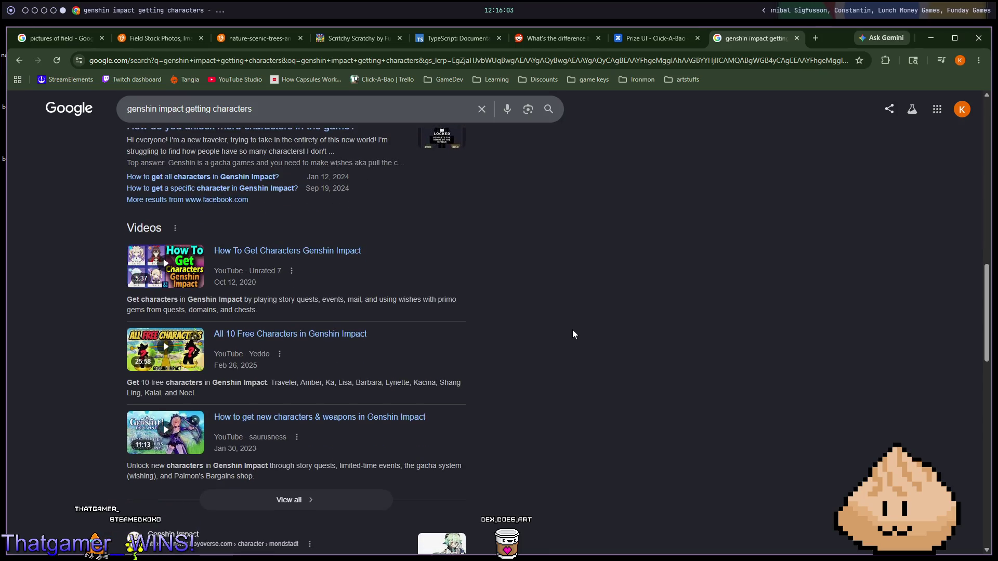
scroll(574, 332, "down", 4)
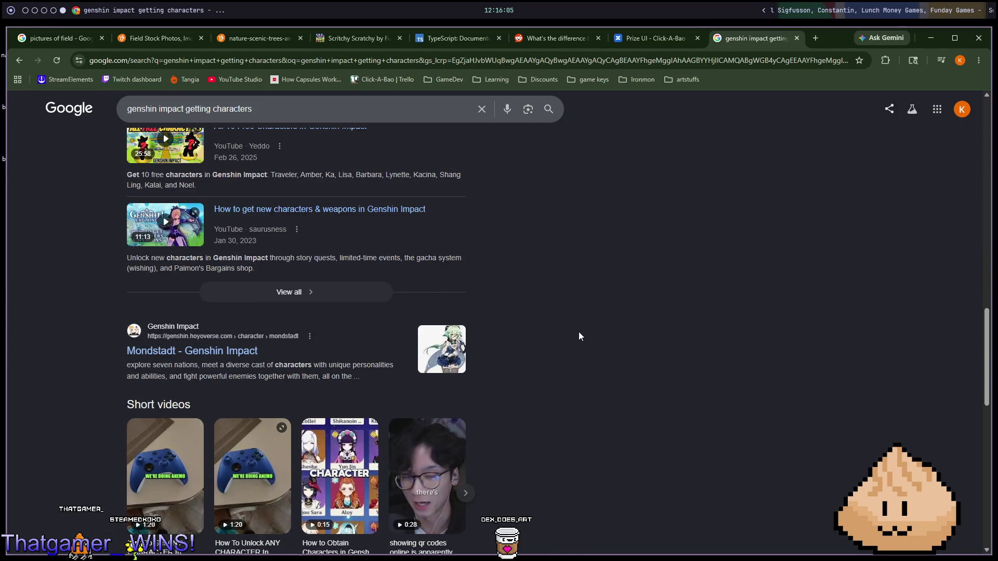
scroll(579, 336, "down", 3)
scroll(580, 344, "down", 4)
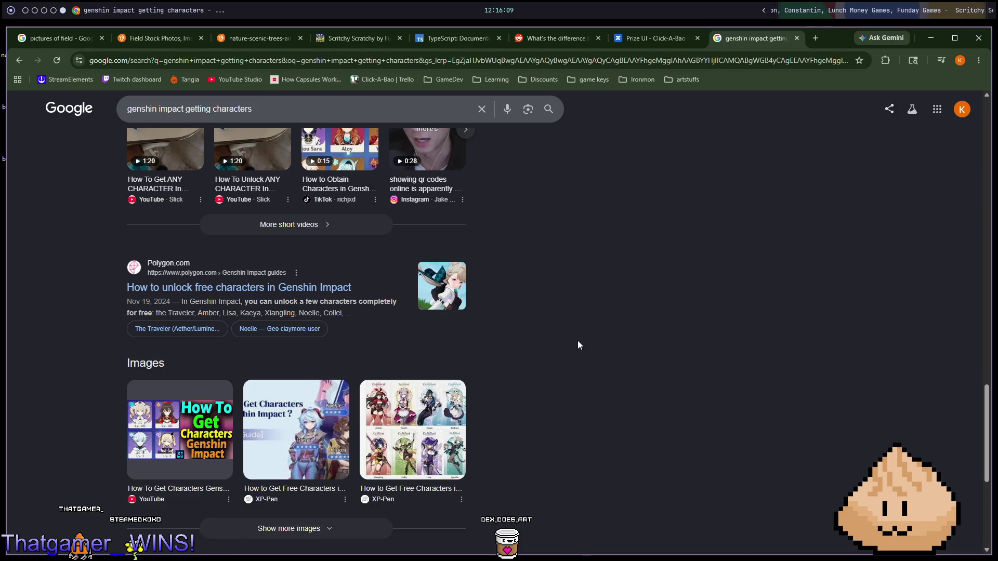
scroll(578, 344, "down", 5)
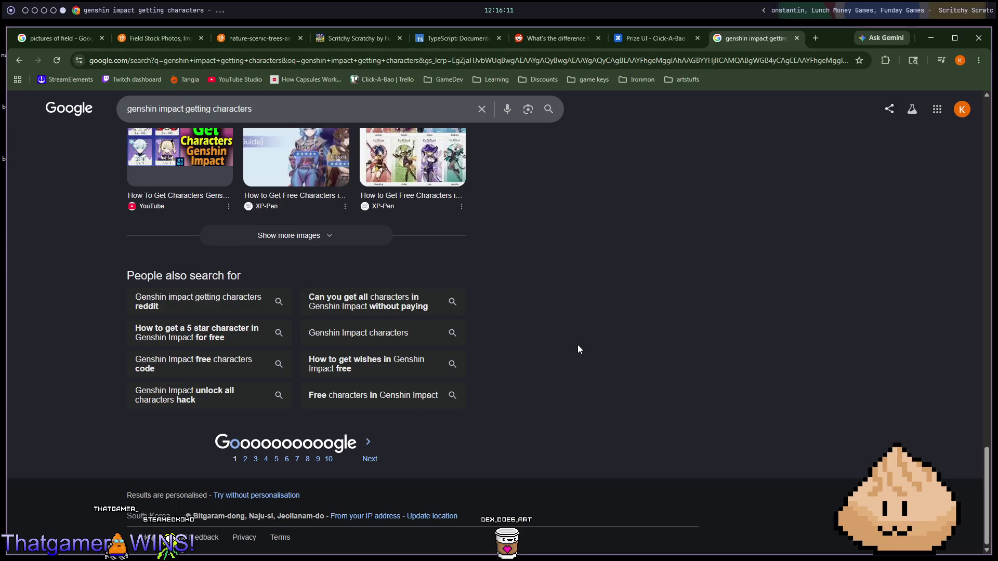
scroll(621, 326, "up", 7)
scroll(621, 325, "up", 10)
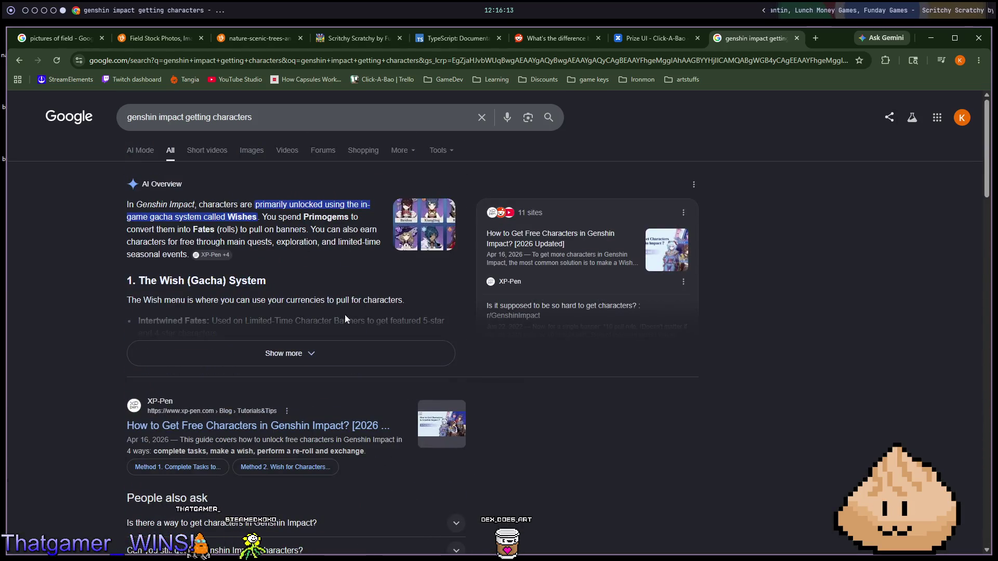
Step: Trim the query back to 'genshin impact', then open youtube.com in a new tab
left_click(290, 113)
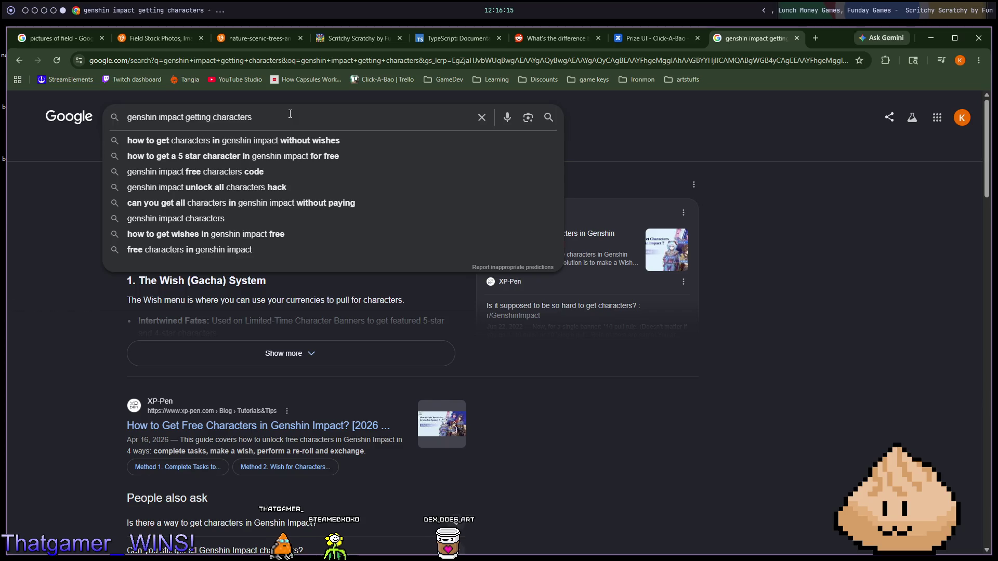
key("ctrl+BackSpace")
key("ctrl+BackSpace")
key("ctrl+t")
type("yo")
key("Return")
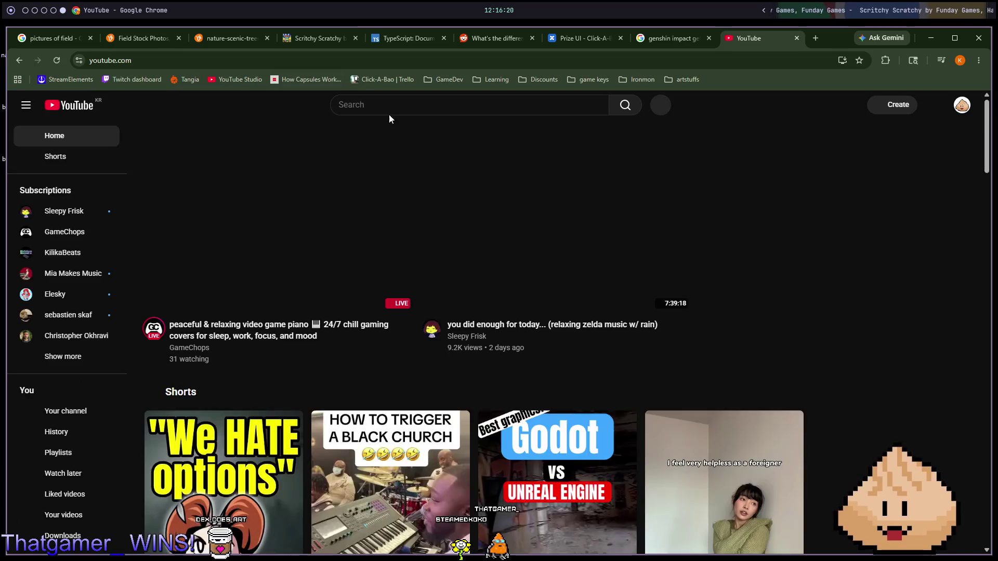
left_click(381, 108)
type("genshin impact unlocking")
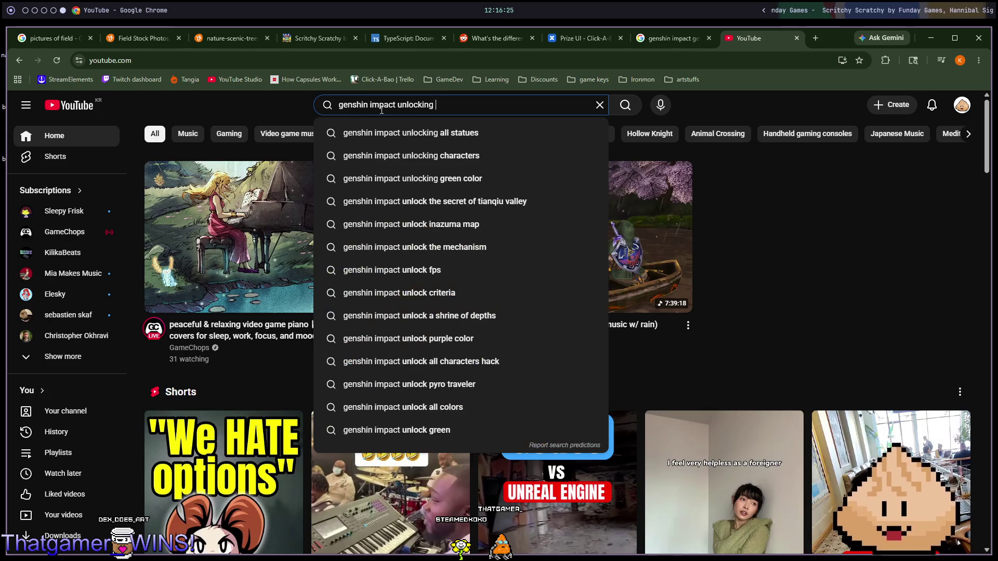
type("characters")
key("Return")
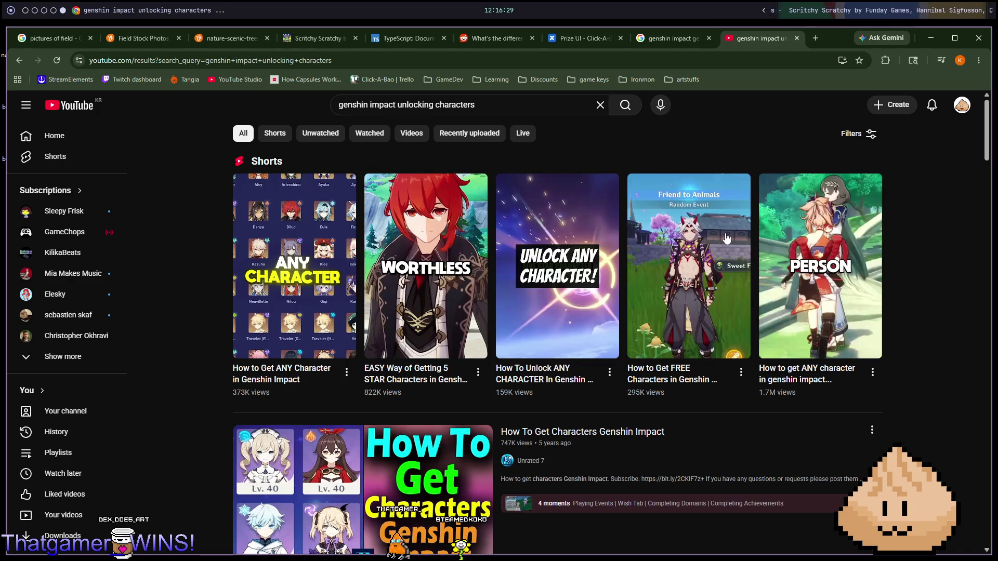
scroll(765, 135, "down", 5)
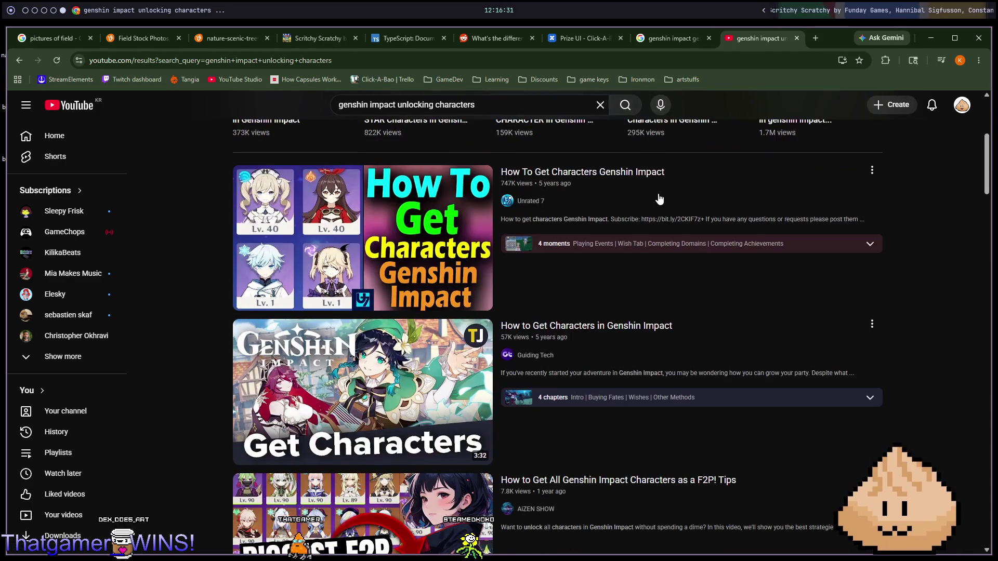
mouse_move(785, 224)
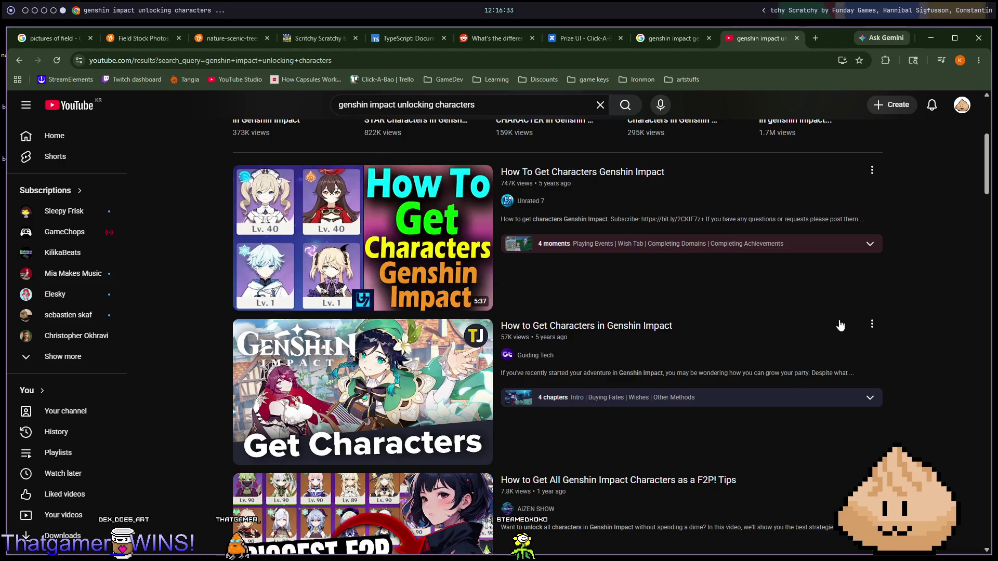
scroll(826, 314, "down", 2)
mouse_move(772, 260)
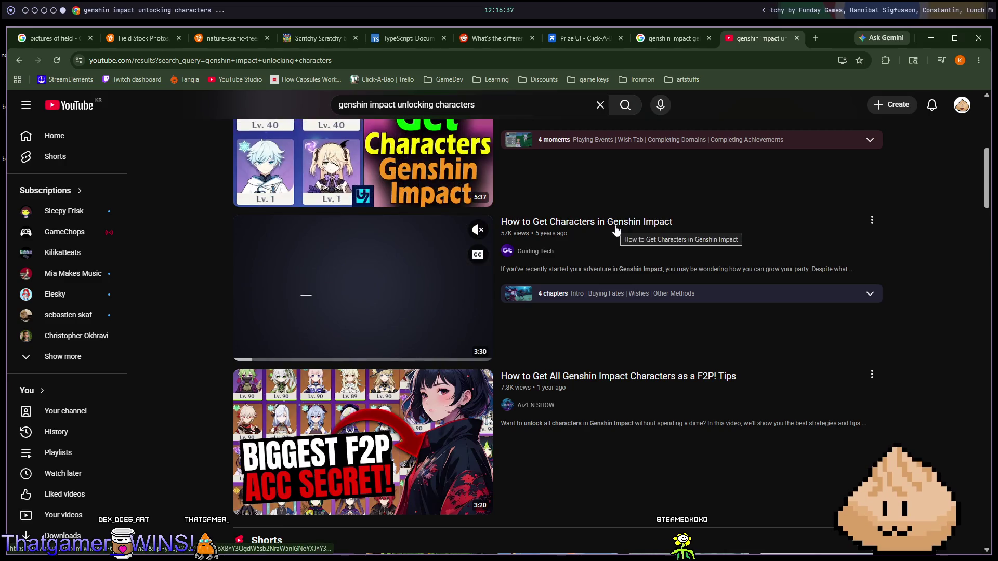
Step: Open the 'How to Get All Genshin Impact Characters as a F2P! Tips' video and toggle its sound
left_click(617, 379)
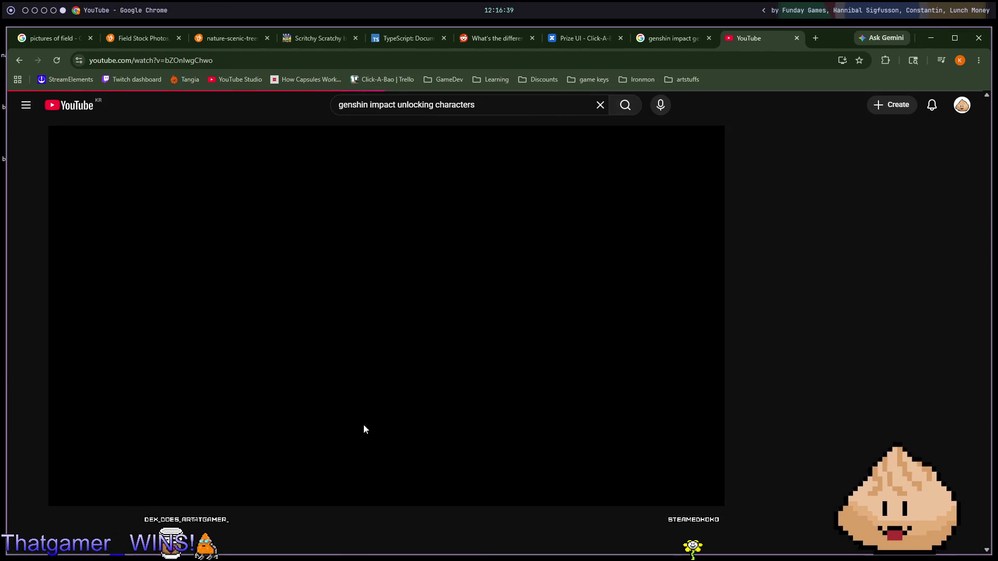
left_click(88, 493)
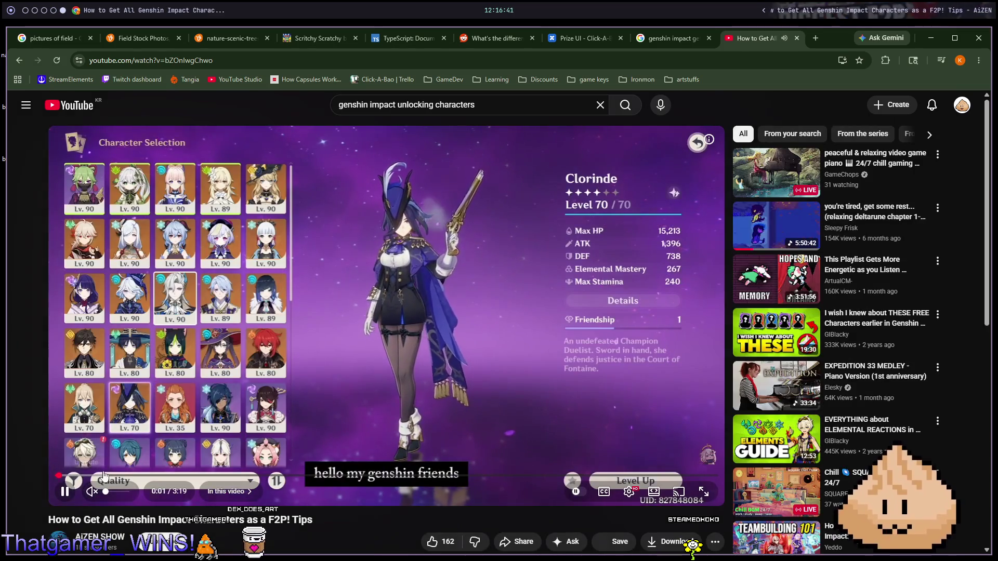
left_click(585, 190)
left_click(617, 179)
Step: Skip the F2P tips video ahead past its two-minute mark
key("l")
key("l")
key("l")
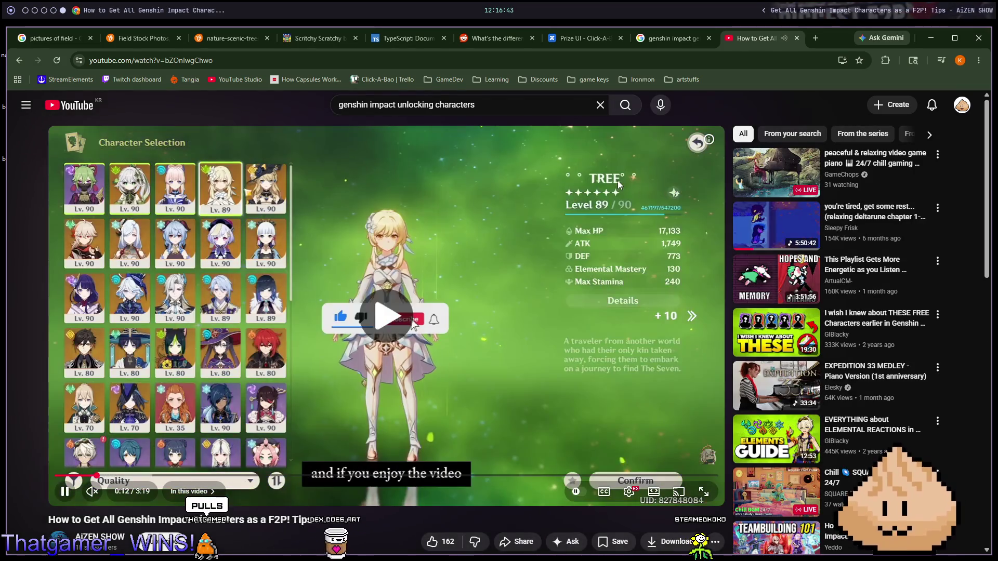
key("Right")
key("Right")
key("Right")
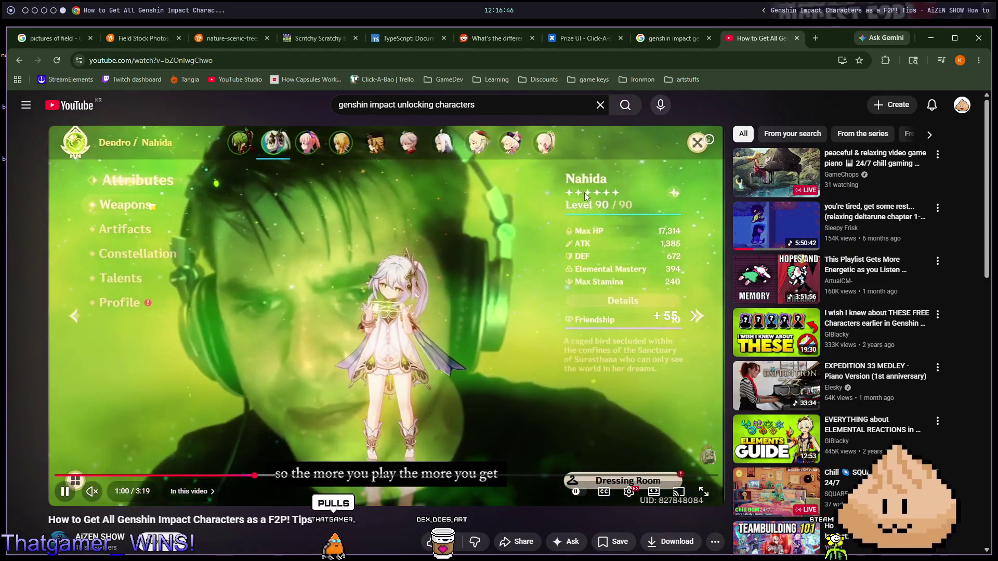
key("Right")
key("Right")
key("Right")
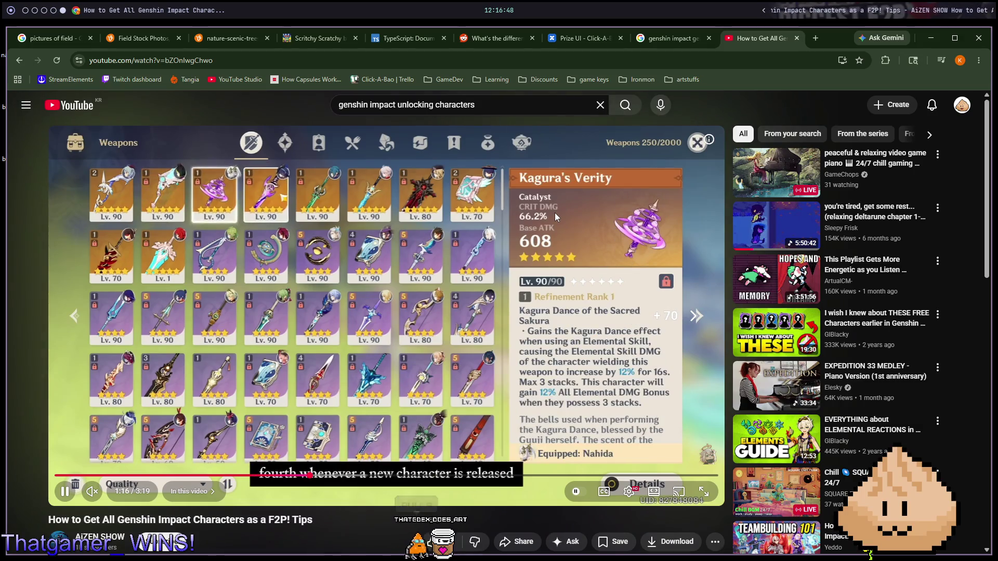
key("Right")
key("Right")
key("Right")
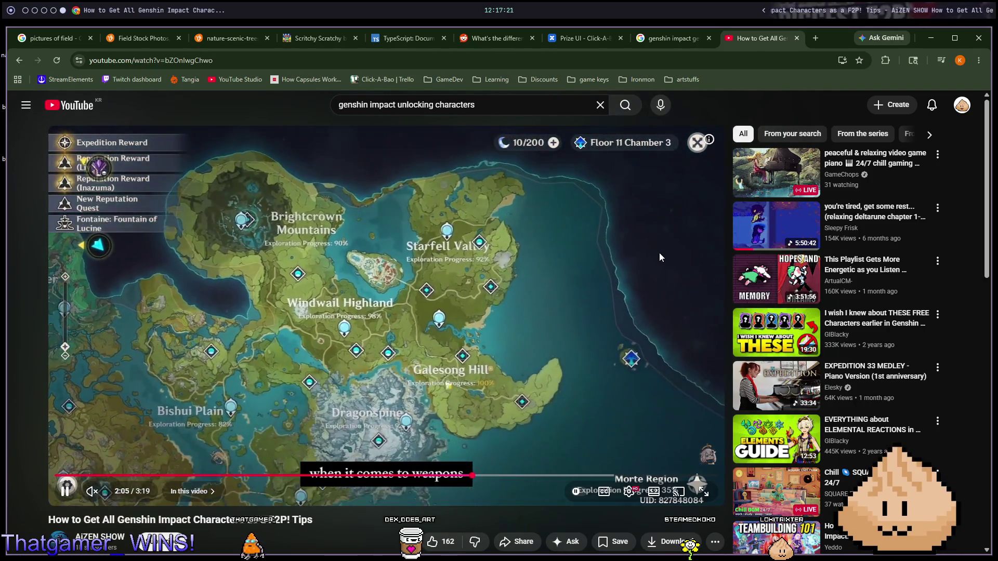
key("space")
key("Right")
key("Right")
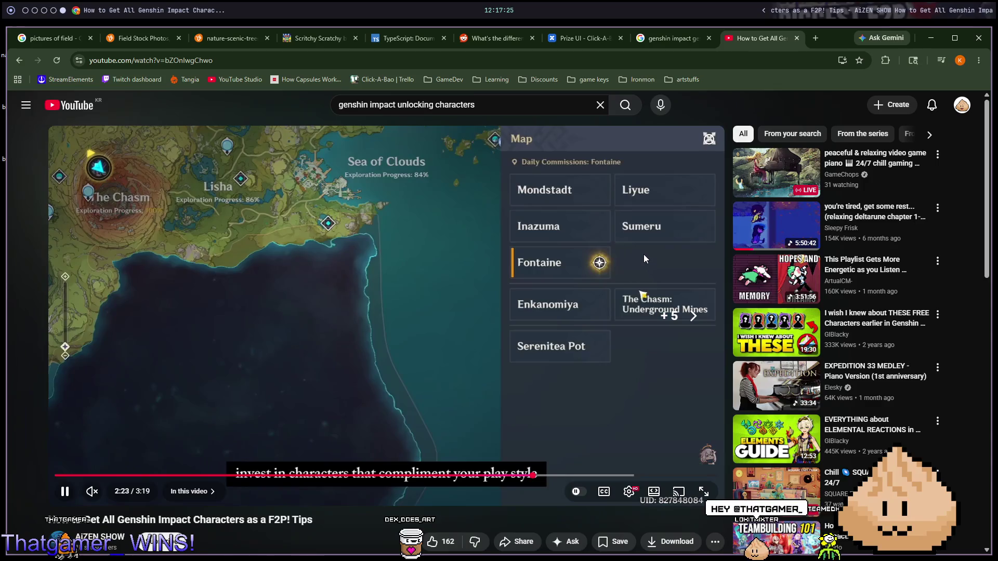
key("Right")
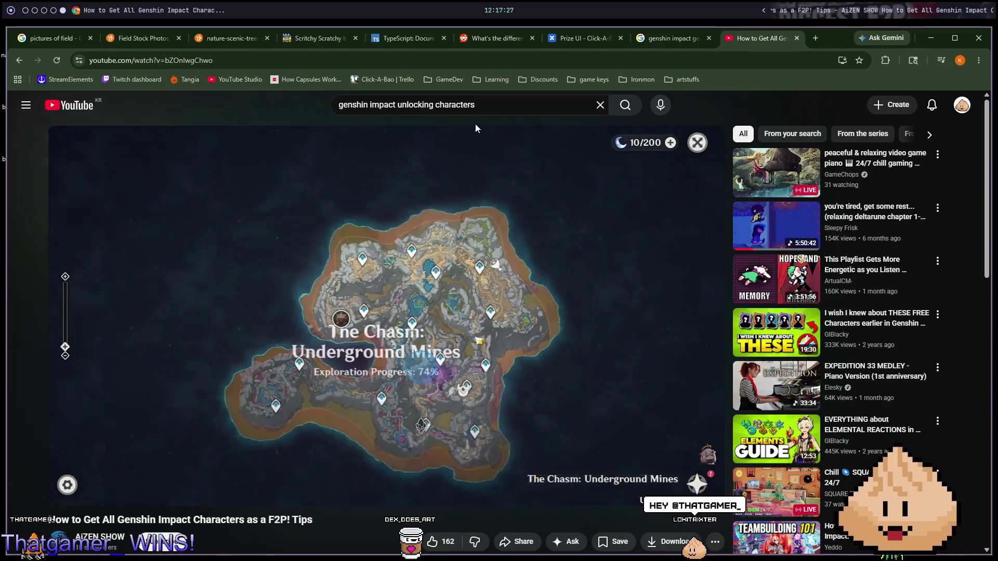
left_click(466, 95)
Step: Search YouTube for 'genshin impact pulls' and open the 'Nicole 472 Pulls!' video
key("ctrl+BackSpace")
key("ctrl+BackSpace")
type("pulls")
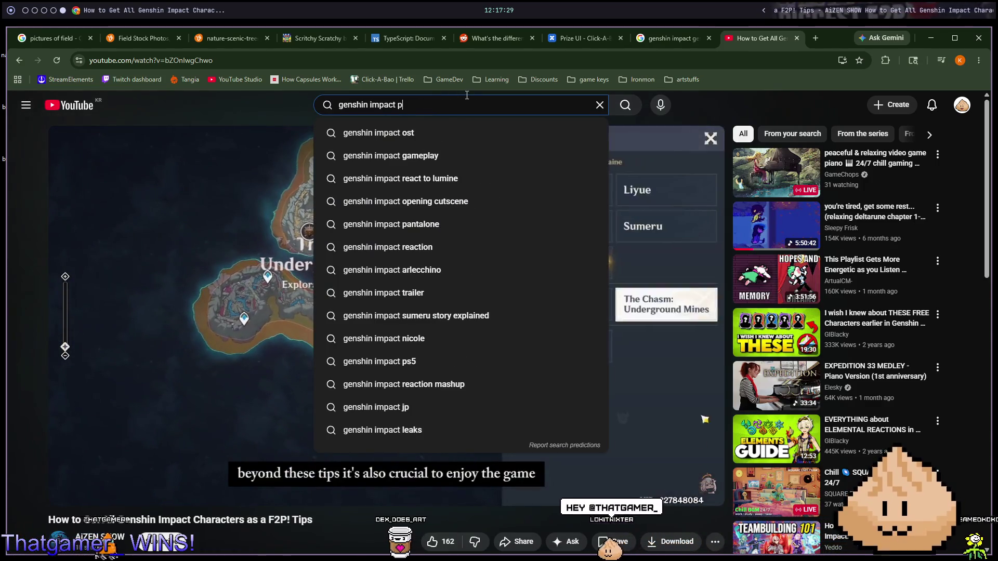
key("Return")
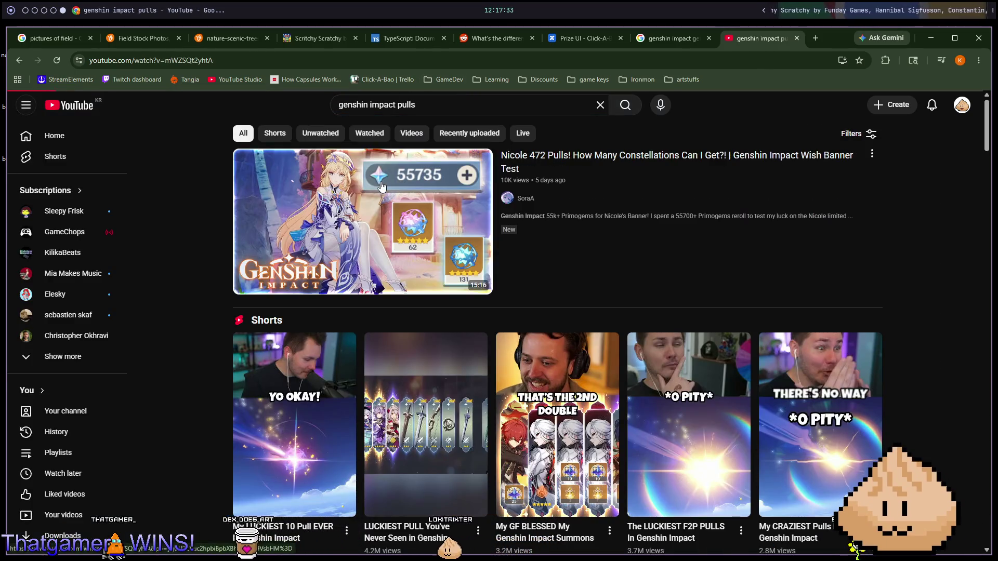
left_click(380, 186)
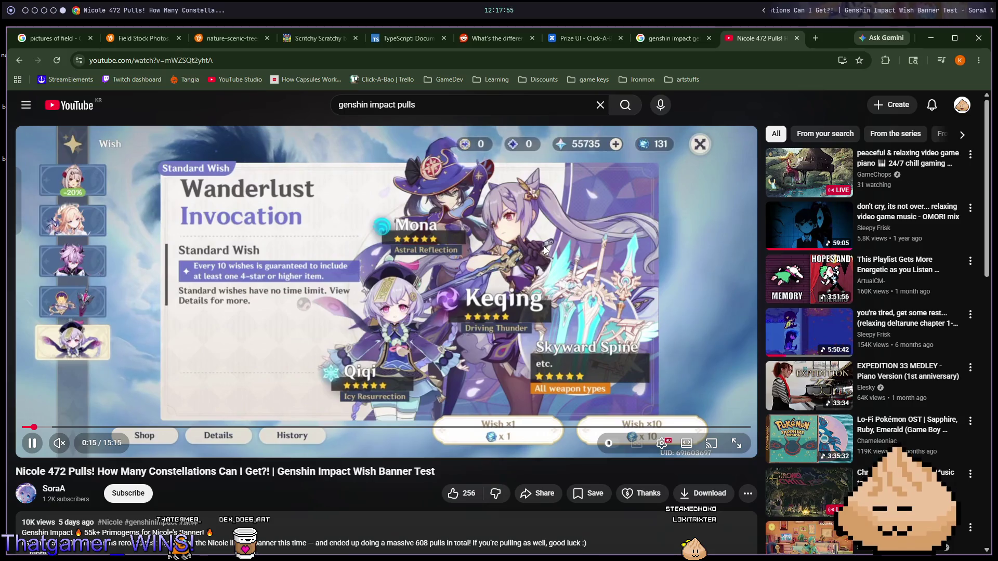
Step: Watch the wish animation at 2x speed, briefly in fullscreen, then return to the search results
scroll(621, 279, "down", 1)
scroll(622, 279, "up", 1)
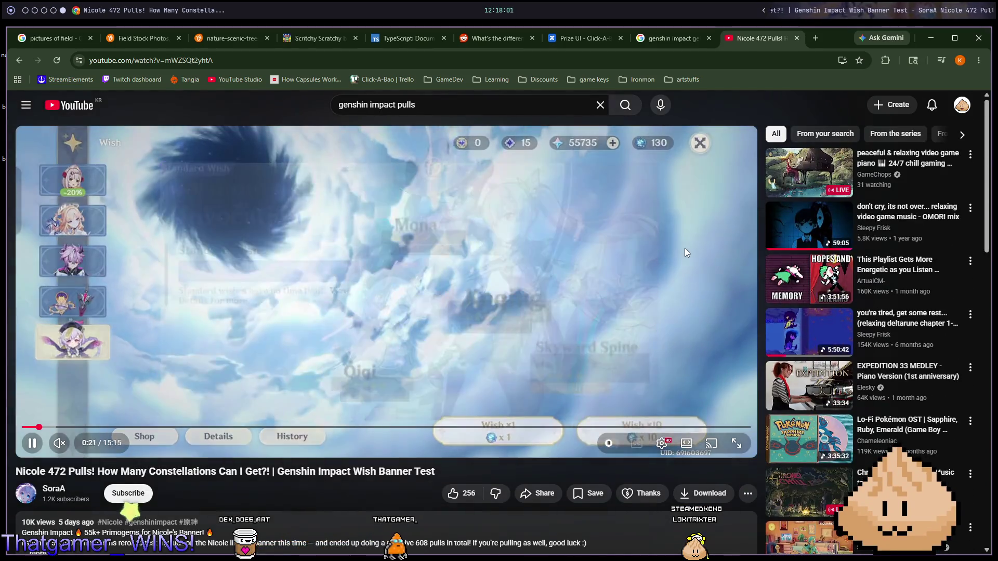
left_click_drag(685, 249, 683, 248)
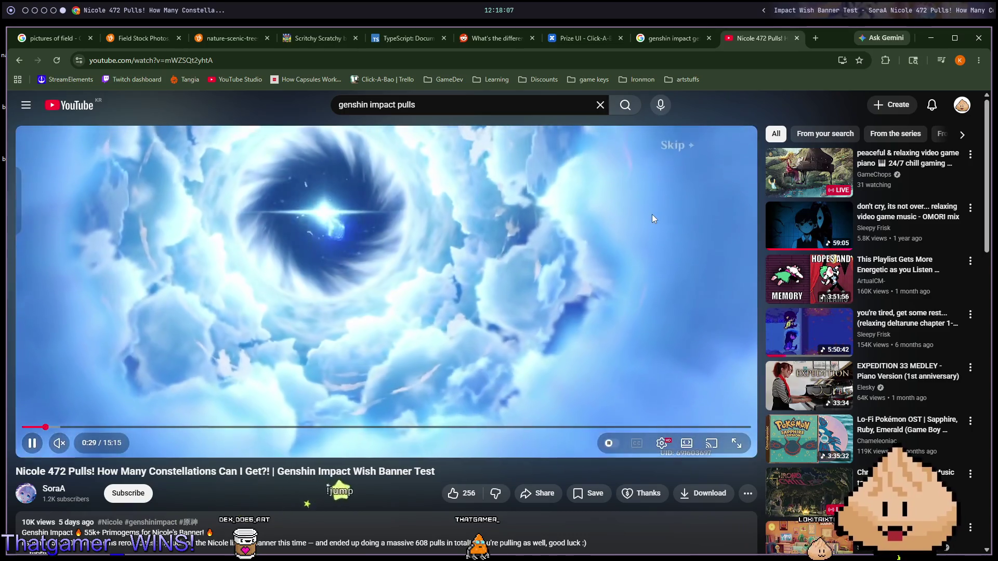
left_click_drag(652, 217, 652, 214)
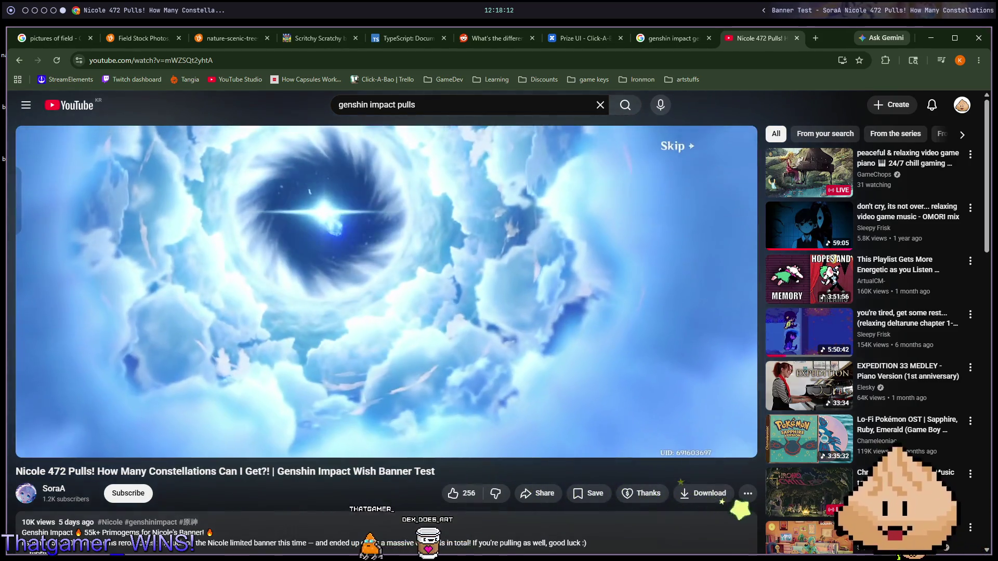
left_click_drag(652, 214, 628, 214)
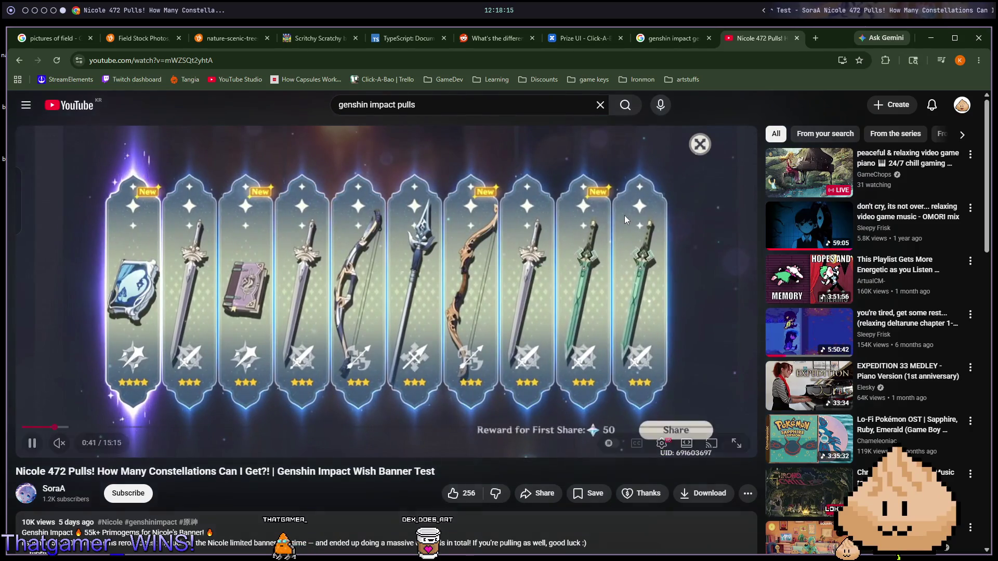
left_click(572, 217)
double_click(582, 218)
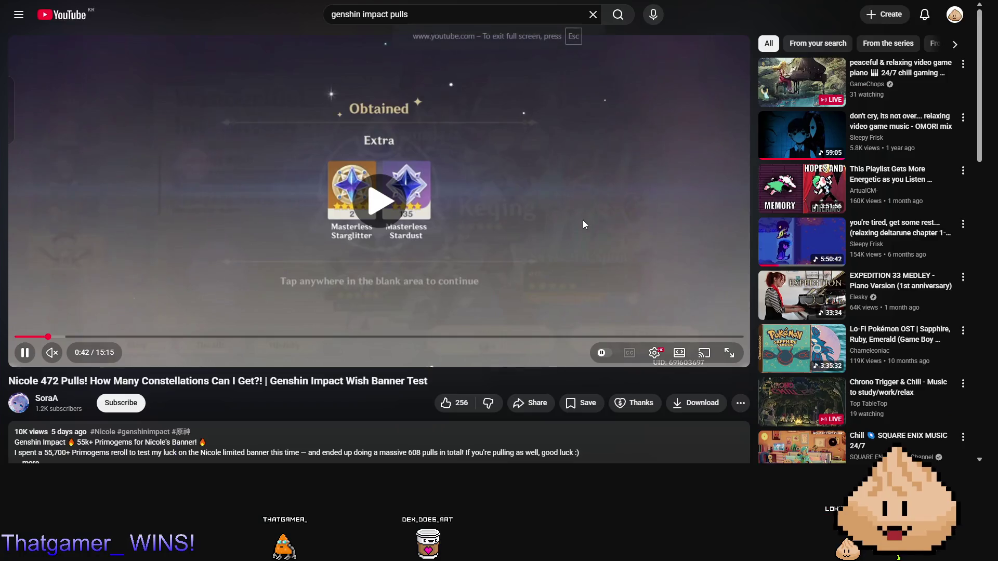
left_click(605, 222)
double_click(616, 223)
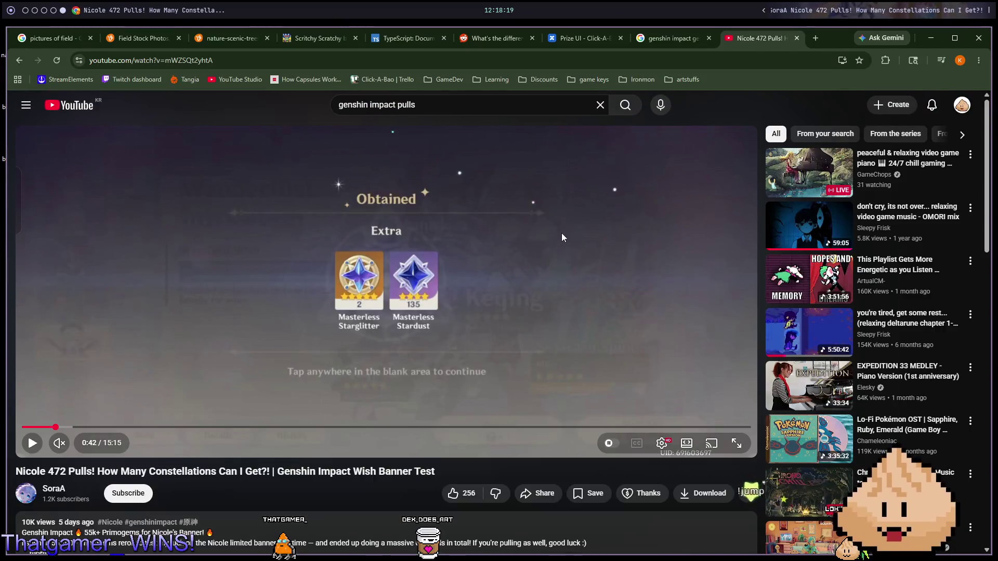
left_click(584, 226)
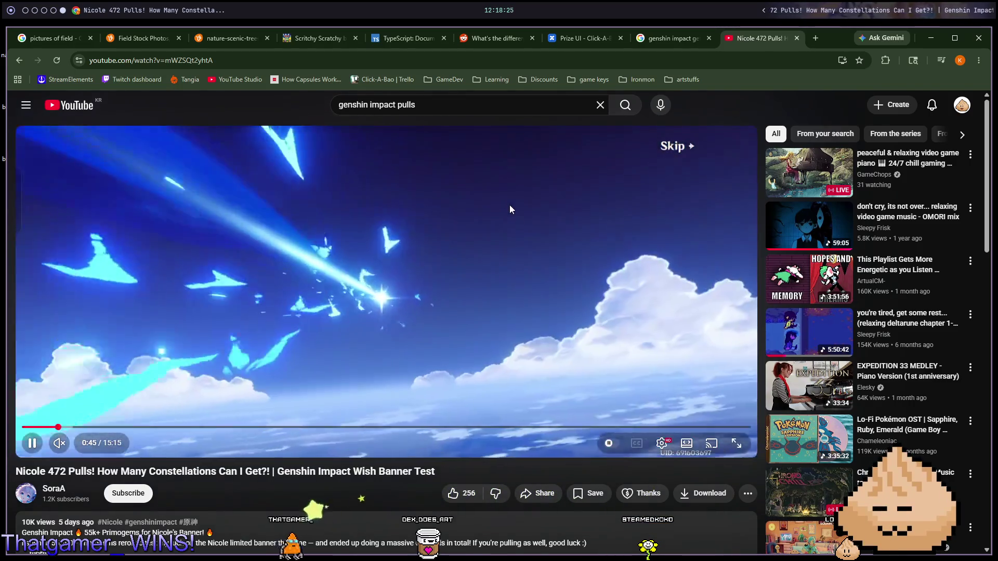
key("alt+Left")
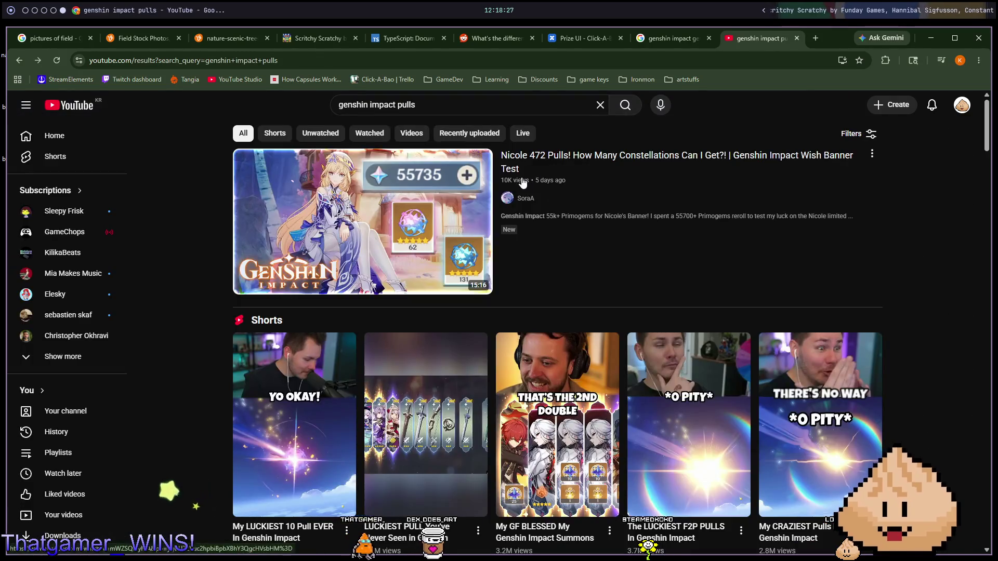
Step: Open Thejonathon's 'Can I Pull EVERY Character in Genshin Impact...' video and skip ahead
scroll(710, 310, "down", 5)
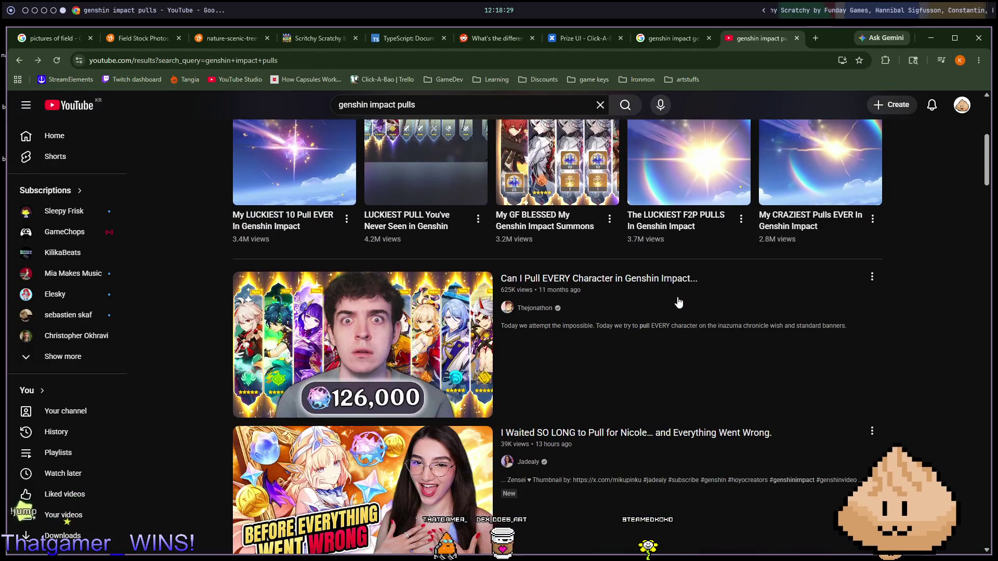
left_click(690, 284)
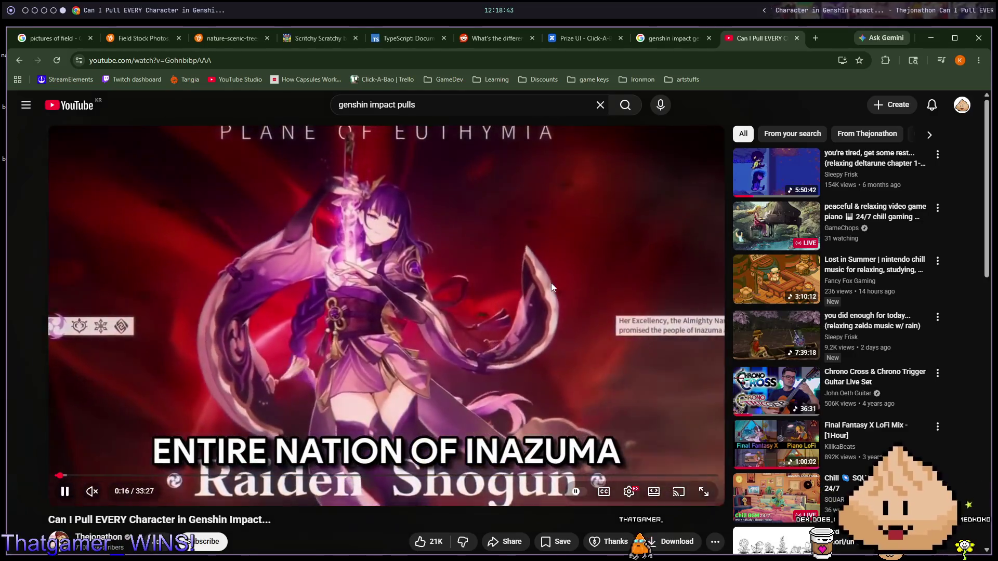
key("Right")
key("Right")
key("Right")
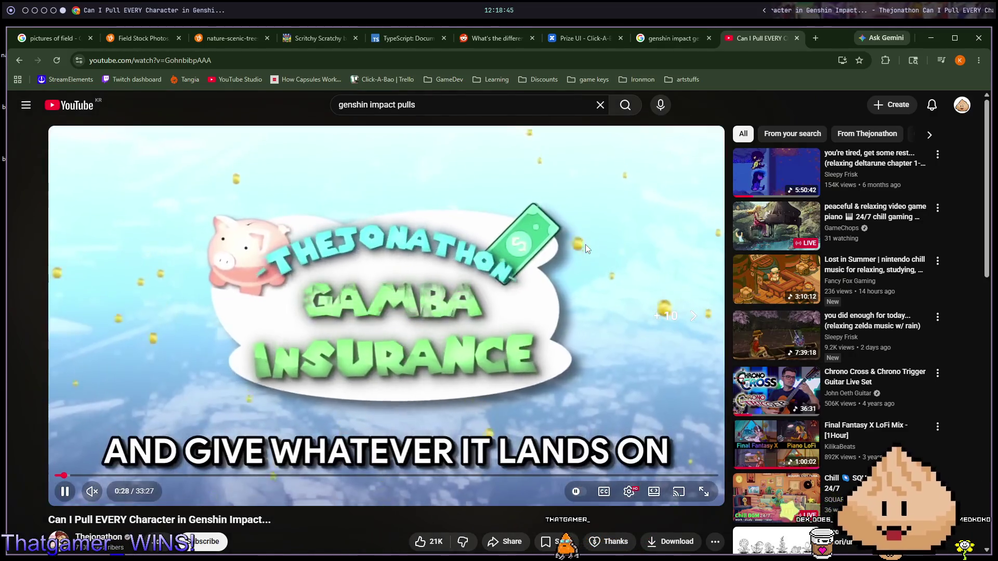